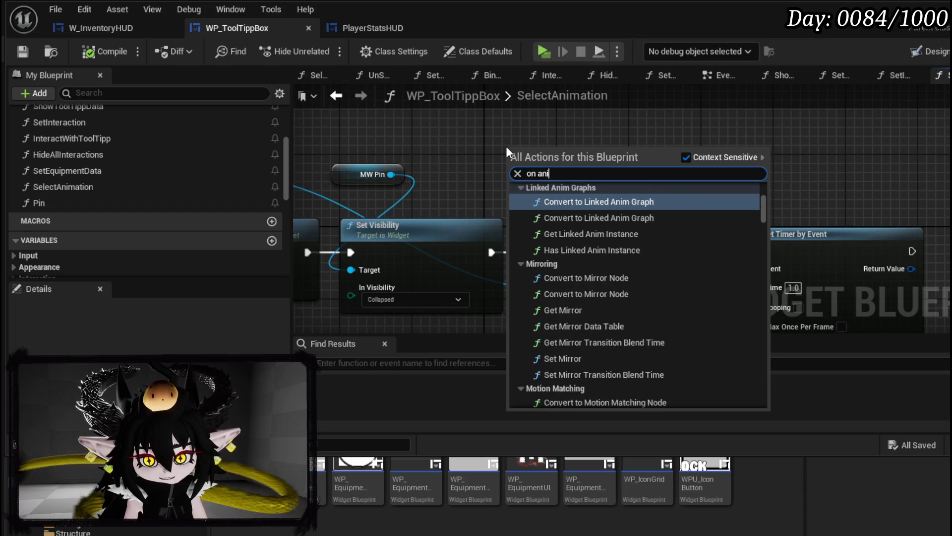
type("ion finishe")
Add Bind to Animation Finished on the tooltip animation with a Create Event (Pin) as its Delegate.
left_click(596, 203)
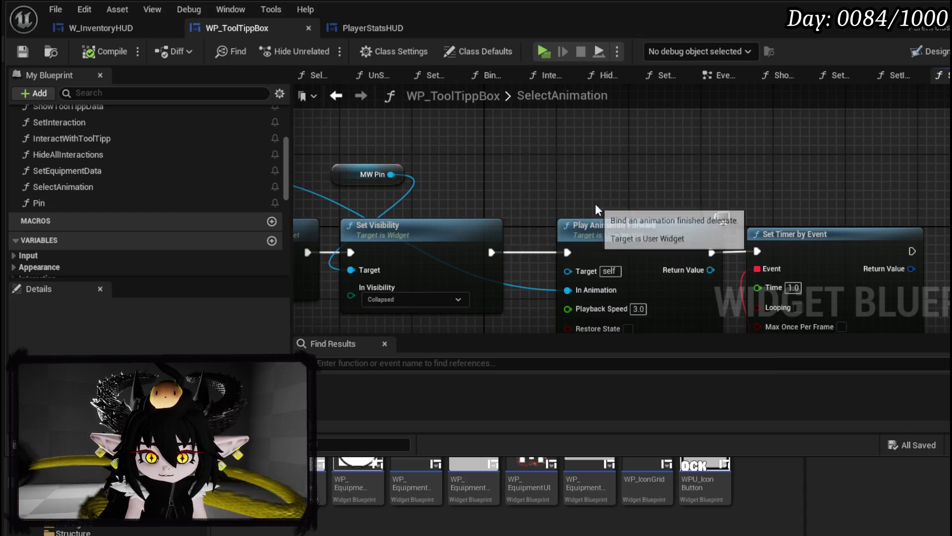
left_click_drag(622, 147, 725, 103)
mouse_move(791, 169)
left_mouse_down()
mouse_move(542, 275)
mouse_move(621, 156)
left_mouse_up()
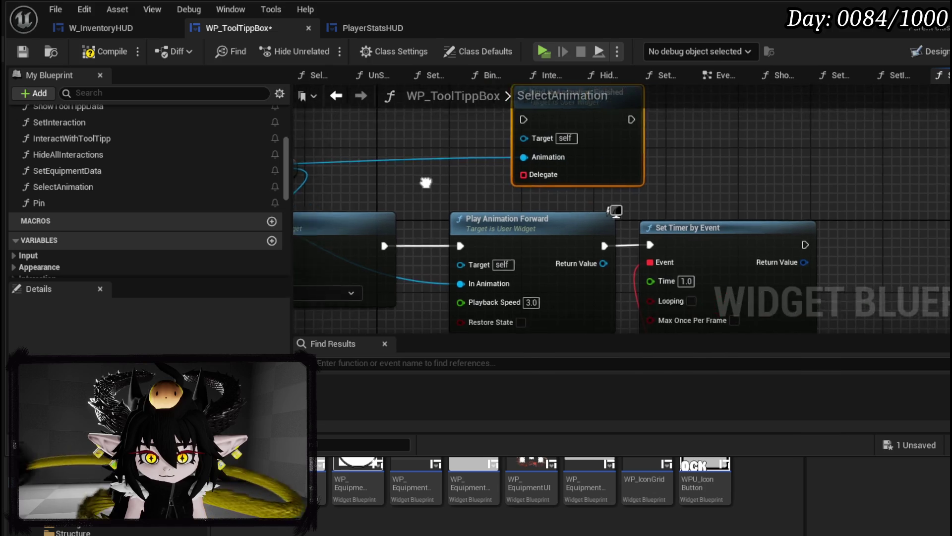
left_click_drag(685, 227, 540, 142)
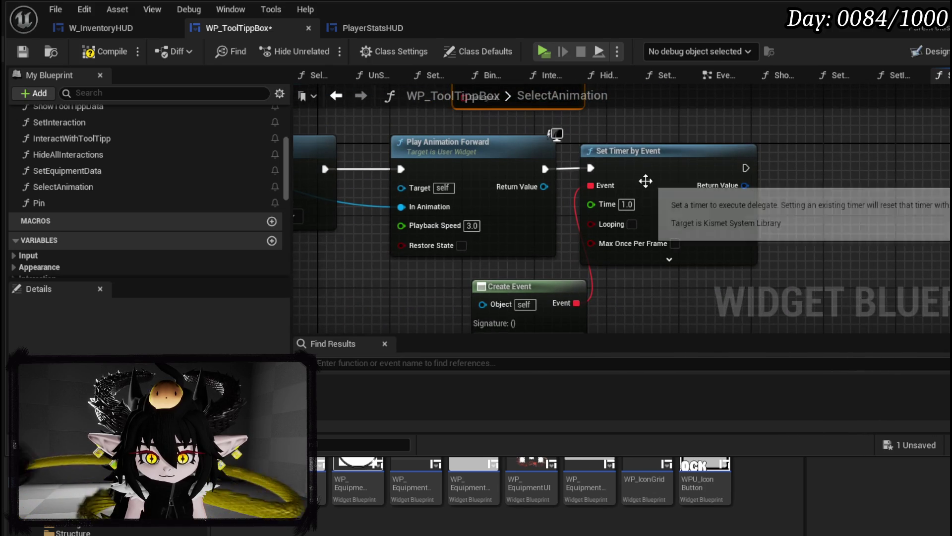
left_click_drag(630, 157, 527, 238)
Delete Set Timer by Event, run the bind after Play Animation Forward, and open the Pin function.
left_click(576, 261)
key("Delete")
mouse_move(625, 136)
left_mouse_down()
mouse_move(569, 268)
mouse_move(544, 263)
left_mouse_up()
left_click_drag(451, 219, 487, 219)
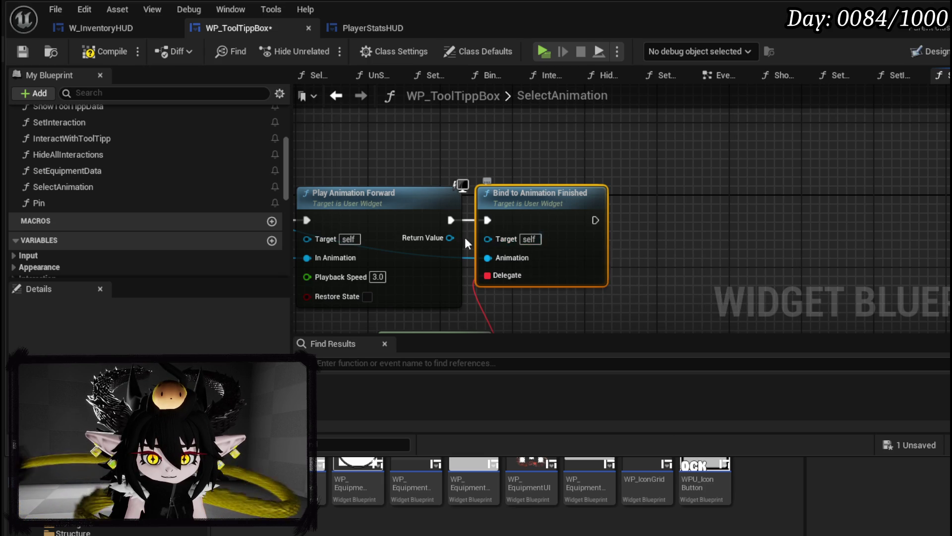
mouse_move(648, 266)
left_mouse_down()
mouse_move(704, 225)
mouse_move(817, 172)
left_mouse_up()
left_click_drag(586, 257, 552, 241)
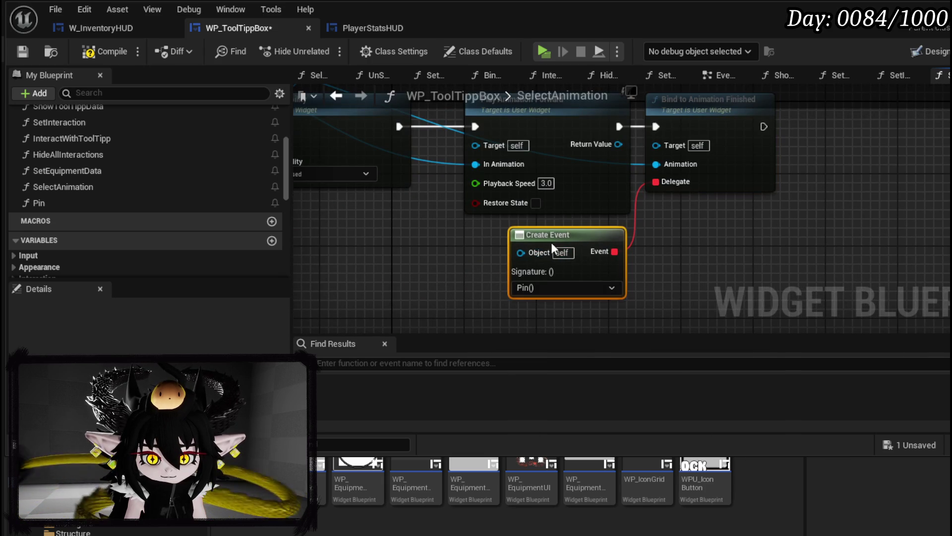
double_click(27, 205)
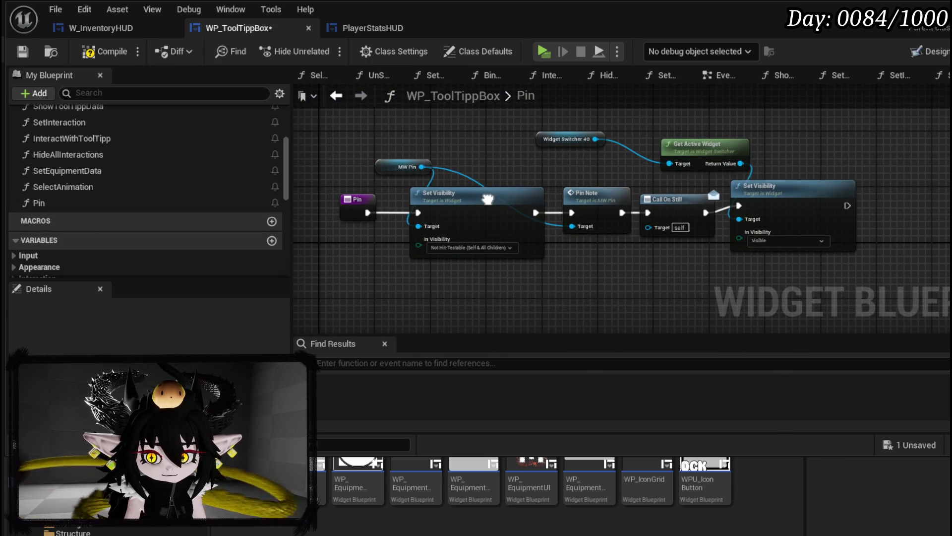
Add a breakpoint on Pin's entry node, compile and save, and launch the standalone preview.
right_click(363, 207)
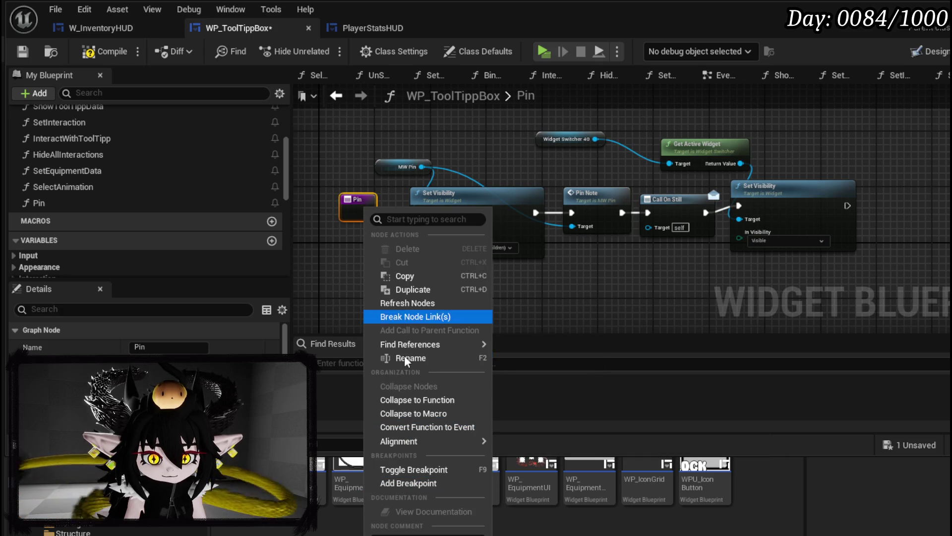
left_click(394, 483)
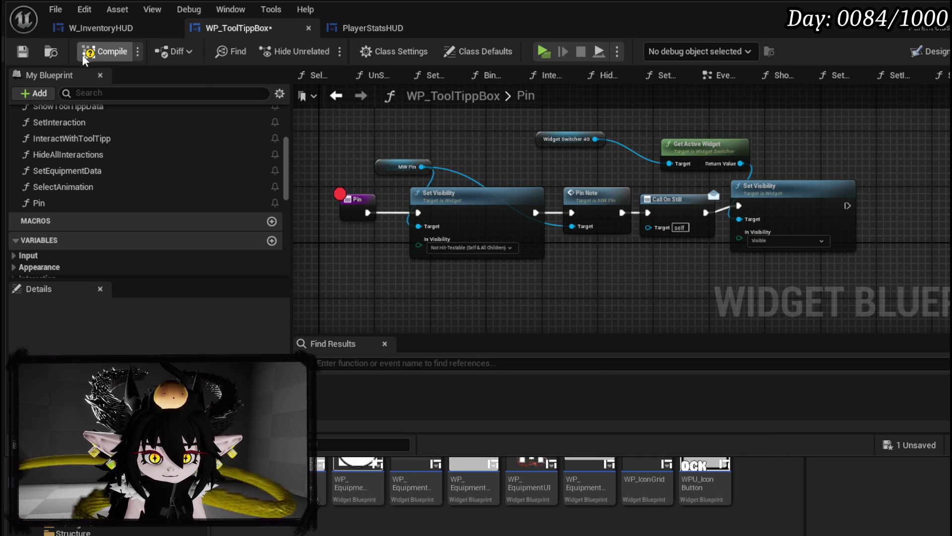
left_click(29, 55)
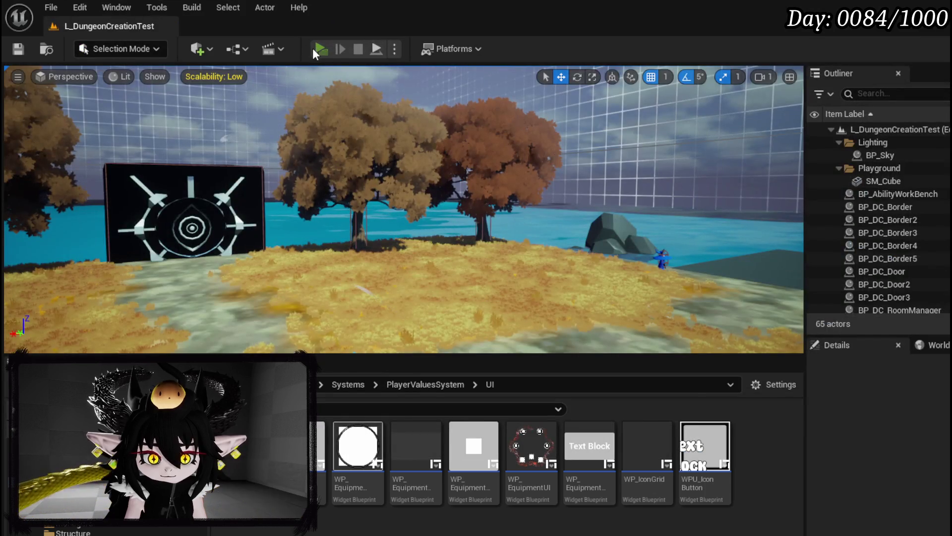
left_click(313, 49)
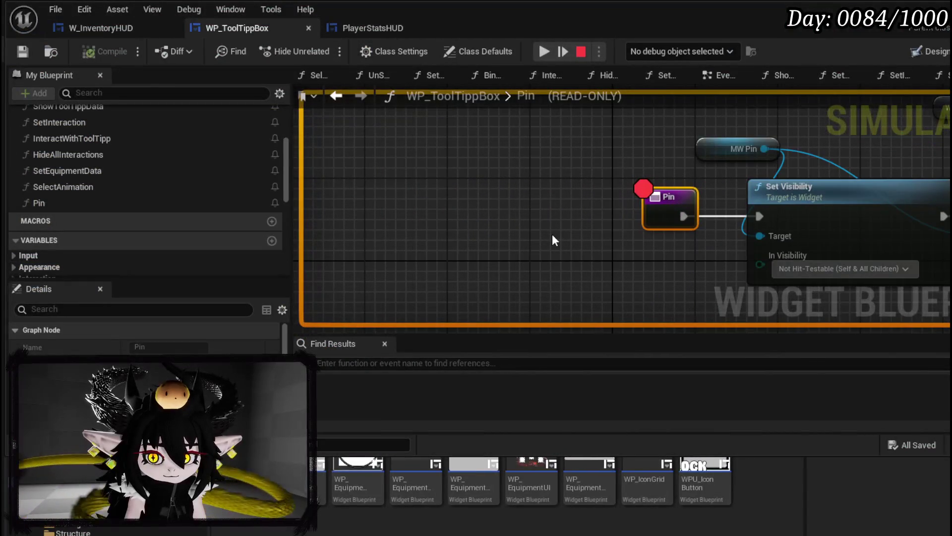
Resume past the Pin breakpoint twice, remove it, and switch back to the running game preview.
left_click(542, 51)
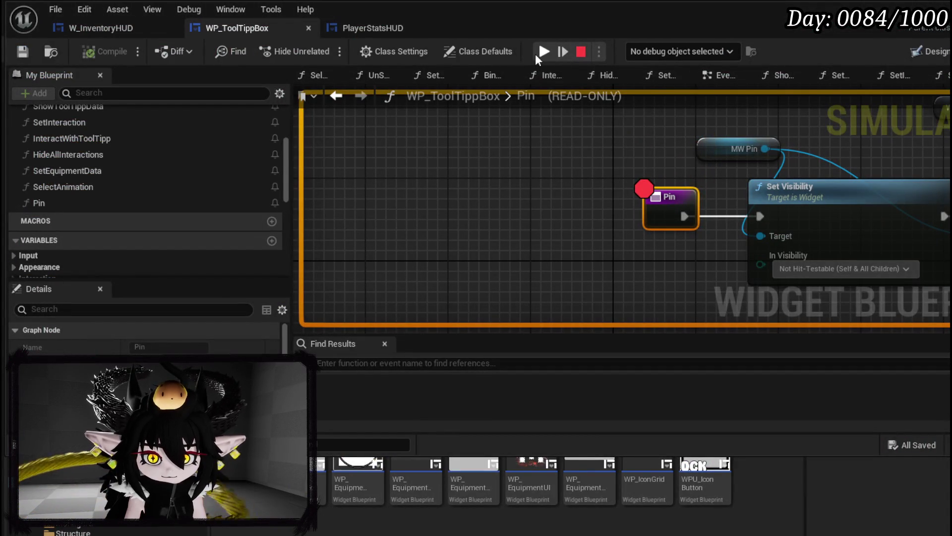
left_click(539, 53)
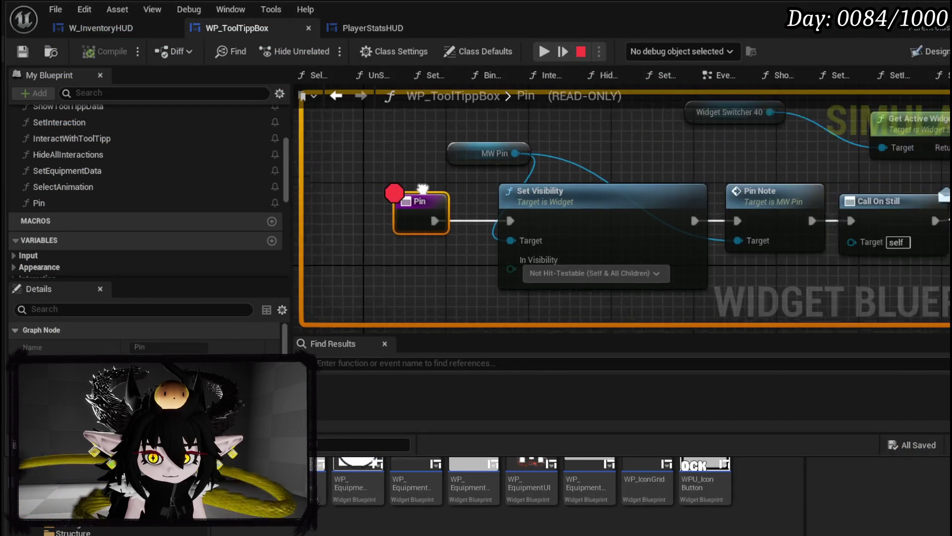
right_click(437, 210)
left_click(473, 282)
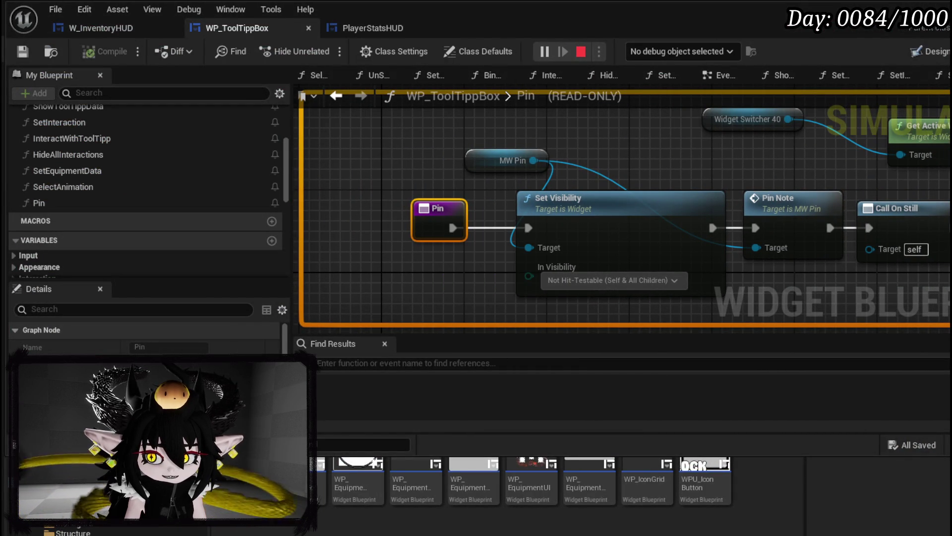
left_click(419, 528)
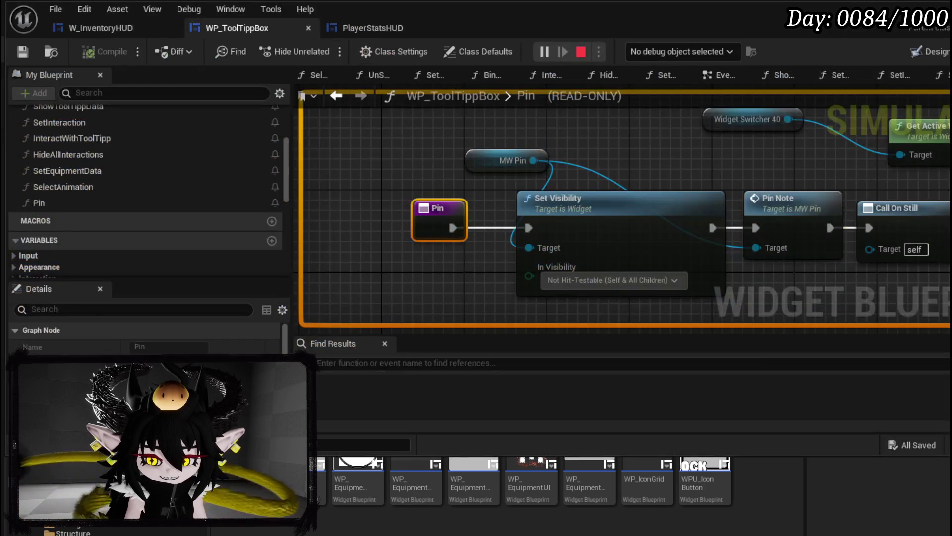
key("alt+Tab")
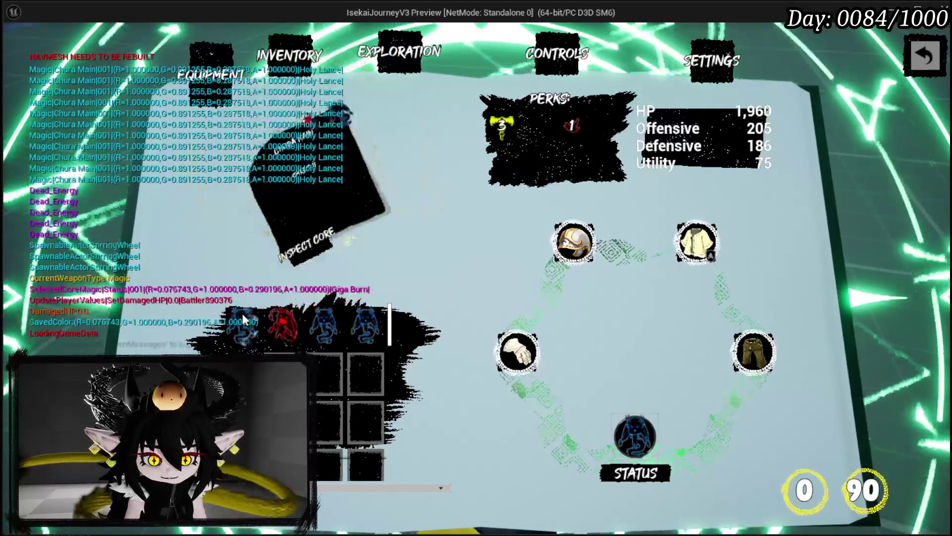
Switch the tooltip between the Summon and Chura Main cards, pin it, then stop play.
left_click(243, 331)
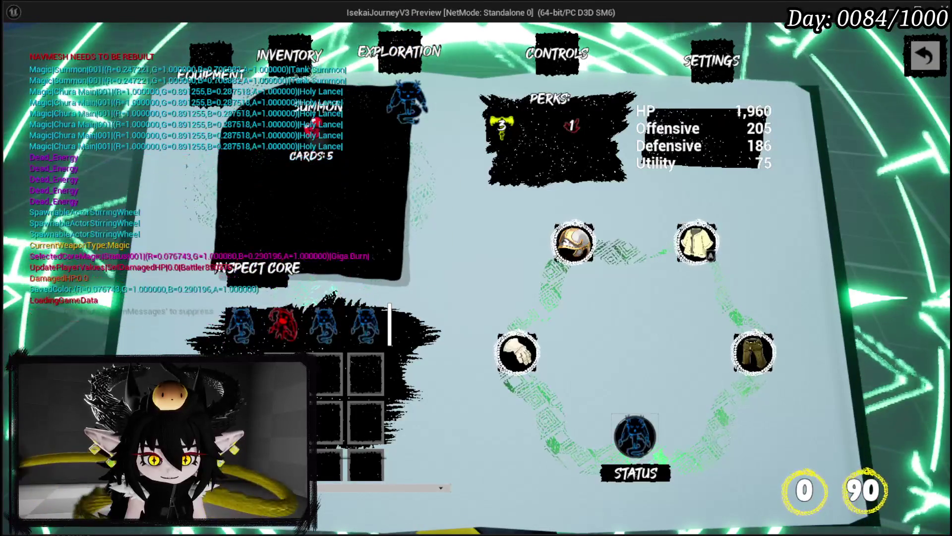
left_click(245, 322)
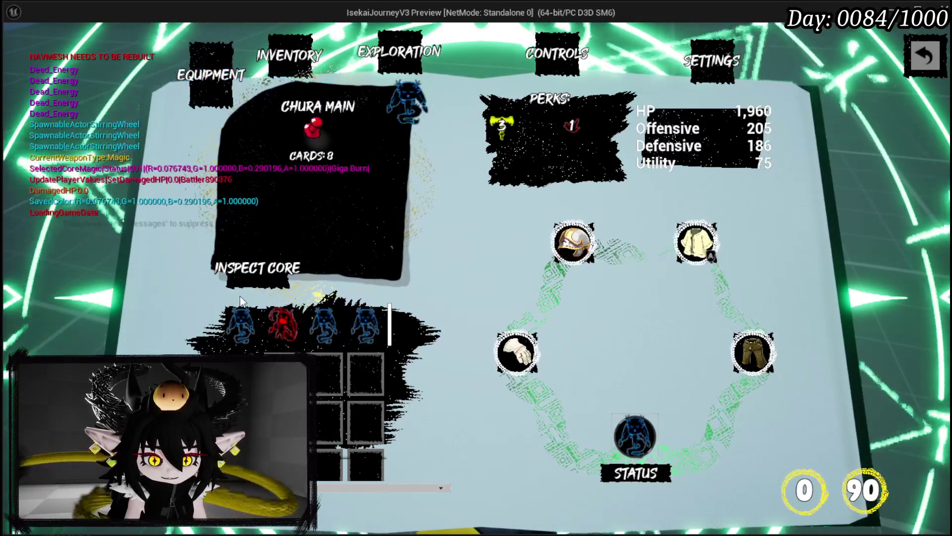
left_click(251, 310)
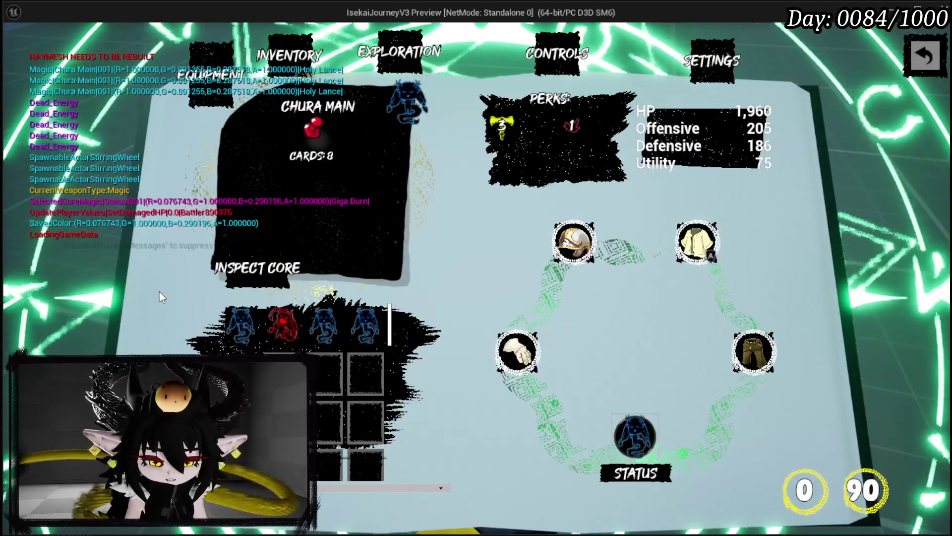
key("alt+Tab")
key("Escape")
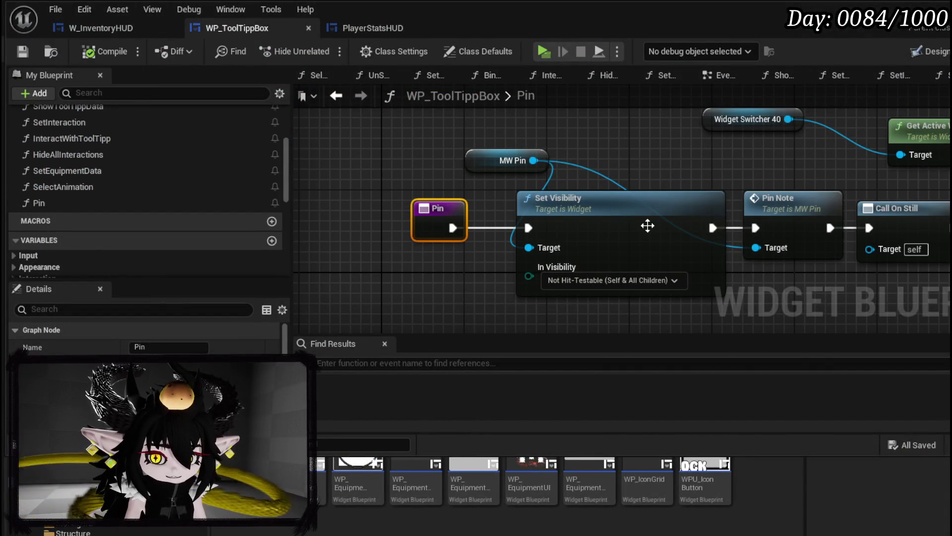
scroll(493, 240, "down", 2)
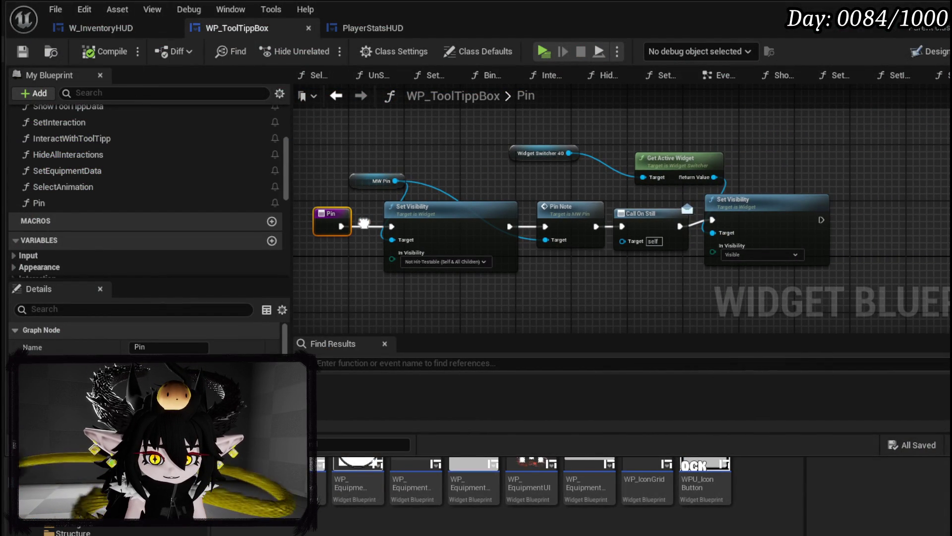
Review the SelectAnimation chain, selecting the Widget Switcher, Set Visibility and Play Animation Forward nodes.
double_click(88, 184)
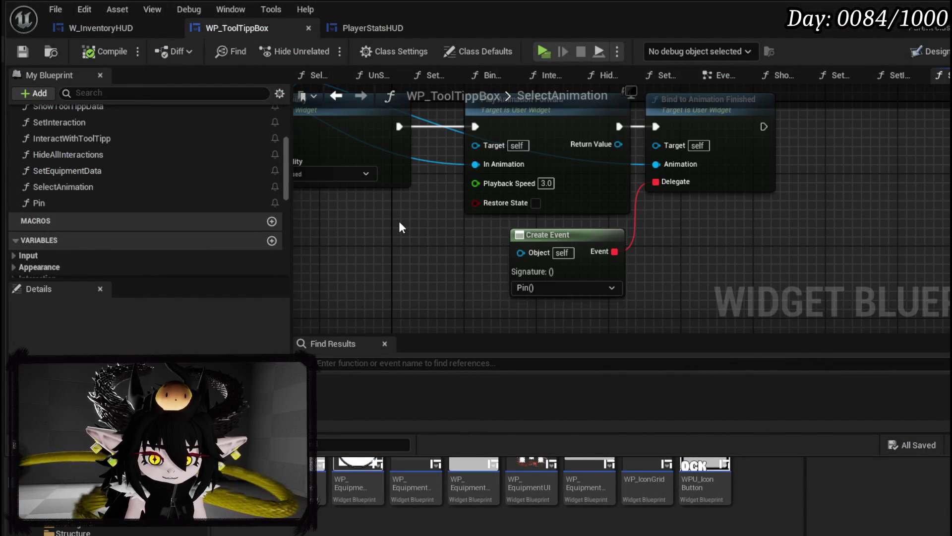
scroll(478, 247, "down", 3)
left_click_drag(478, 247, 661, 249)
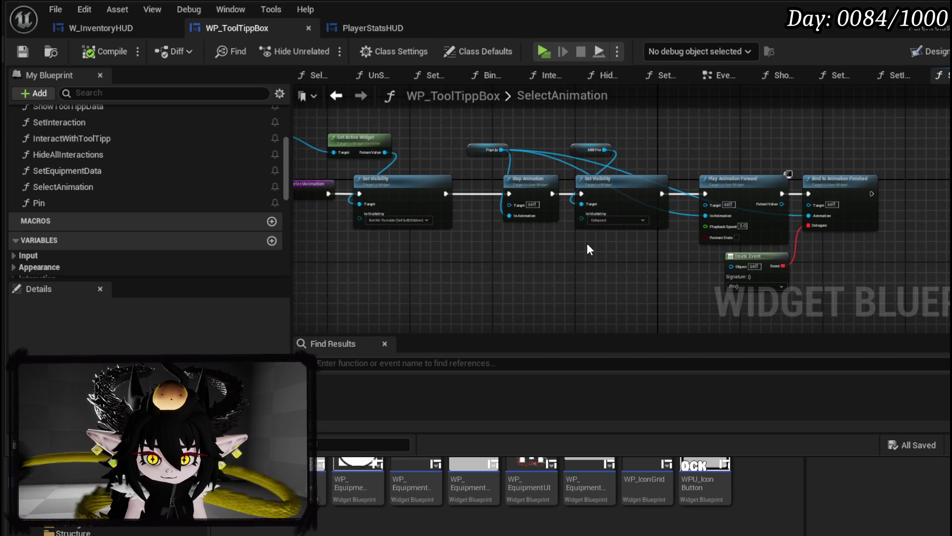
mouse_move(295, 146)
left_mouse_down()
mouse_move(407, 177)
mouse_move(455, 155)
left_mouse_up()
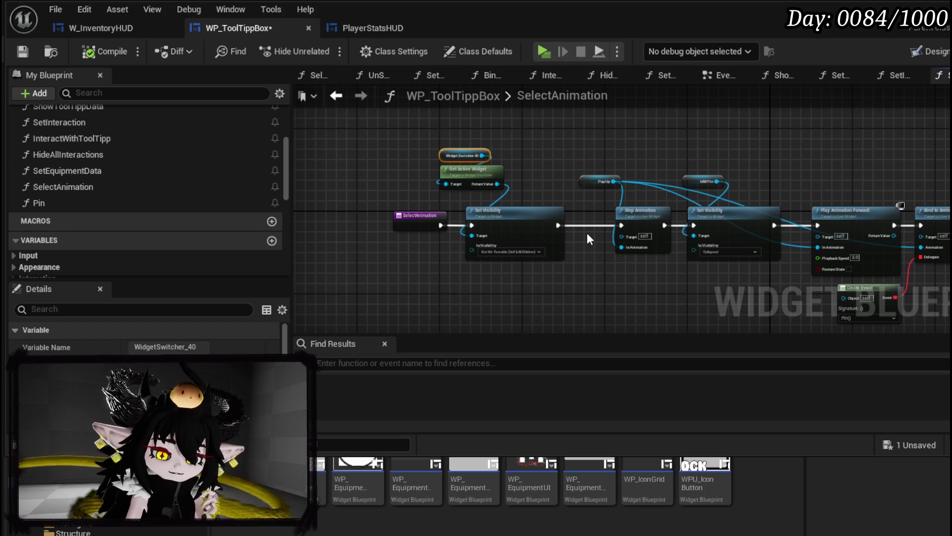
mouse_move(587, 233)
left_mouse_down()
mouse_move(464, 131)
mouse_move(455, 144)
left_mouse_up()
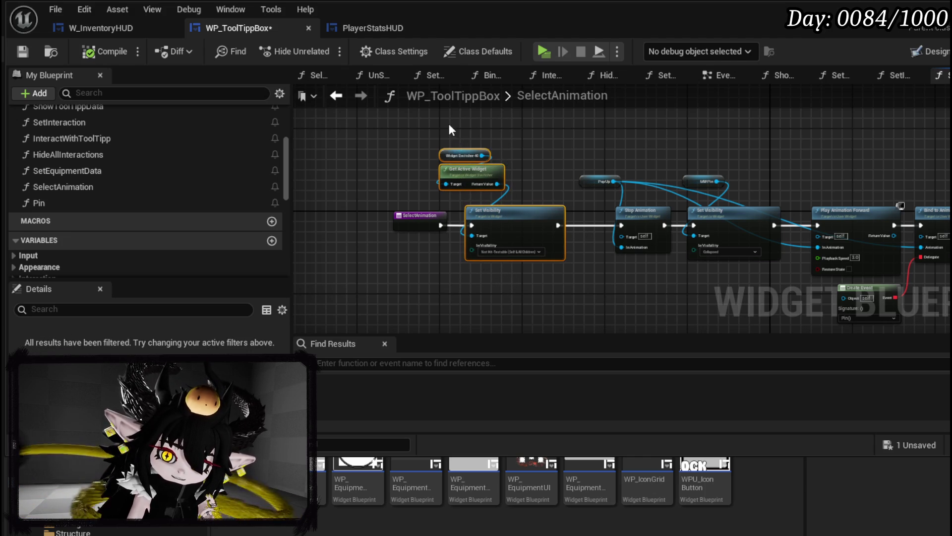
left_click_drag(519, 282, 355, 256)
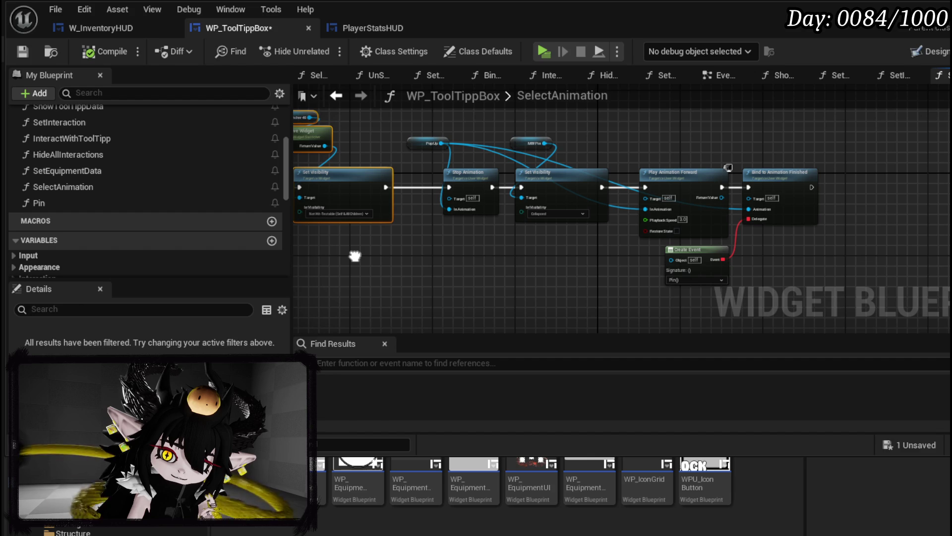
left_click_drag(653, 116, 680, 199)
left_click_drag(641, 160, 732, 232)
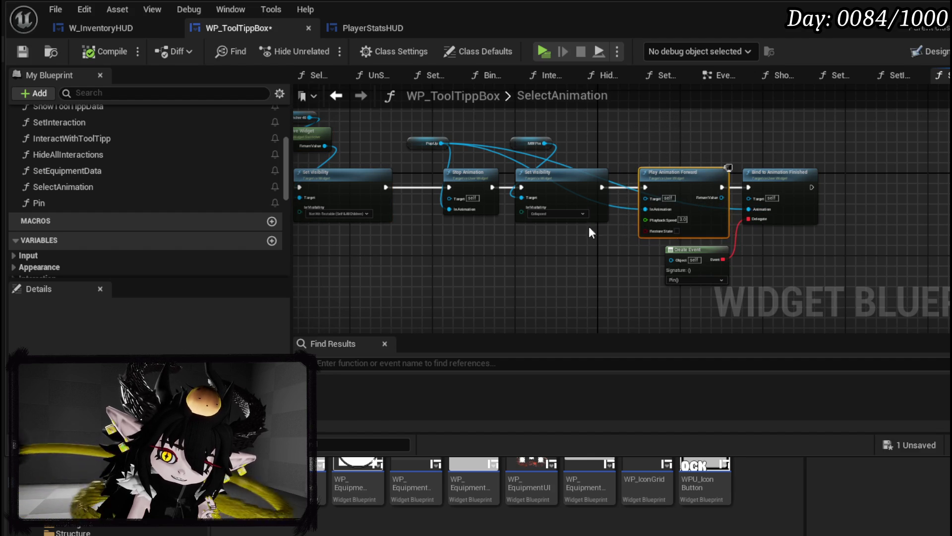
key("Home")
left_click_drag(375, 123, 415, 266)
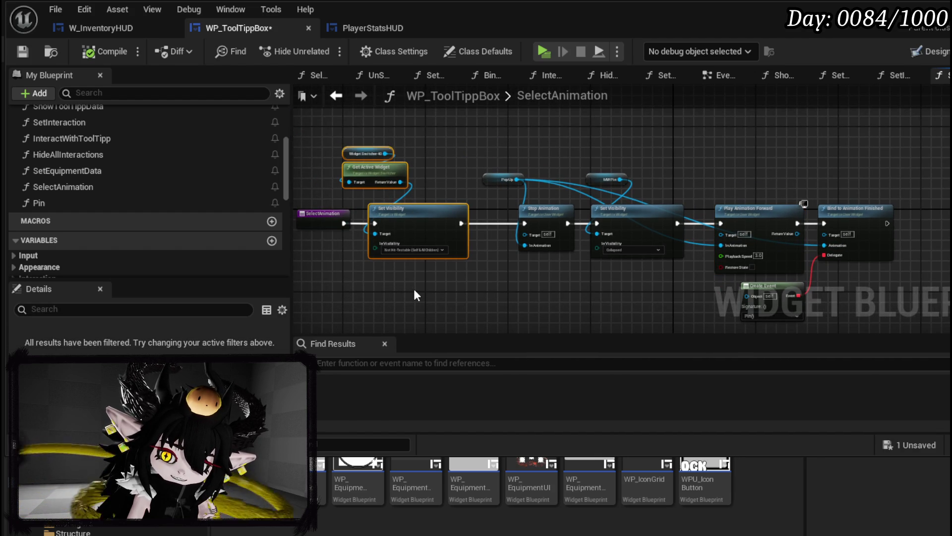
left_click_drag(373, 127, 426, 274)
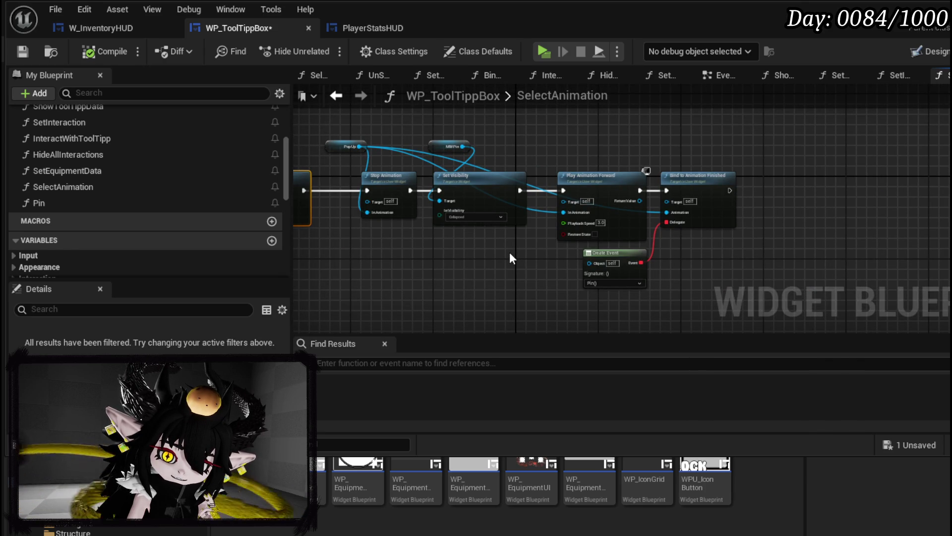
scroll(510, 248, "up", 2)
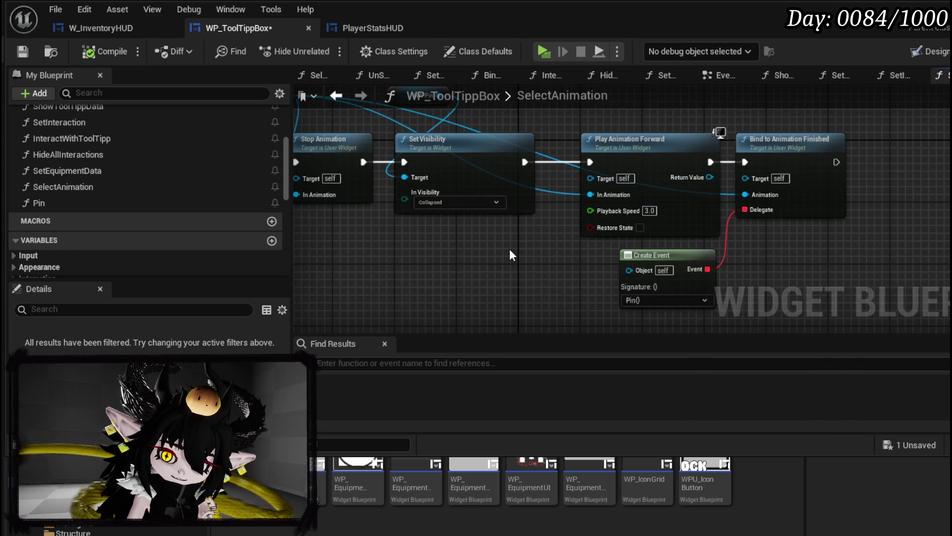
Bind a Create Event (Pin) to the Delegate, set Playback Speed to 2.0, and save WP_ToolTippBox.
right_click(510, 249)
left_click(529, 246)
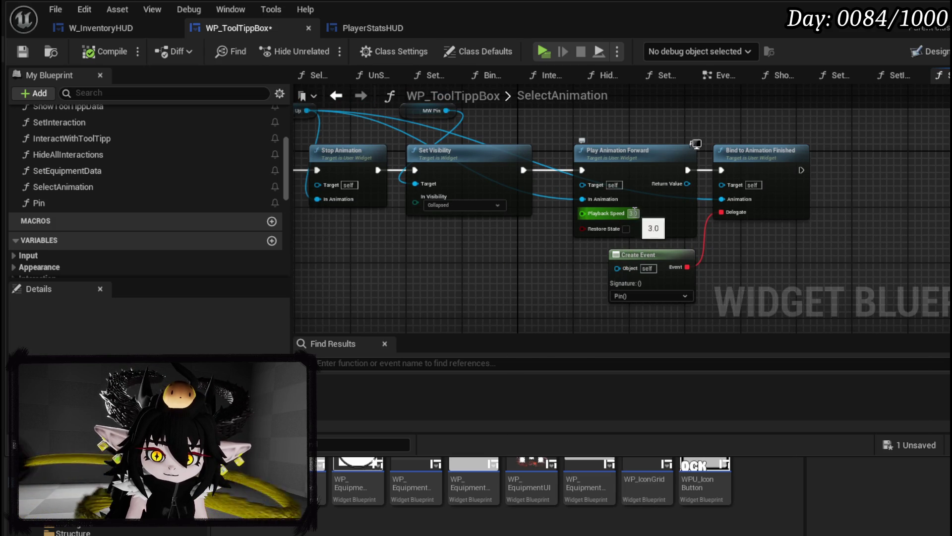
type("2")
key("Return")
left_click(22, 50)
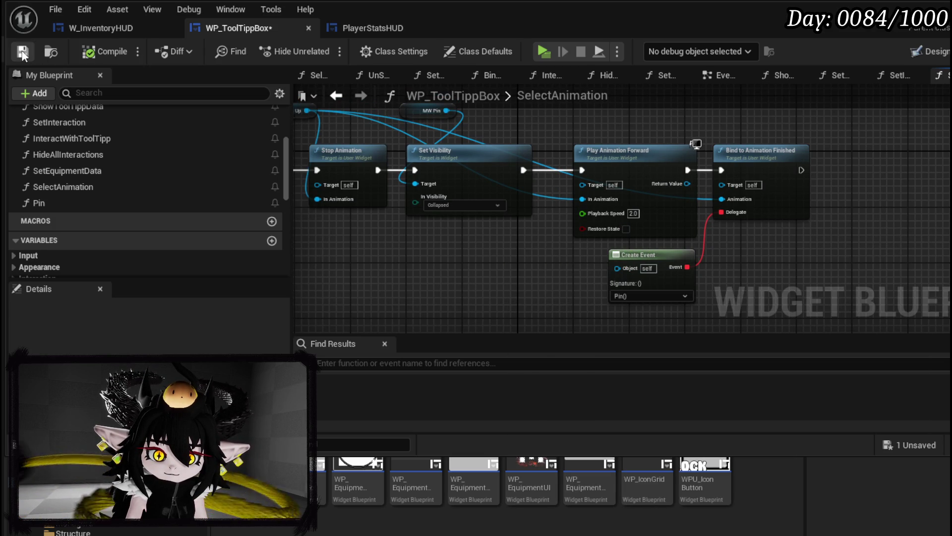
Wire the chain straight into MW Pin's Set Visibility, moving Pop Up and Stop Animation above it.
left_click_drag(365, 205, 591, 255)
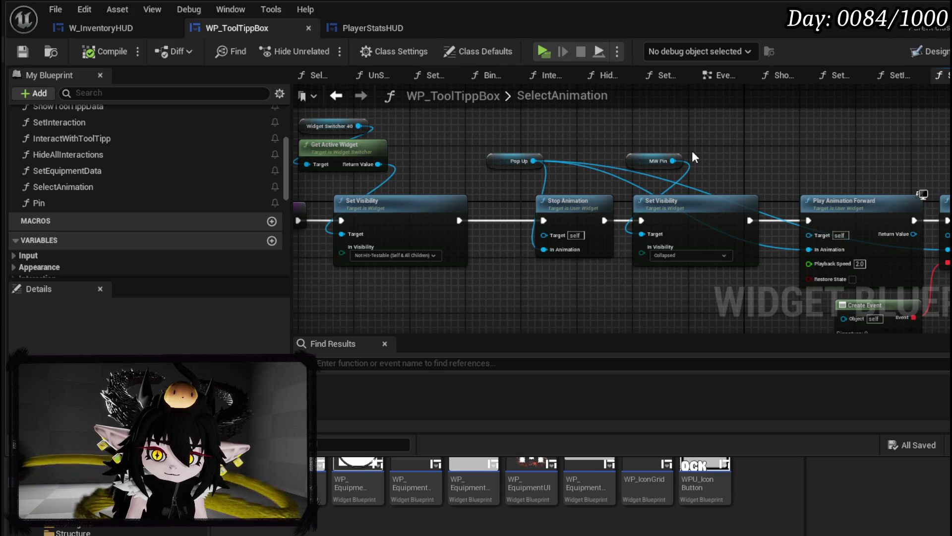
left_click_drag(658, 161, 678, 133)
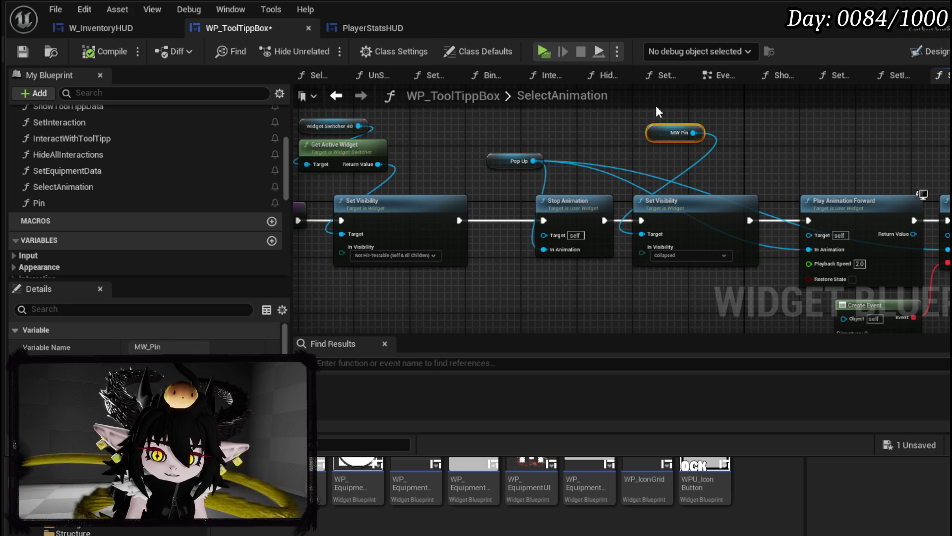
left_click(670, 223)
left_click_drag(586, 287, 506, 257)
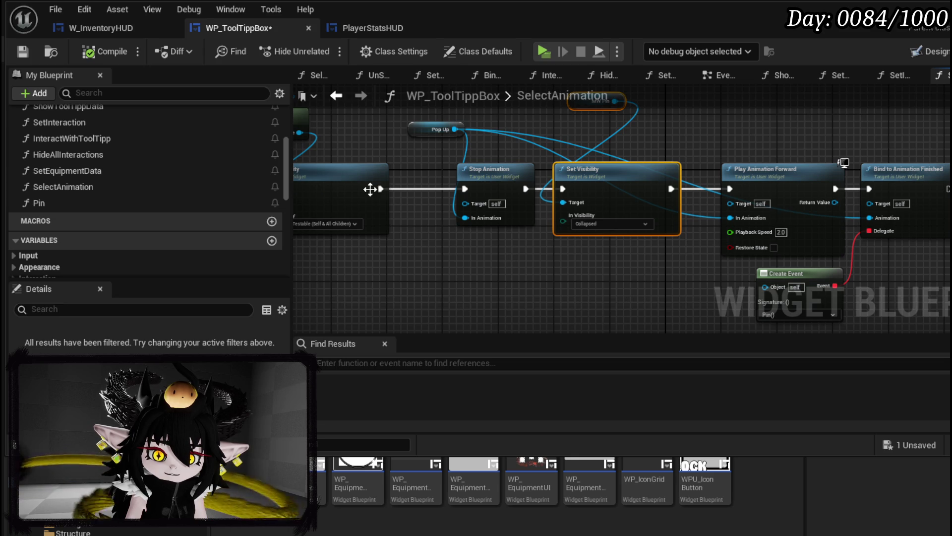
left_click_drag(379, 188, 563, 189)
left_click_drag(450, 111, 467, 155)
mouse_move(493, 187)
left_mouse_down()
mouse_move(464, 153)
mouse_move(380, 130)
left_mouse_up()
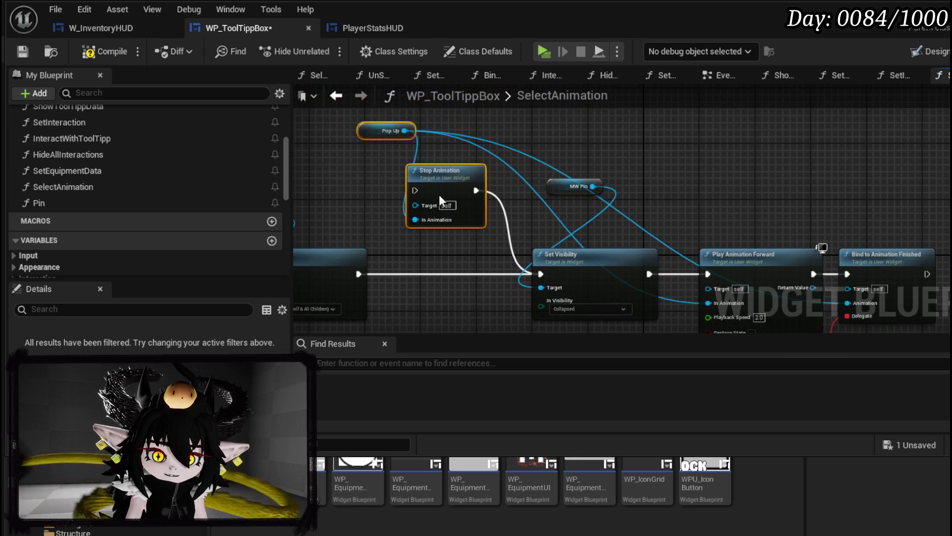
Place MW Pin just above Set Visibility, save the blueprint, and start the game preview.
left_click_drag(439, 195, 330, 86)
mouse_move(726, 130)
left_mouse_down()
mouse_move(796, 278)
mouse_move(557, 309)
mouse_move(801, 319)
mouse_move(819, 308)
mouse_move(550, 292)
mouse_move(645, 317)
left_mouse_up()
mouse_move(640, 219)
left_mouse_down()
mouse_move(576, 220)
mouse_move(611, 222)
left_mouse_up()
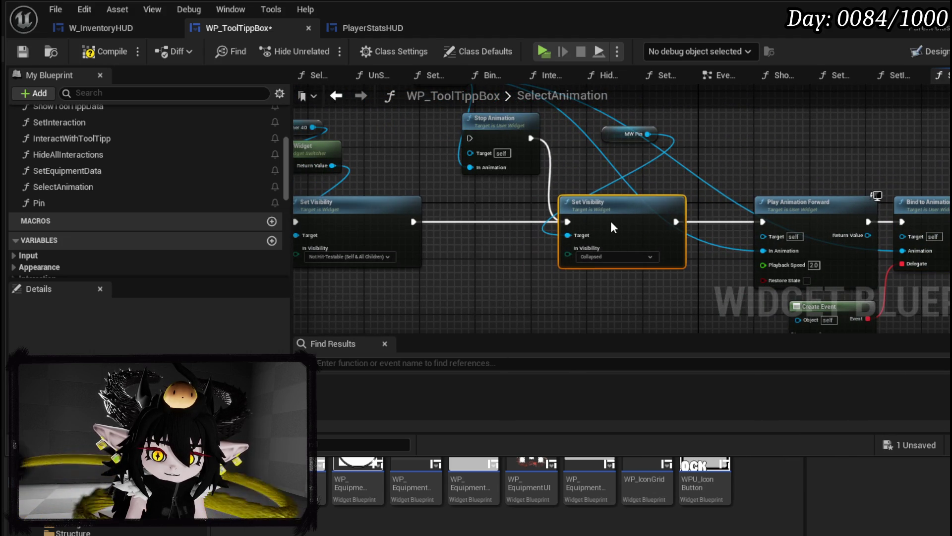
left_click_drag(625, 134, 576, 182)
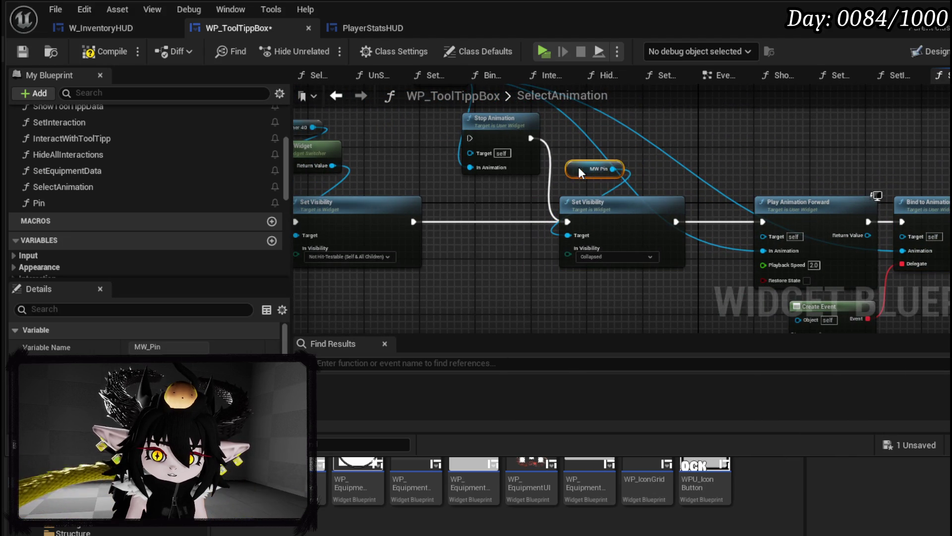
left_click(598, 142)
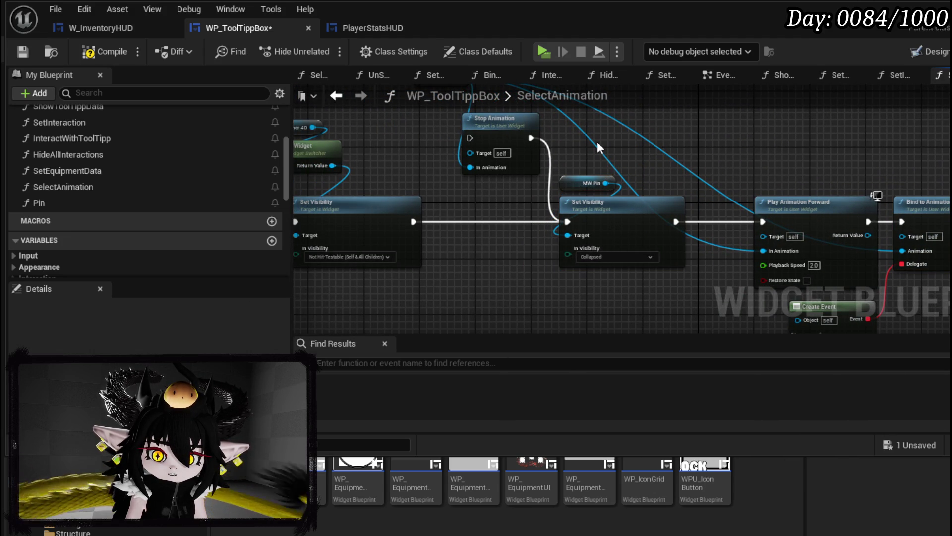
left_click(24, 52)
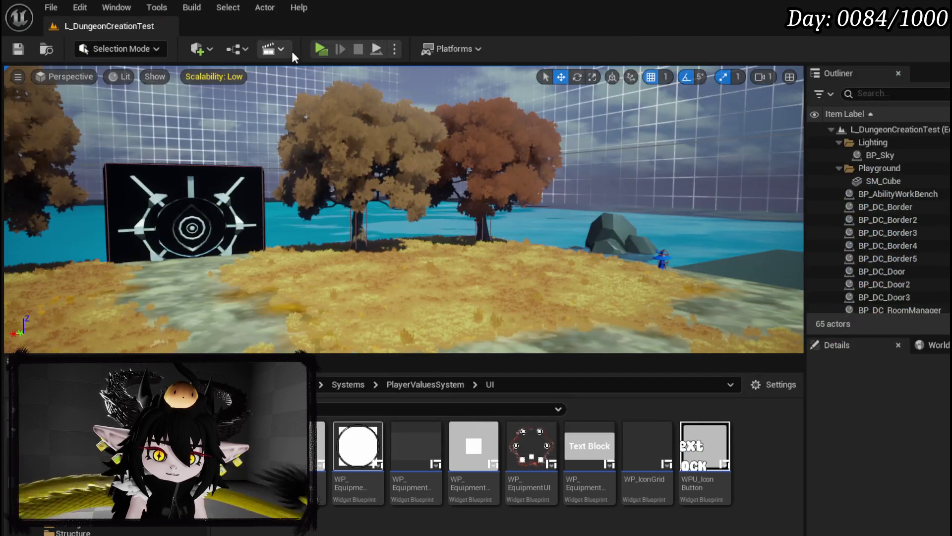
left_click(319, 49)
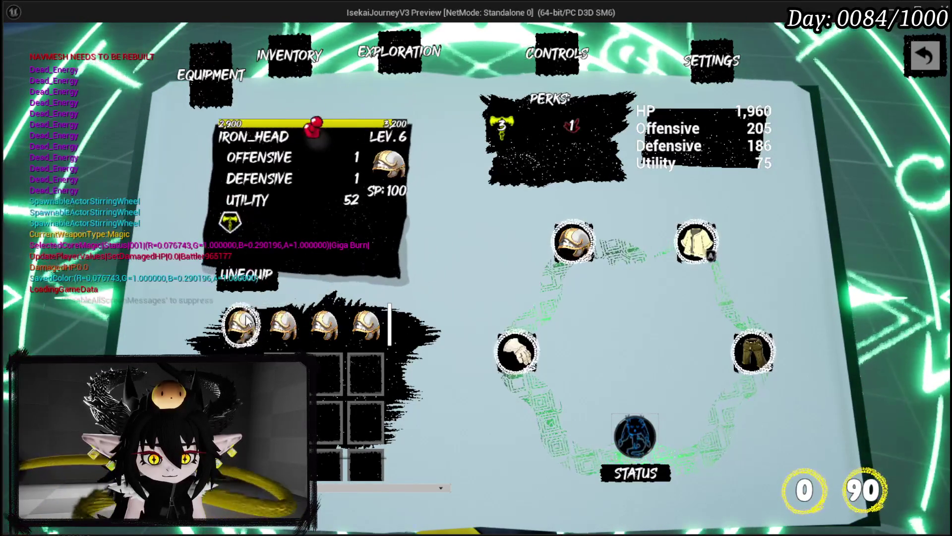
Select each helmet slot to watch the IRON_HEAD tooltip animate, then close the preview.
left_click(245, 320)
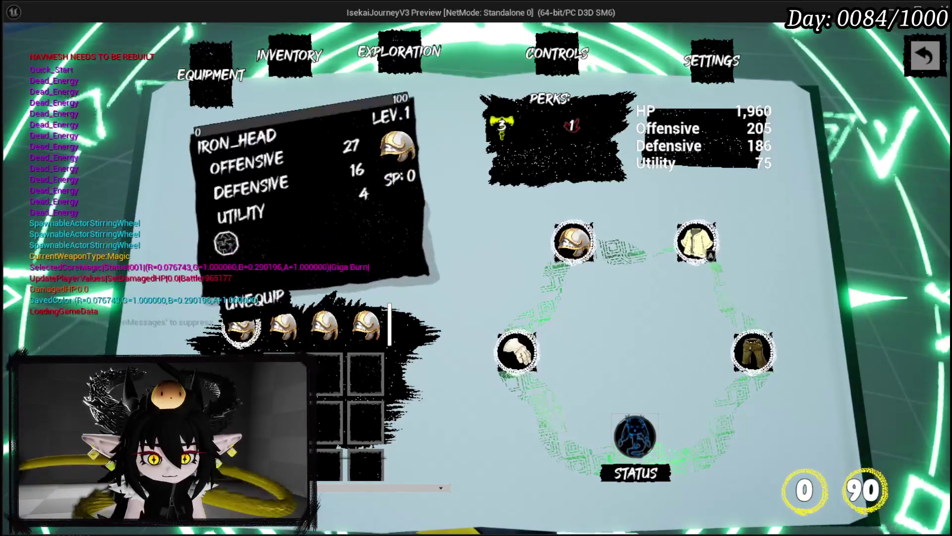
left_click(322, 335)
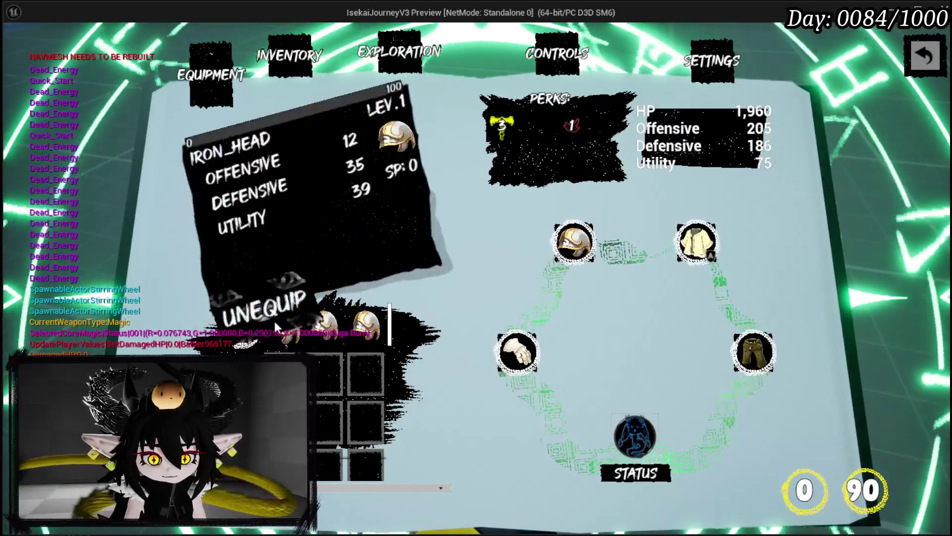
left_click(305, 329)
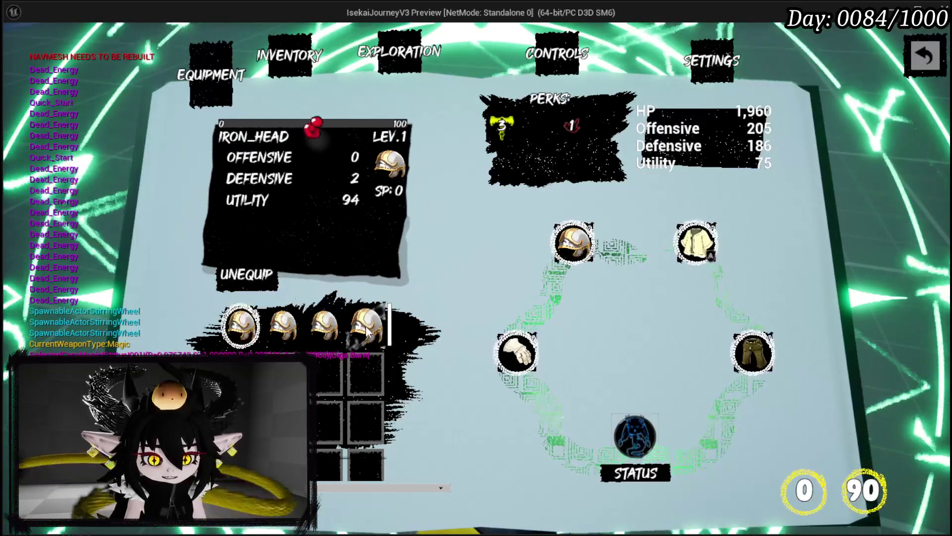
left_click(338, 327)
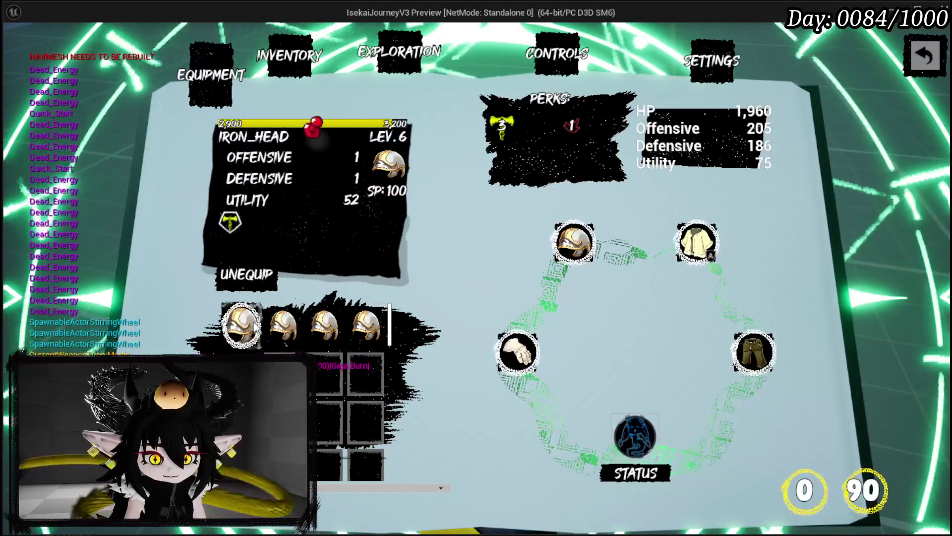
key("Escape")
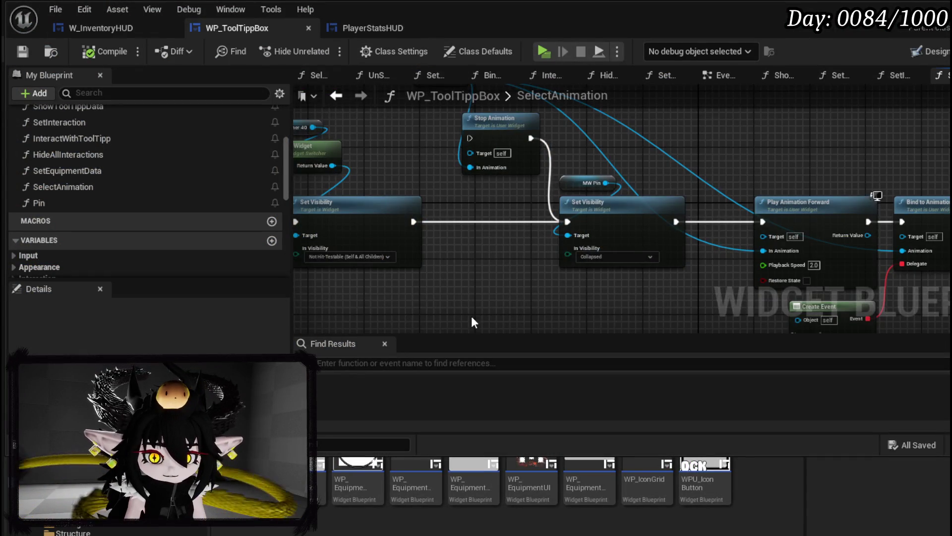
scroll(522, 181, "up", 2)
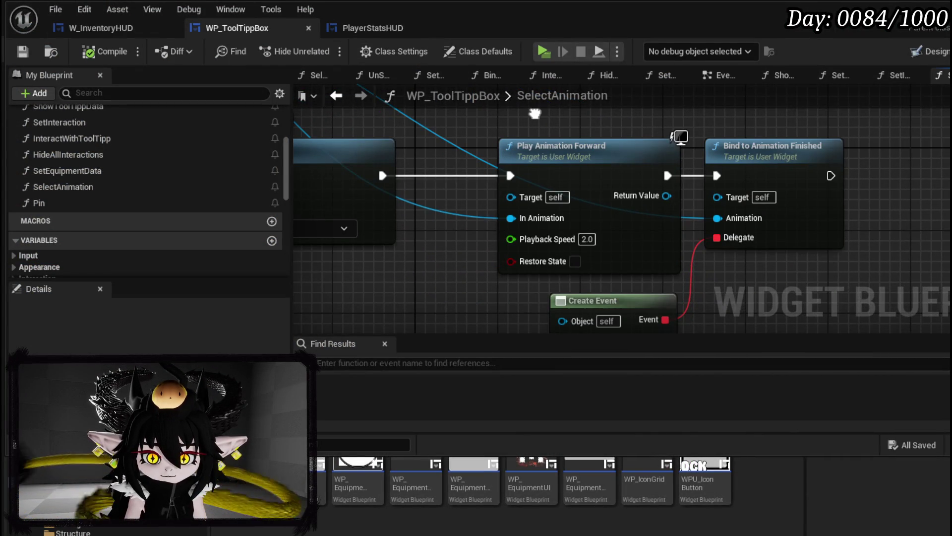
Add a Play Animation node above the chain, Forward mode at Playback Speed 2.0.
right_click(509, 139)
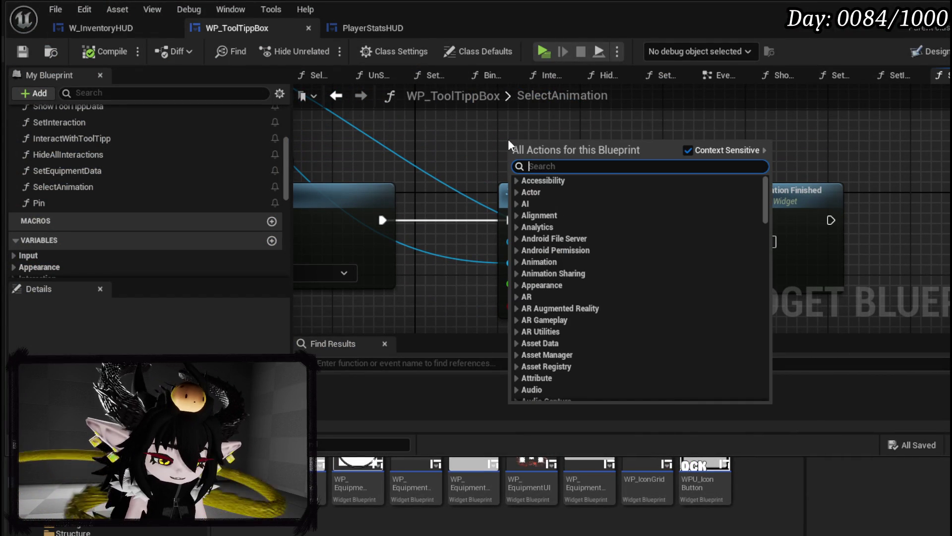
type("play")
type("from stasr")
key("BackSpace")
key("BackSpace")
type("r")
key("BackSpace")
key("BackSpace")
key("BackSpace")
key("BackSpace")
key("BackSpace")
key("BackSpace")
key("BackSpace")
key("BackSpace")
key("BackSpace")
type("animation")
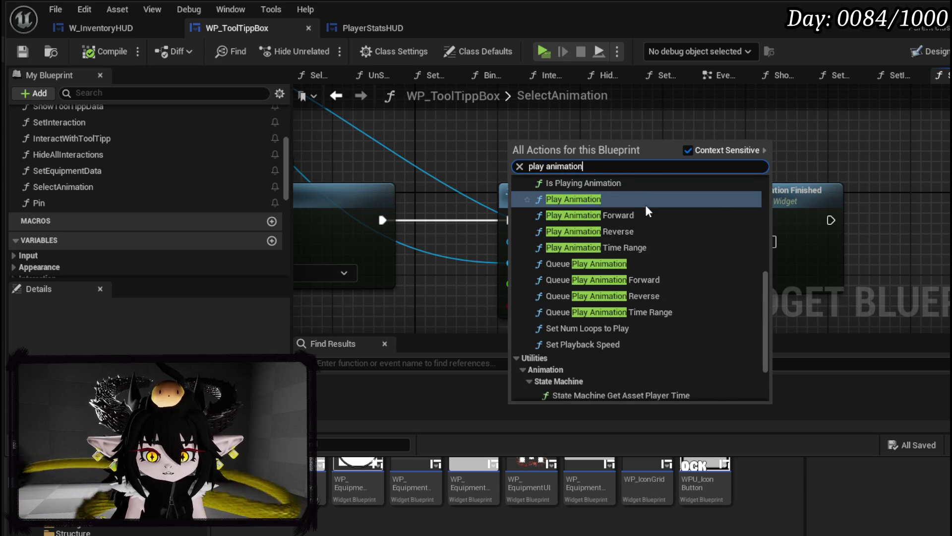
left_click(585, 200)
left_click_drag(582, 157, 632, 203)
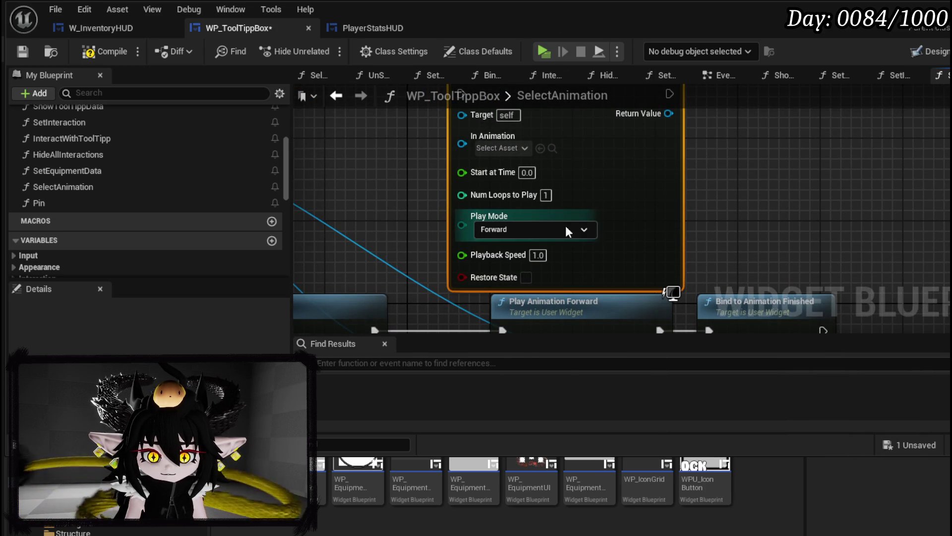
left_click(512, 232)
left_click(487, 242)
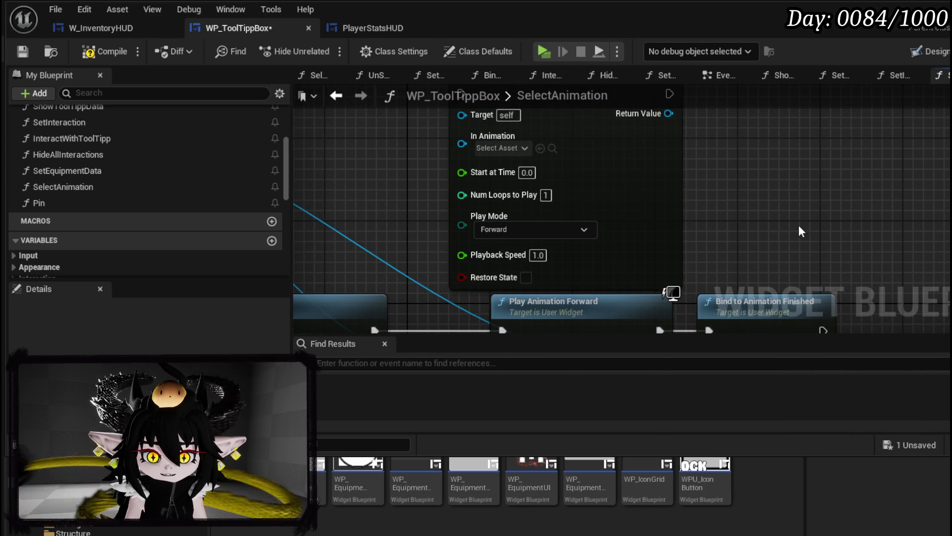
scroll(790, 219, "down", 1)
scroll(390, 197, "down", 1)
scroll(389, 197, "down", 2)
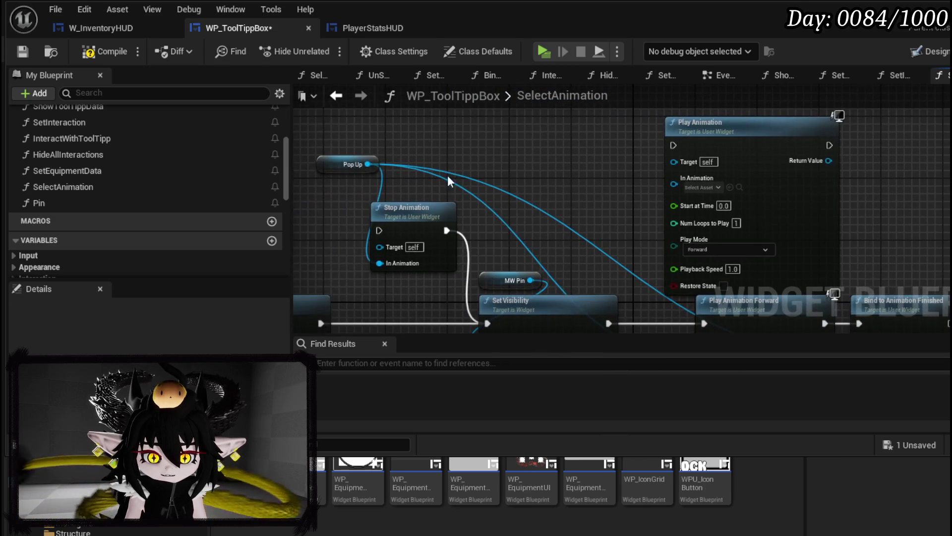
Feed the chain into Play Animation and link it to Bind to Animation Finished, repositioning both nodes.
mouse_move(685, 185)
left_mouse_down()
mouse_move(339, 150)
mouse_move(331, 185)
left_mouse_up()
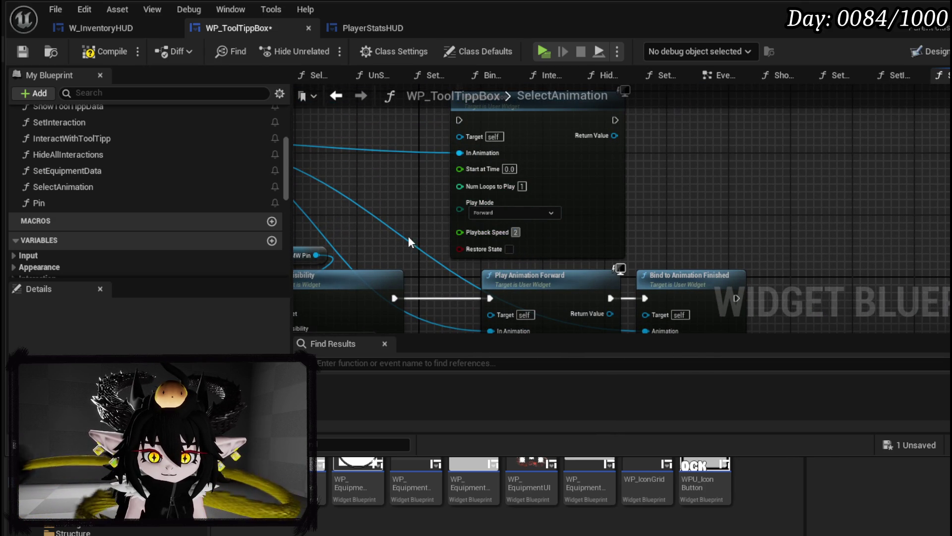
left_click_drag(500, 125, 468, 123)
left_click_drag(395, 298, 441, 194)
left_click_drag(464, 119, 460, 120)
left_click_drag(615, 122, 645, 298)
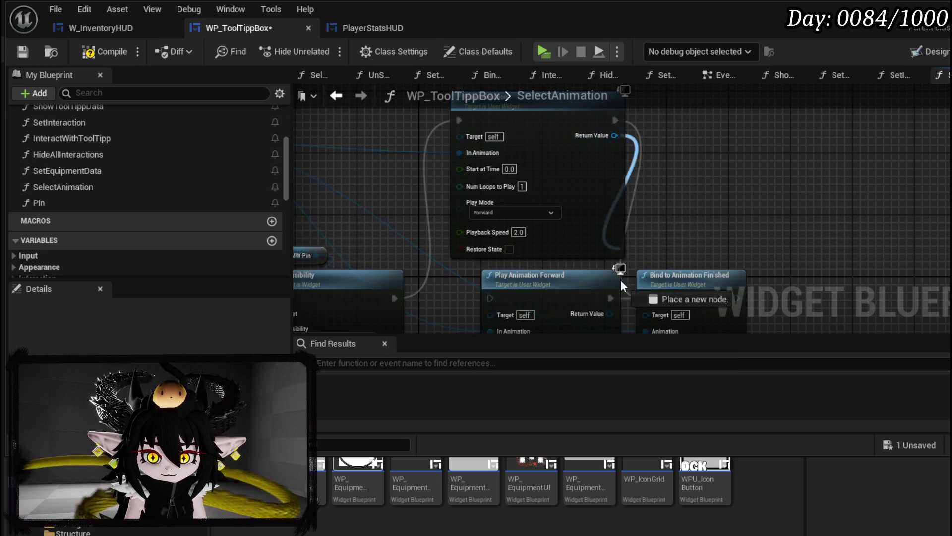
left_click_drag(621, 217, 654, 238)
left_click_drag(569, 213, 571, 210)
left_click_drag(639, 284, 700, 276)
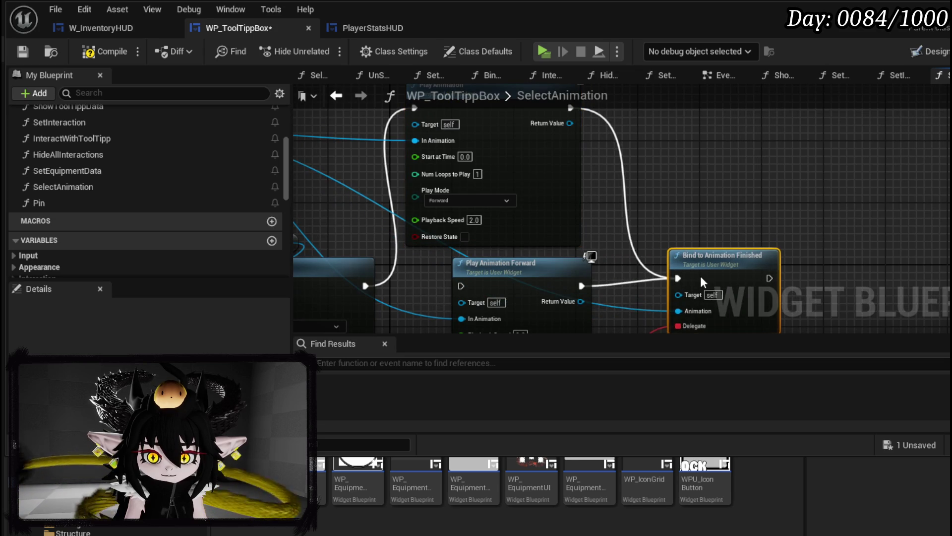
left_click(597, 213)
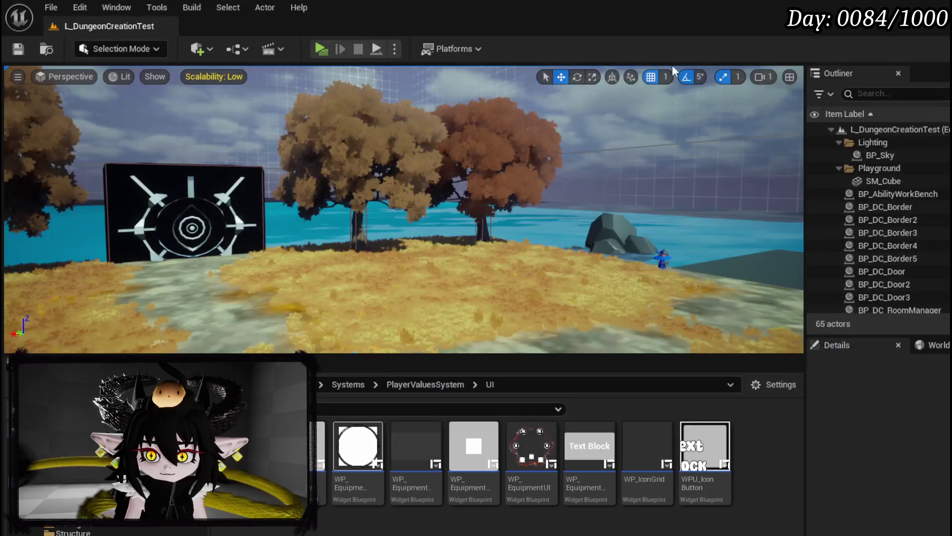
Play the game, open the equipment menu to recheck the IRON_HEAD tooltip, close the preview and save the level.
left_click(318, 47)
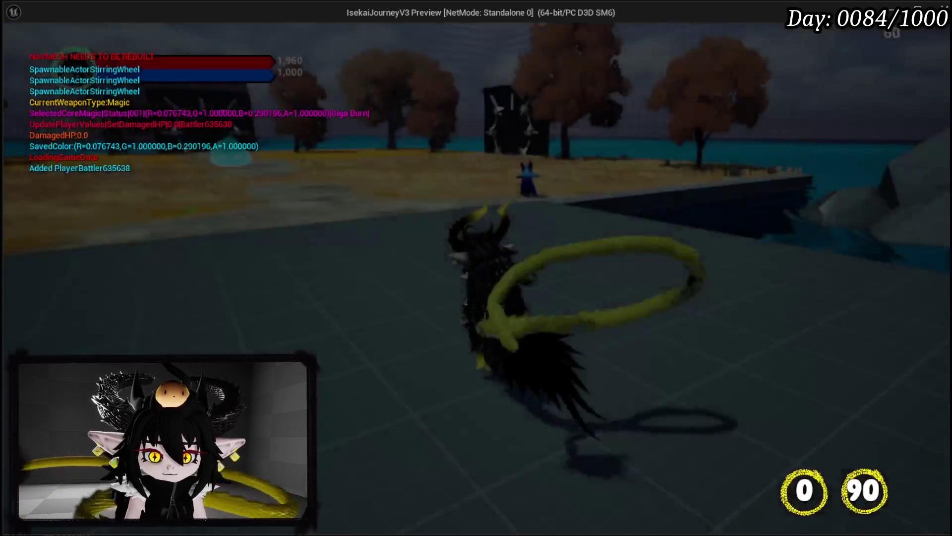
key("Tab")
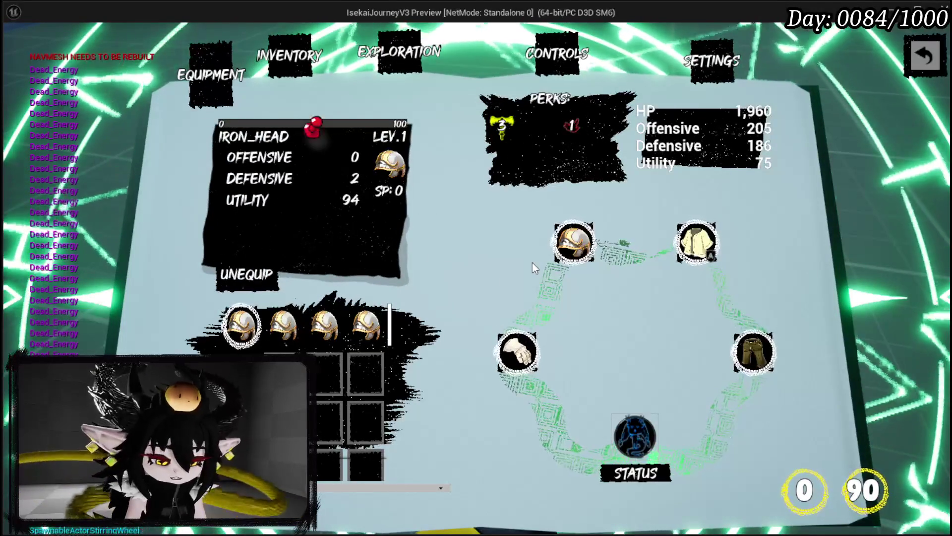
key("Escape")
key("ctrl+s")
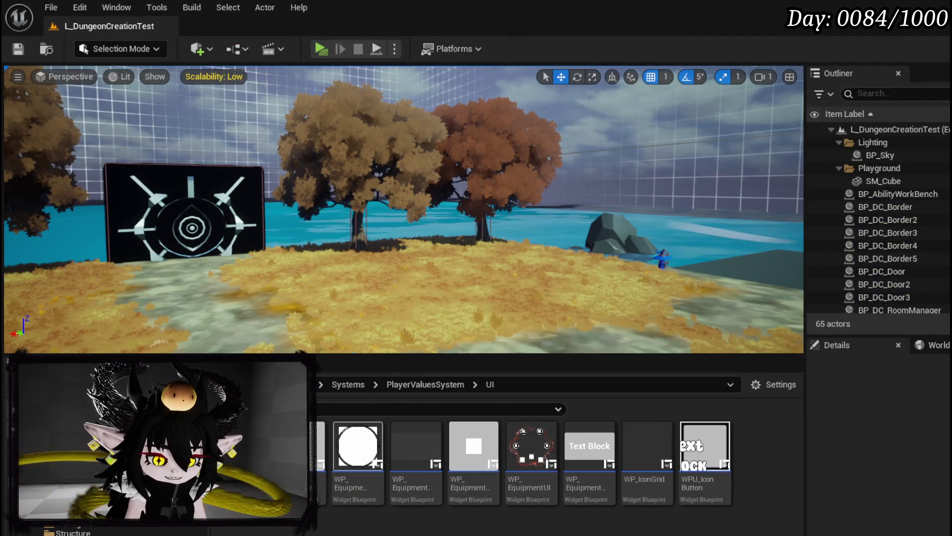
Switch to WP_ToolTippBox's SelectAnimation graph and bring the Play Animation wiring into view.
key("alt+Tab")
mouse_move(547, 152)
left_mouse_down()
mouse_move(659, 233)
mouse_move(633, 270)
left_mouse_up()
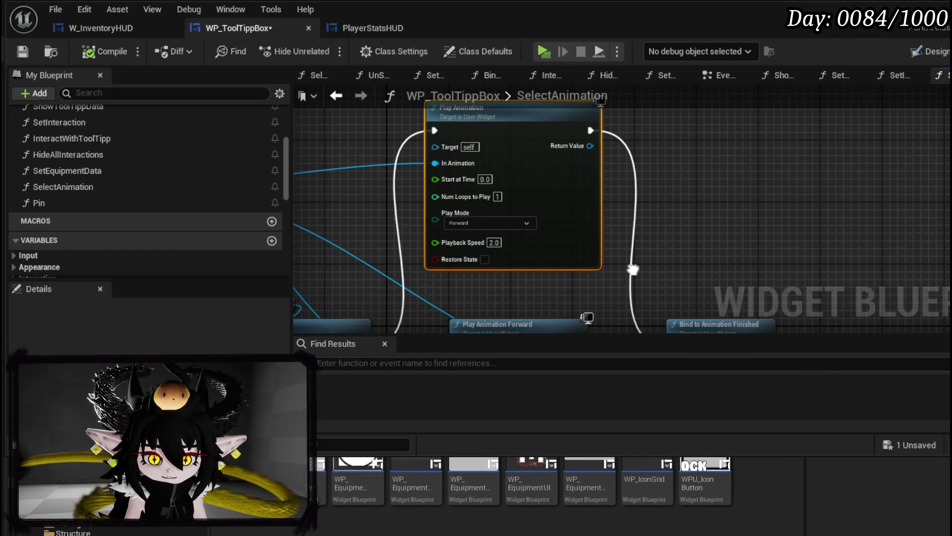
left_click_drag(633, 270, 692, 277)
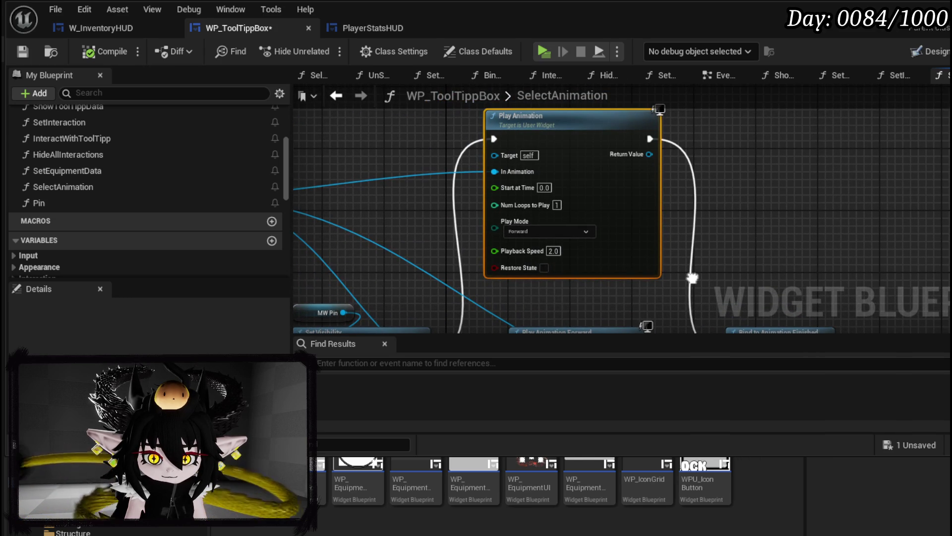
mouse_move(692, 277)
left_mouse_down()
mouse_move(804, 196)
mouse_move(687, 238)
left_mouse_up()
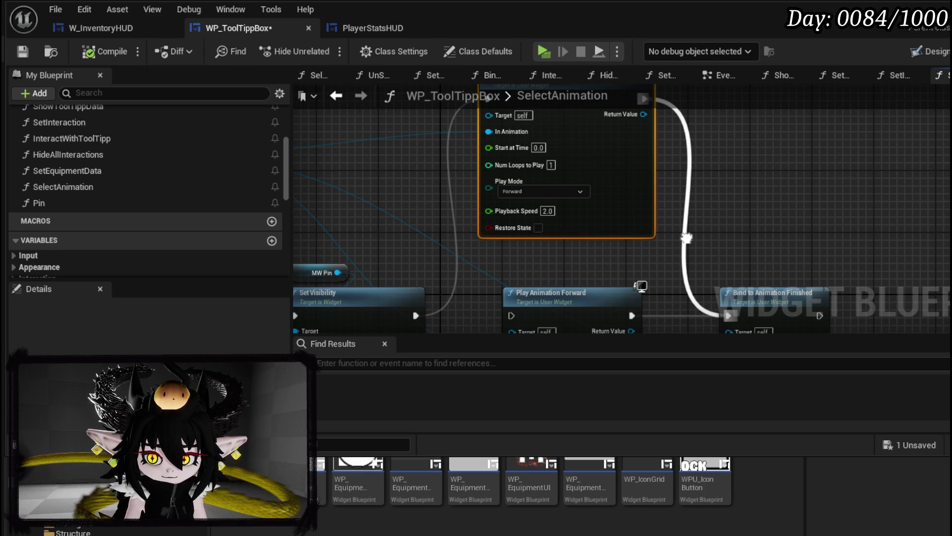
mouse_move(687, 238)
left_mouse_down()
mouse_move(503, 211)
mouse_move(585, 315)
left_mouse_up()
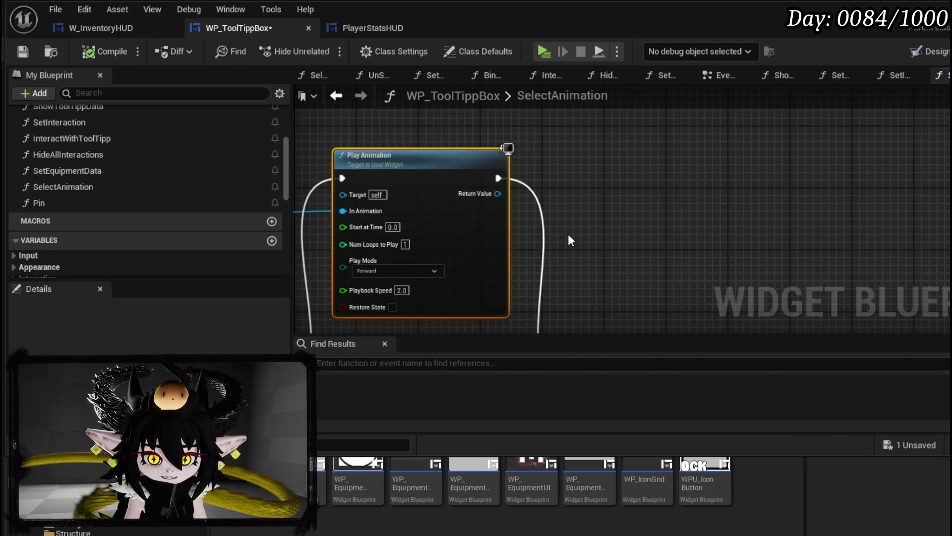
left_click_drag(548, 225, 585, 207)
Add a 0.4 s Set Timer by Event after Play Animation, wired to its Event input.
right_click(585, 203)
type("Timer by e")
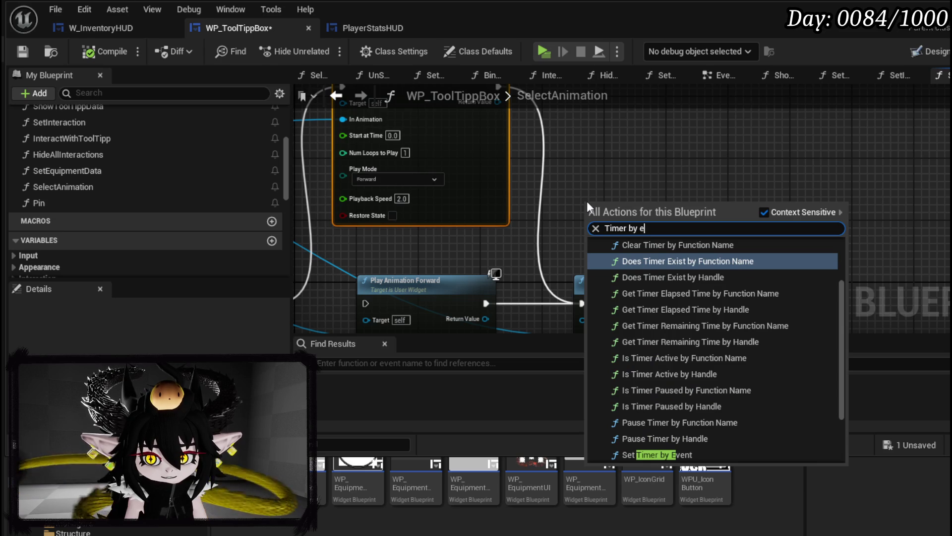
type("vent")
key("Return")
left_click_drag(587, 201, 549, 175)
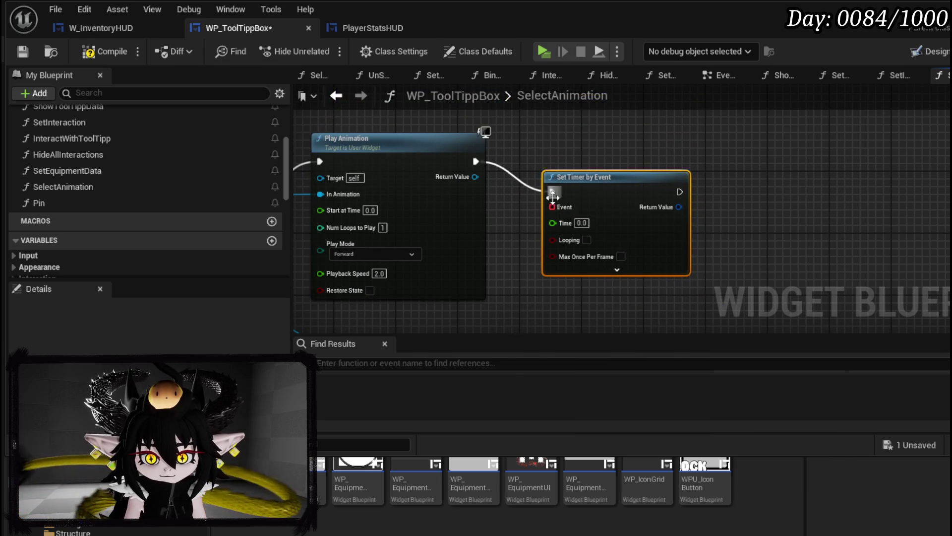
left_click_drag(472, 161, 550, 195)
key("q")
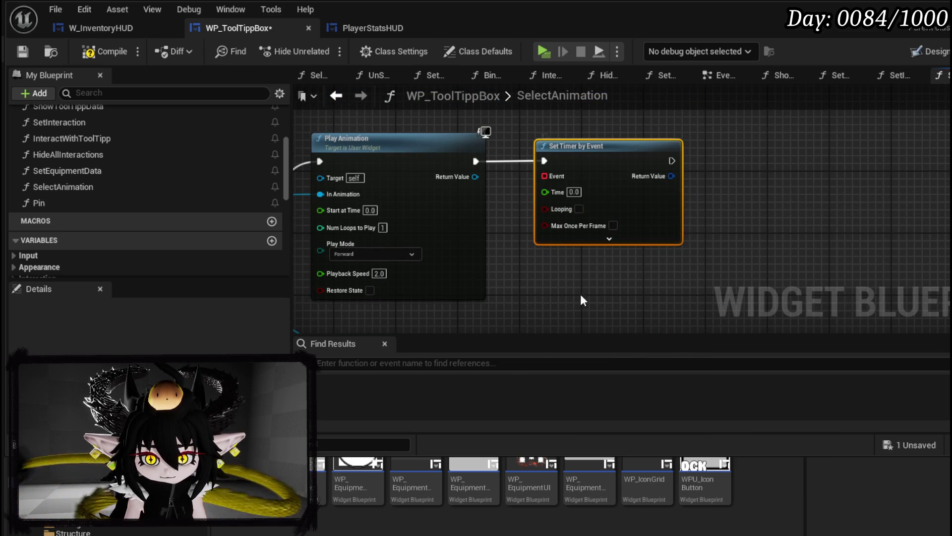
mouse_move(544, 176)
left_mouse_down()
mouse_move(531, 388)
mouse_move(533, 217)
mouse_move(478, 217)
left_mouse_up()
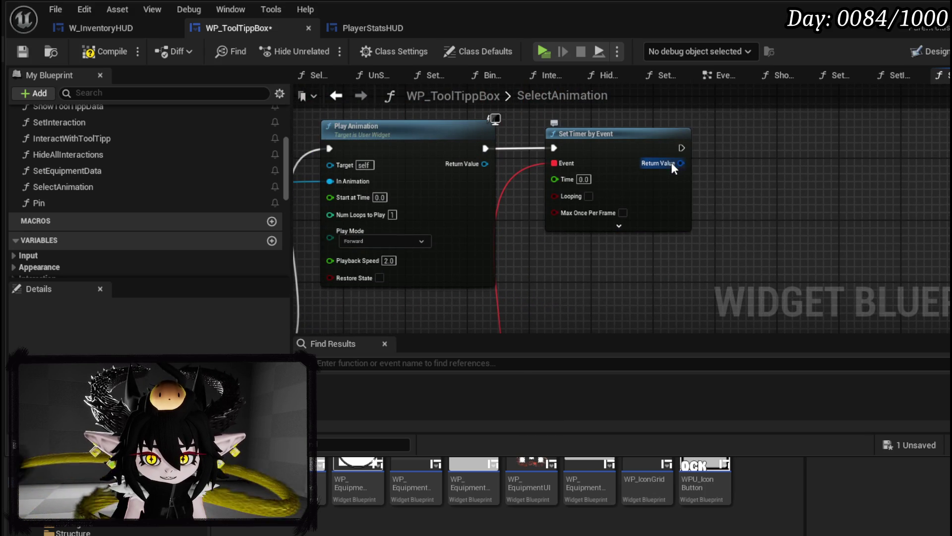
Insert Clear and Invalidate Timer by Handle before the timer, save, and return to the level editor.
left_click_drag(672, 162, 764, 166)
type("Clear")
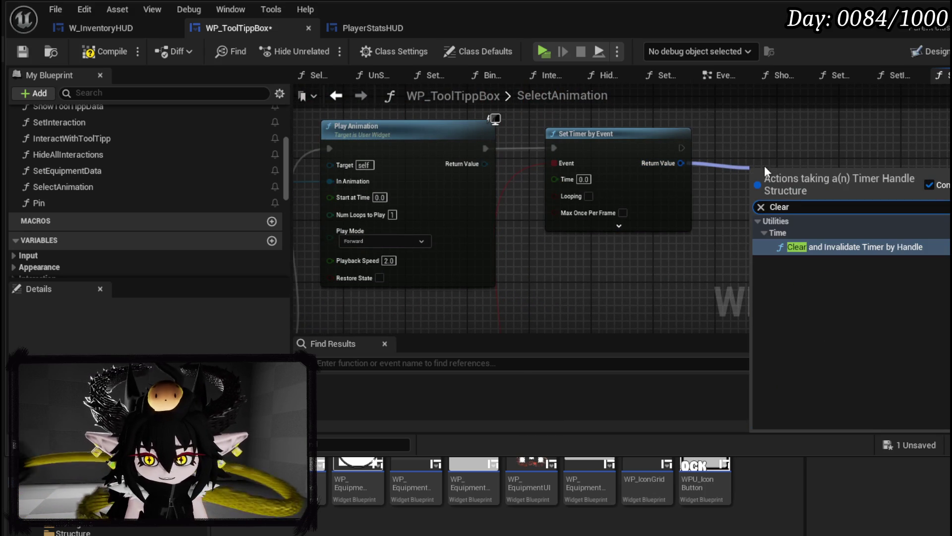
left_click(840, 246)
left_click_drag(734, 279, 591, 279)
left_click_drag(602, 161, 756, 159)
mouse_move(590, 261)
left_mouse_down()
mouse_move(586, 159)
mouse_move(575, 138)
mouse_move(547, 148)
left_mouse_up()
left_click_drag(656, 148, 709, 148)
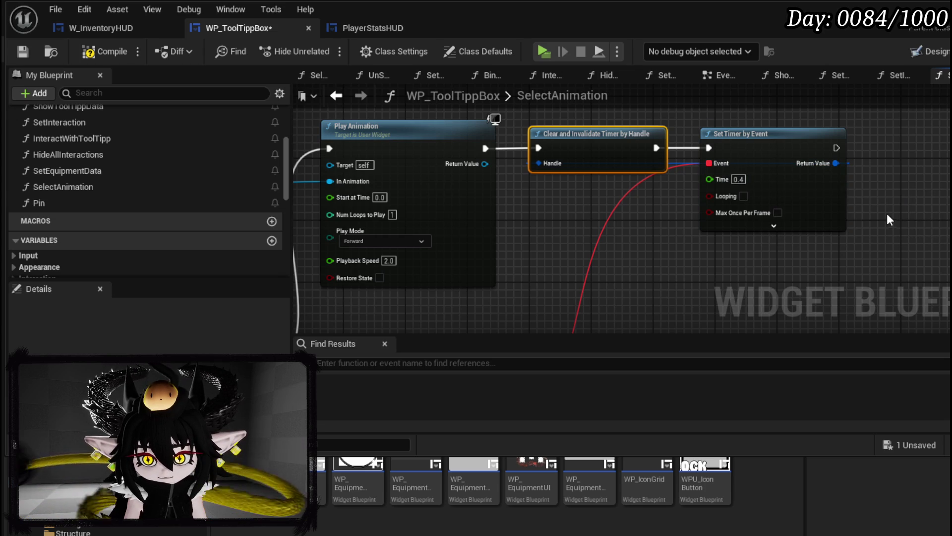
left_click(22, 49)
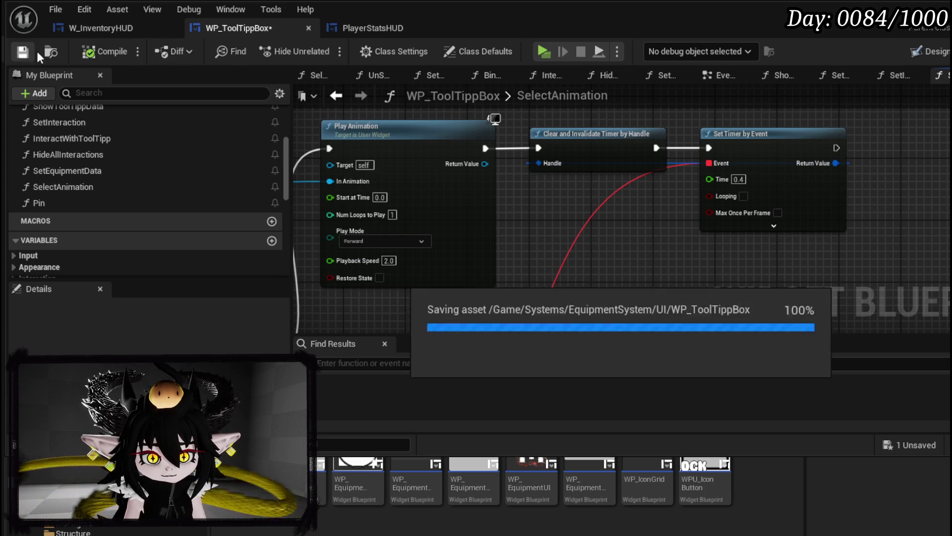
key("alt+Tab")
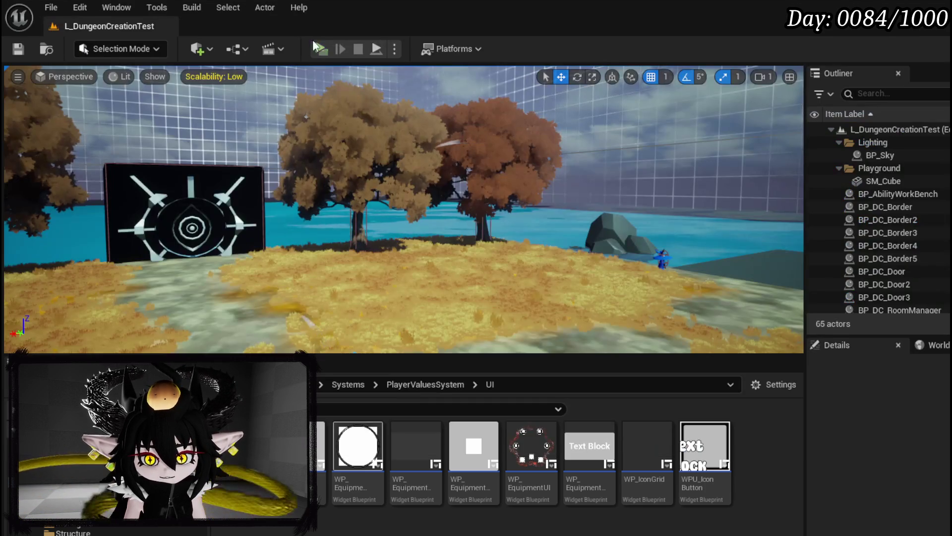
Run the standalone preview, check the IRON_HEAD helmet tooltip, then save the tooltip blueprint.
left_click(336, 54)
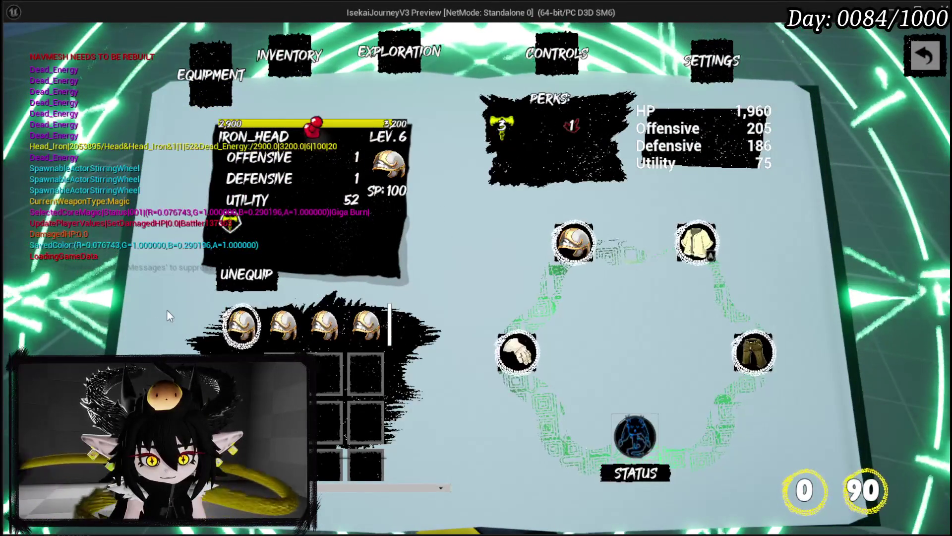
left_click(239, 318)
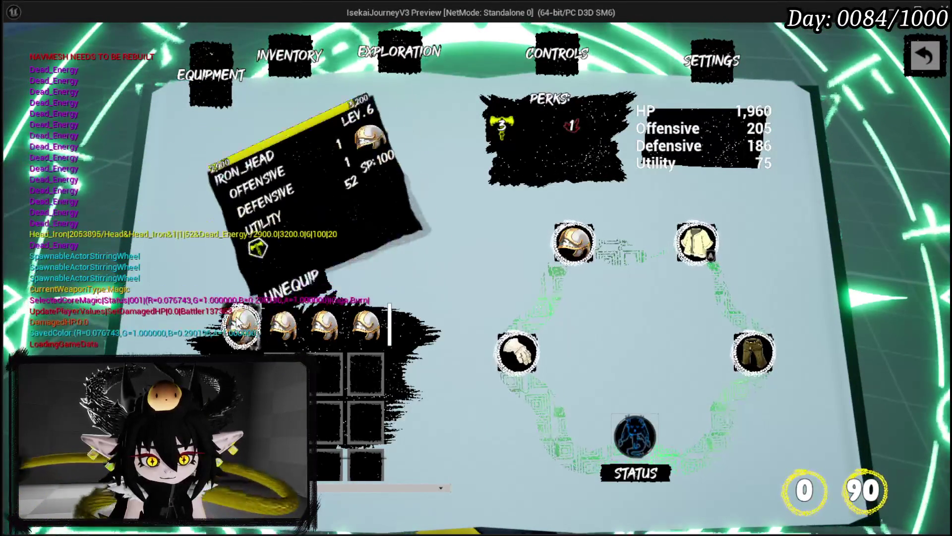
key("Escape")
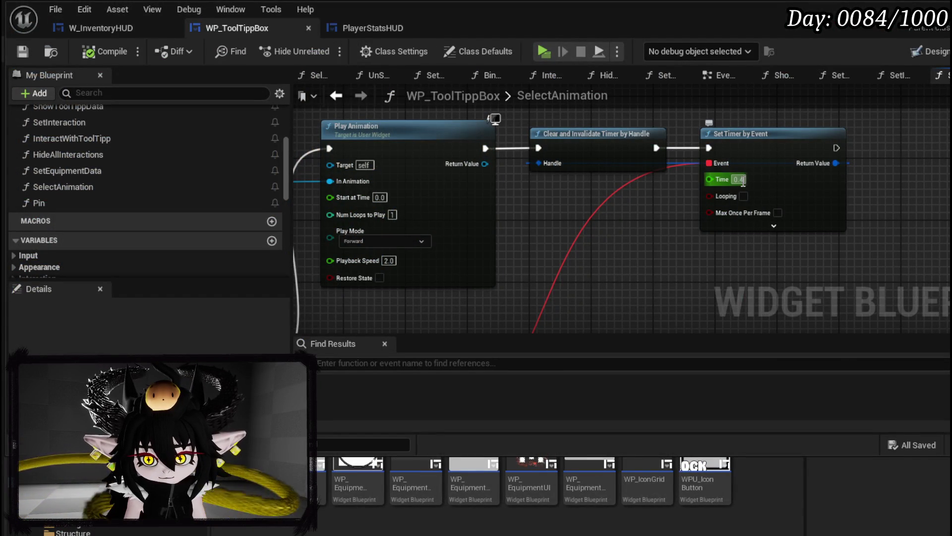
left_click(23, 52)
Run a second preview pass from the level editor and save the level afterwards.
key("alt+Tab")
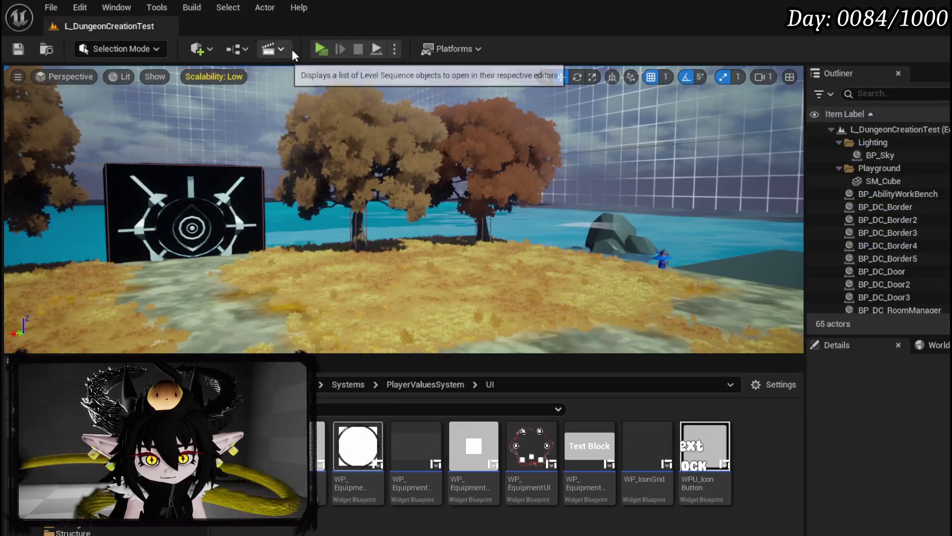
key("alt+p")
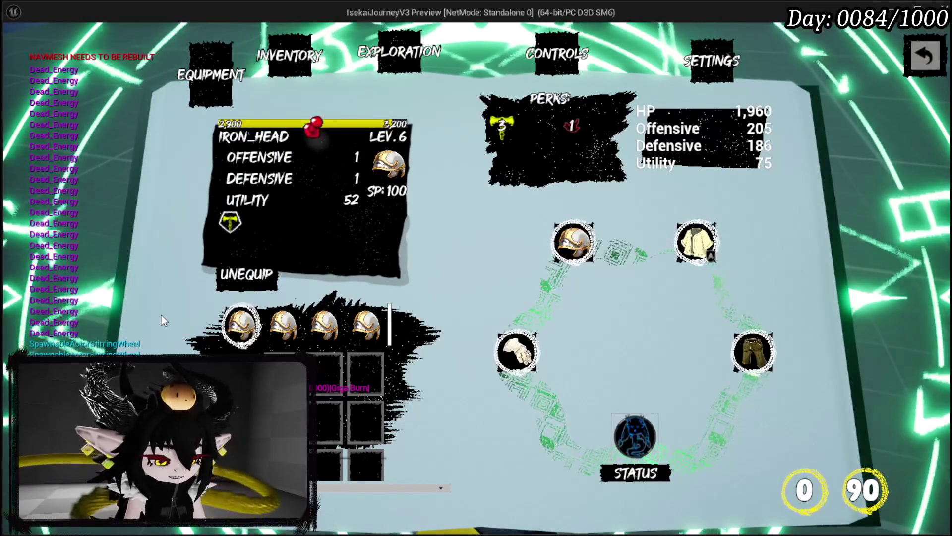
key("Escape")
left_click(18, 48)
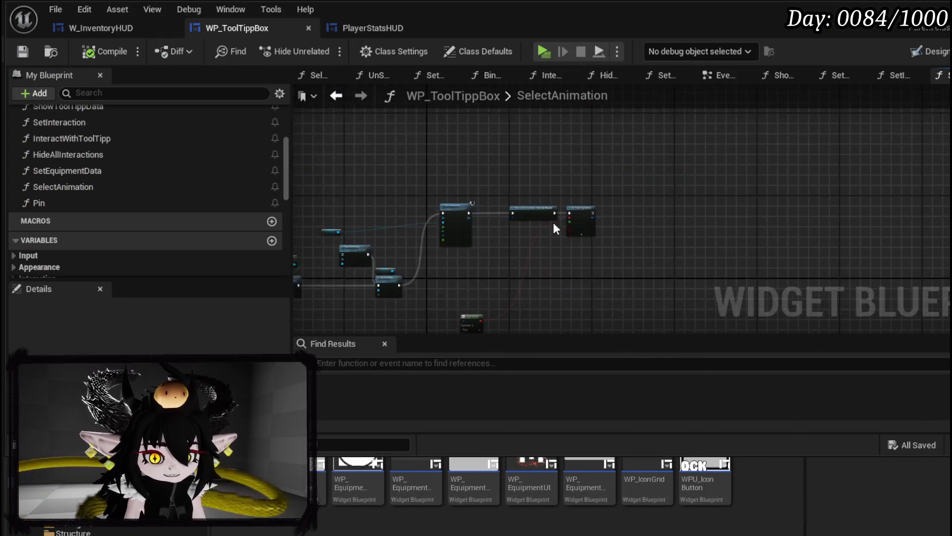
Retarget SelectAnimation's first Set Visibility from Get Active Widget to self and save WP_ToolTippBox.
left_click_drag(495, 195, 481, 206)
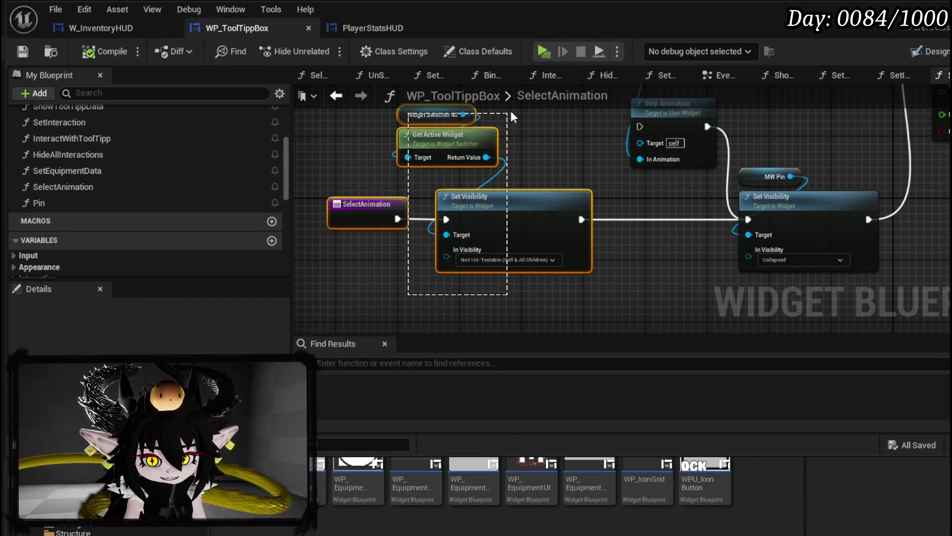
left_click_drag(506, 112, 573, 187)
mouse_move(731, 216)
left_mouse_down()
mouse_move(497, 182)
mouse_move(525, 164)
left_mouse_up()
left_click(525, 164)
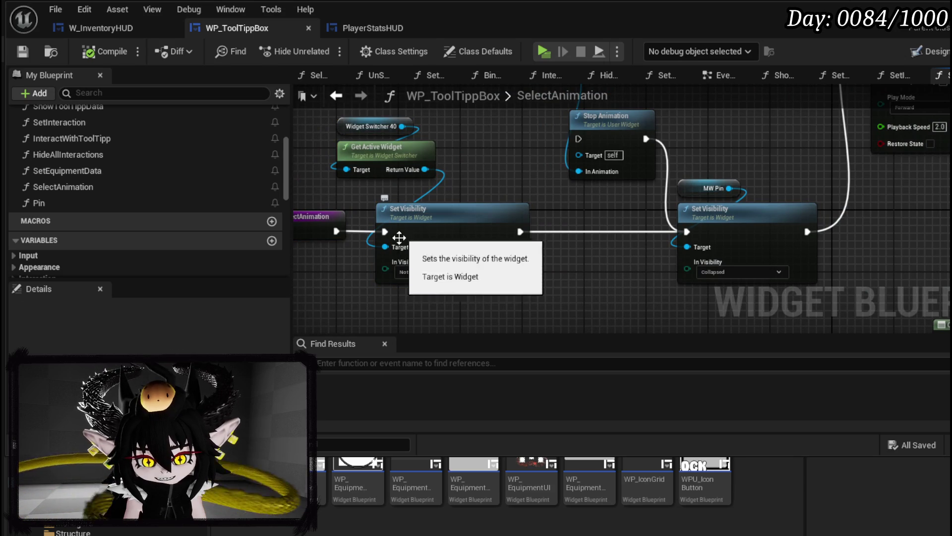
left_click(384, 247, "alt")
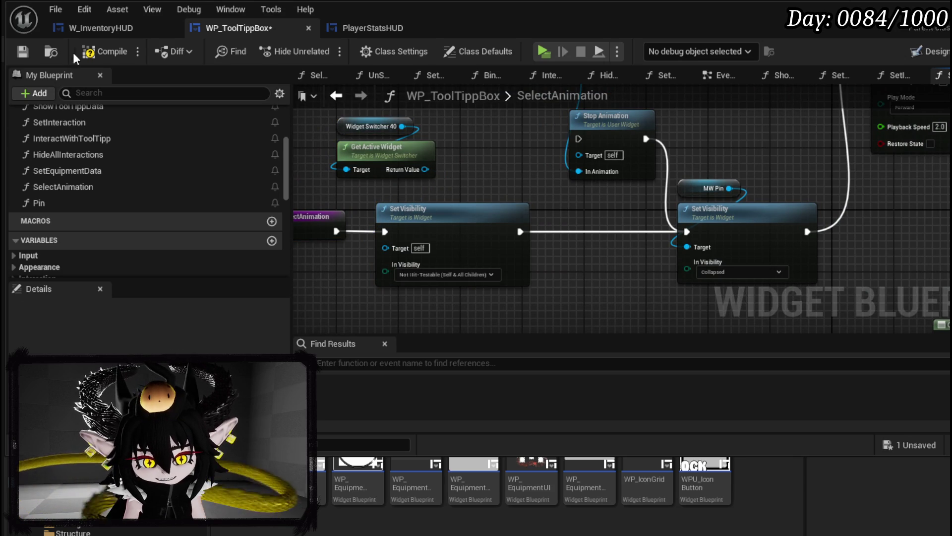
left_click(22, 52)
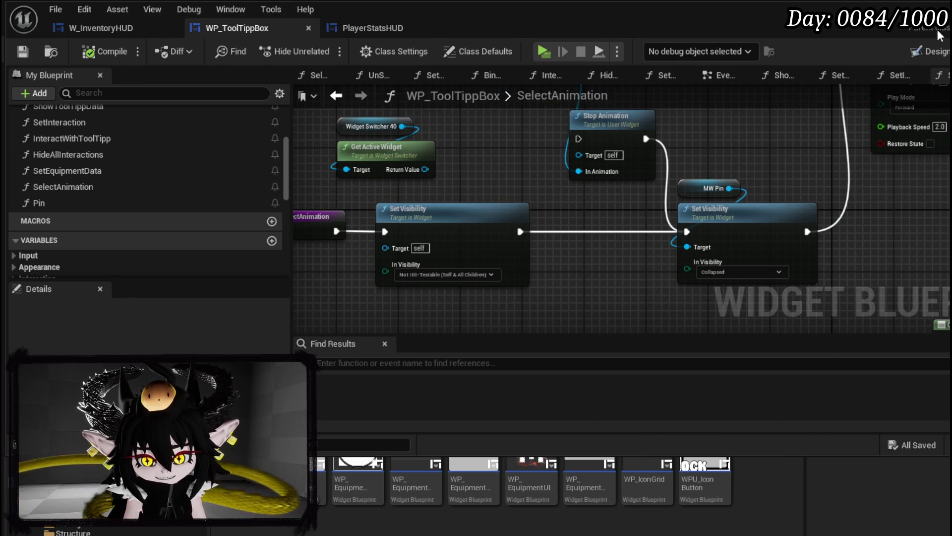
key("alt+Tab")
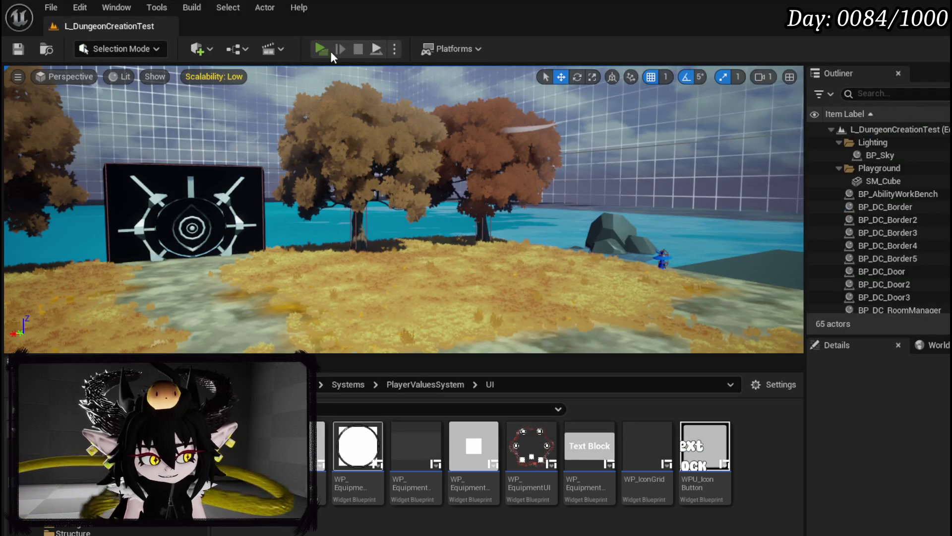
left_click(330, 52)
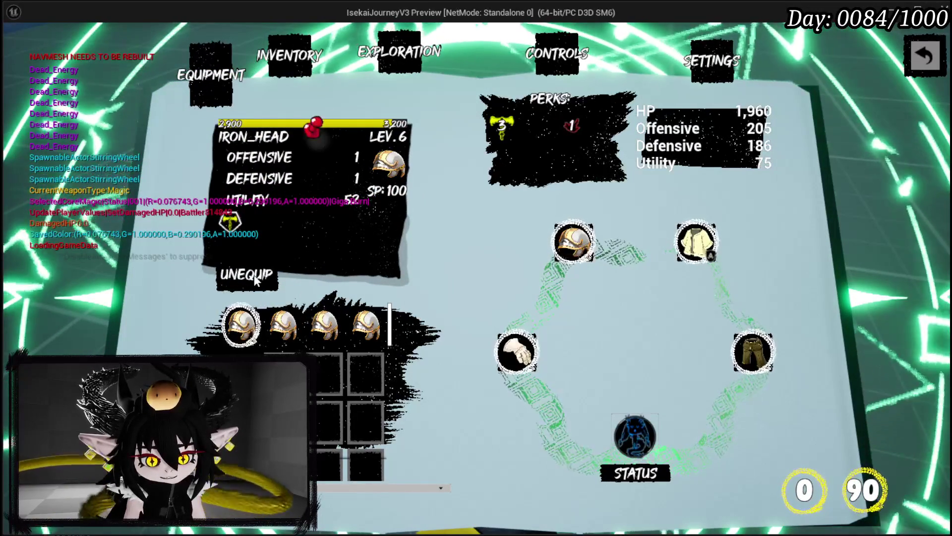
key("Escape")
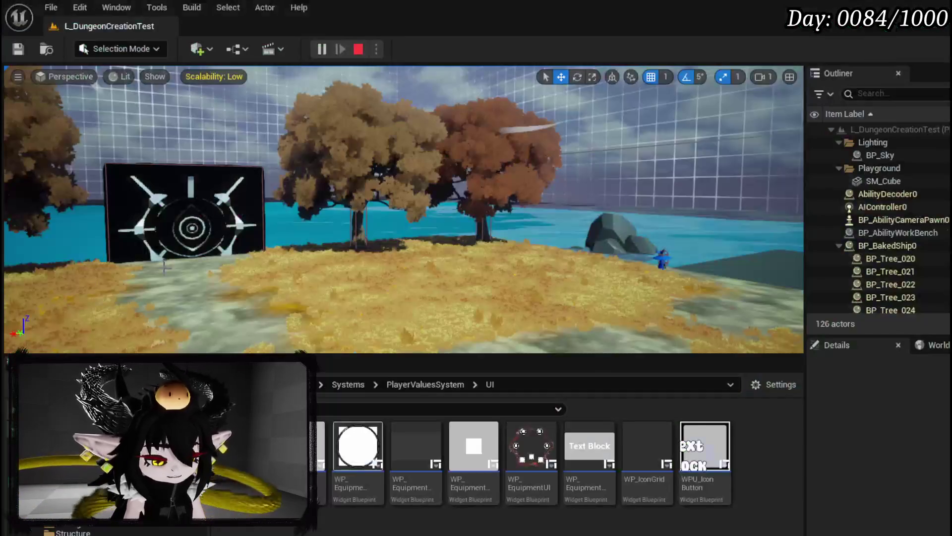
left_click(21, 49)
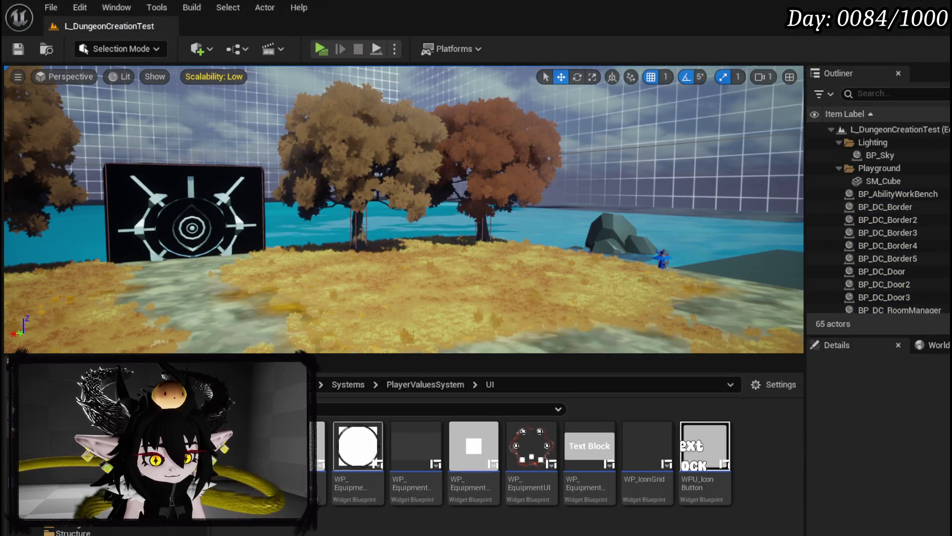
In the Pin function graph, paste a copy of the self-targeted Set Visibility node.
key("alt+Tab")
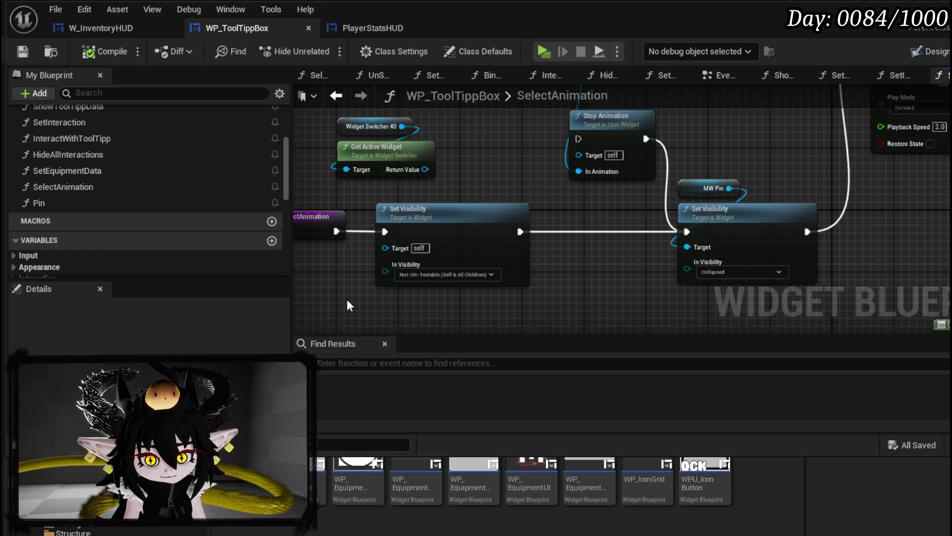
left_click_drag(401, 308, 597, 232)
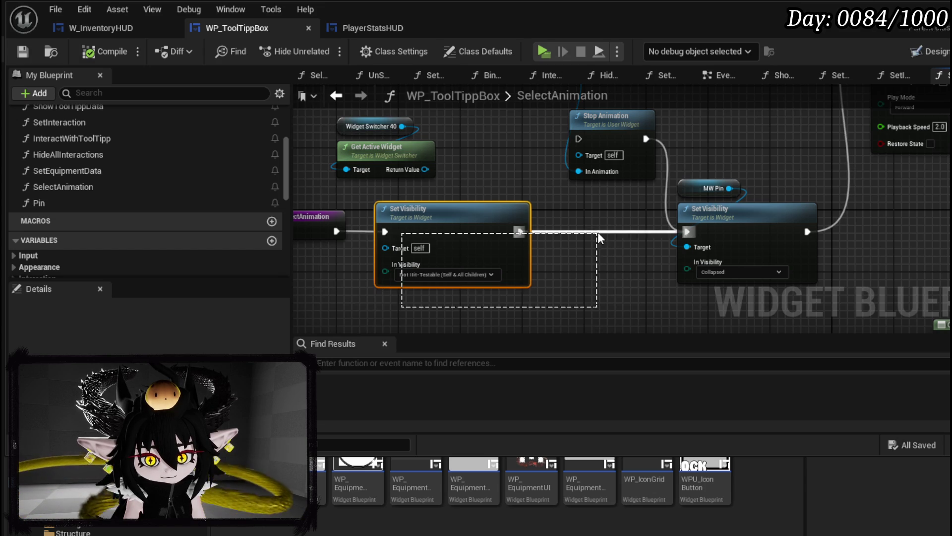
double_click(65, 201)
left_click_drag(733, 200, 622, 189)
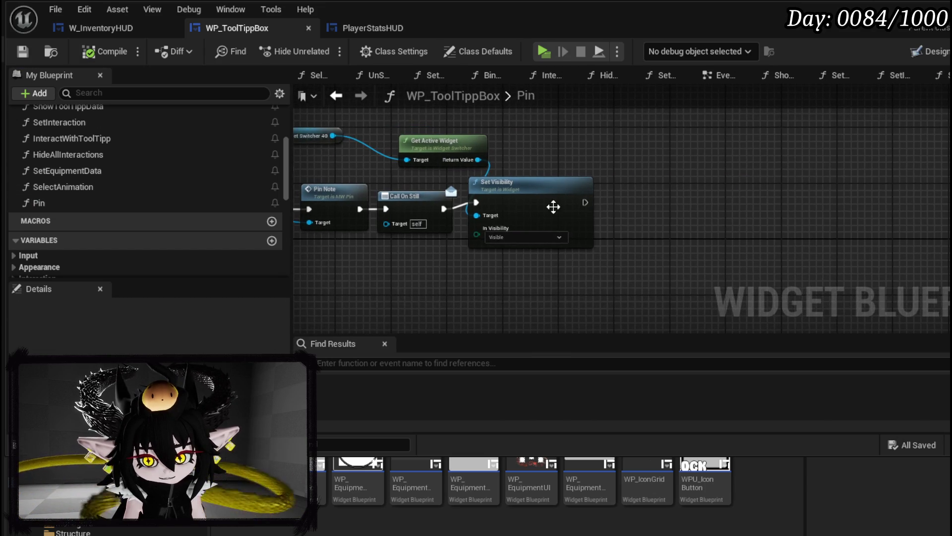
key("ctrl+v")
Wire the copied Set Visibility after Call On Still with In Visibility set to Visible, and save.
mouse_move(495, 270)
left_mouse_down()
mouse_move(510, 199)
mouse_move(518, 198)
left_mouse_up()
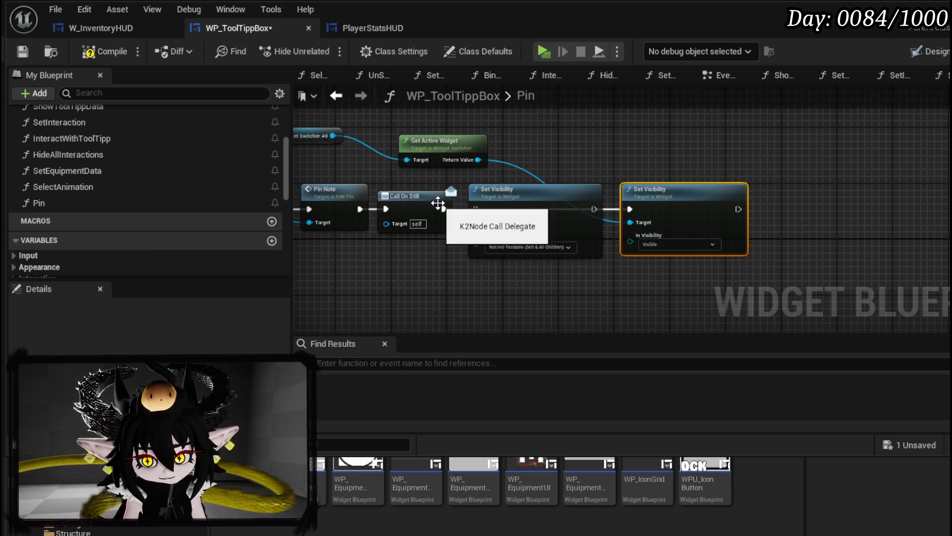
left_click_drag(444, 209, 455, 213)
left_click_drag(595, 210, 617, 214)
left_click(508, 248)
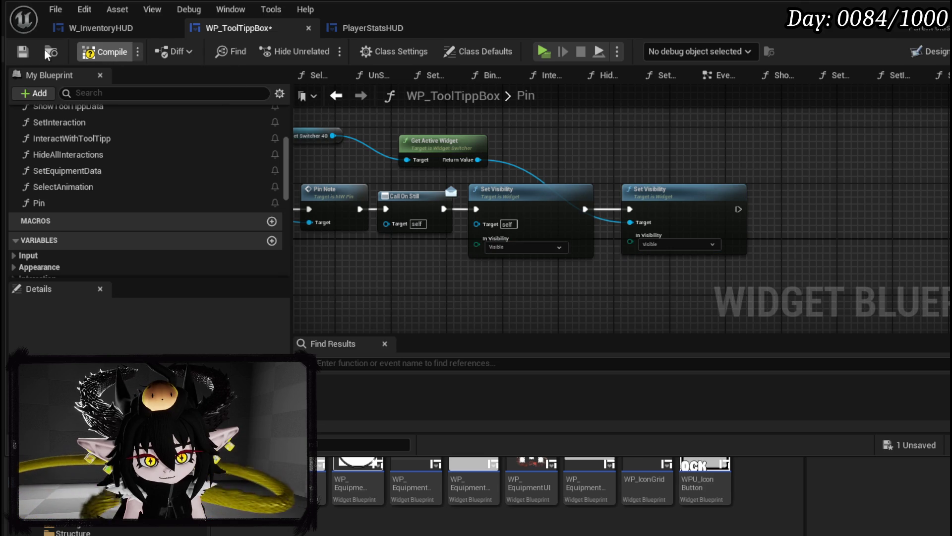
left_click(22, 52)
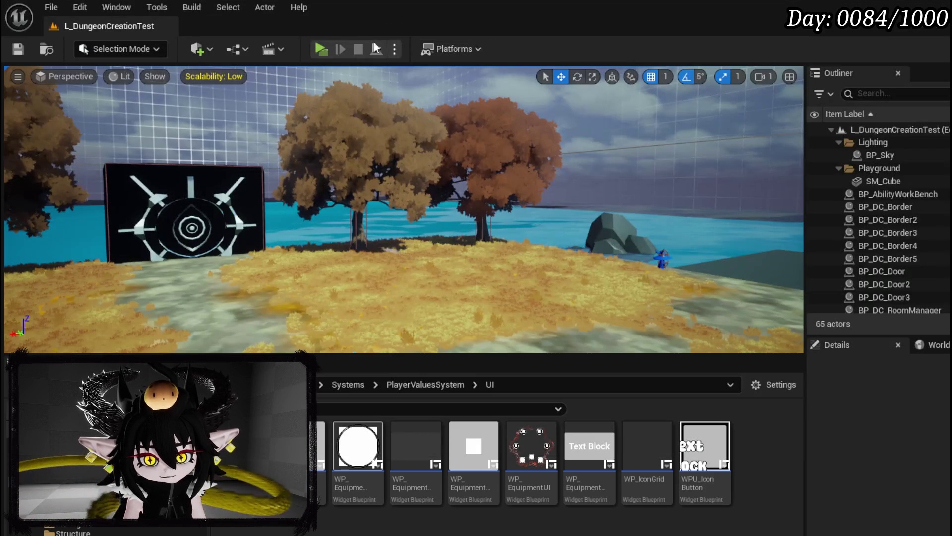
left_click(371, 39)
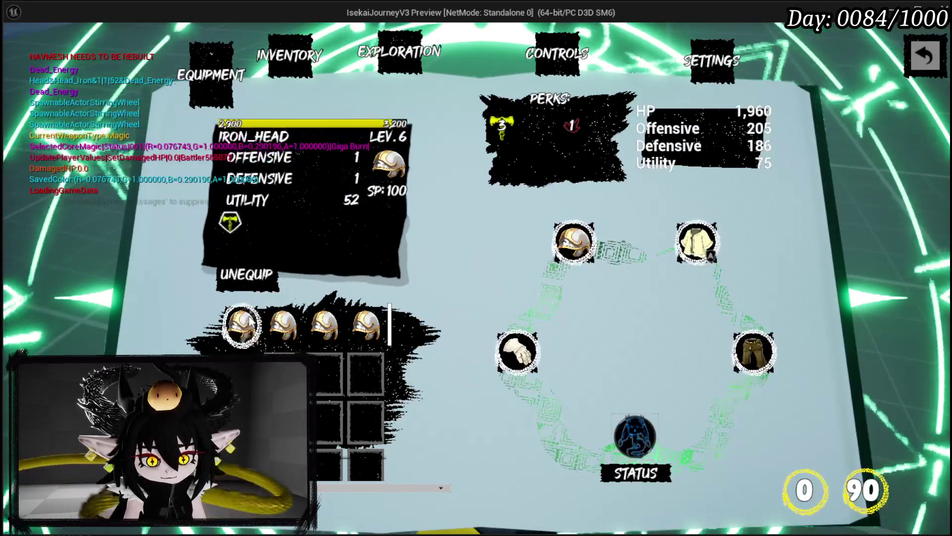
Check the helmet slot's Iron_Head tooltip twice in the running preview, then stop it.
left_click(241, 330)
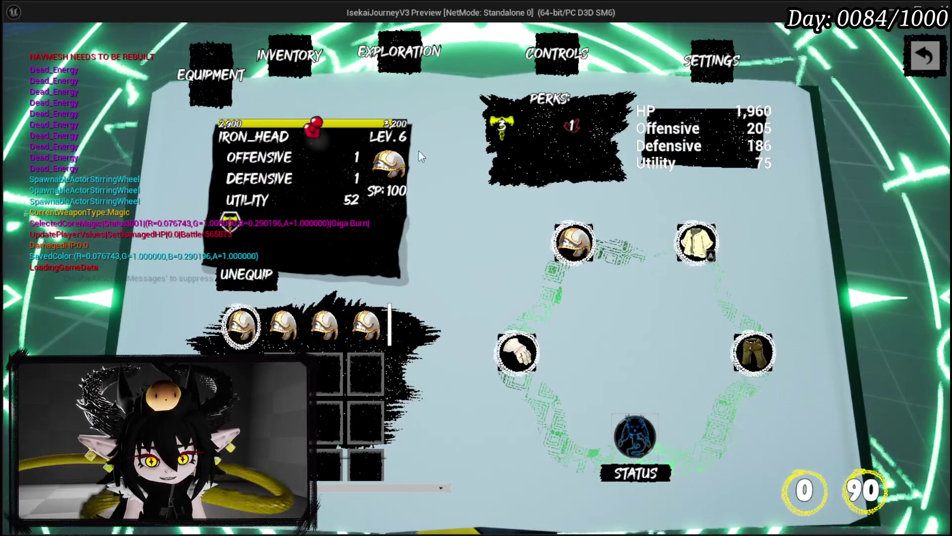
left_click(240, 325)
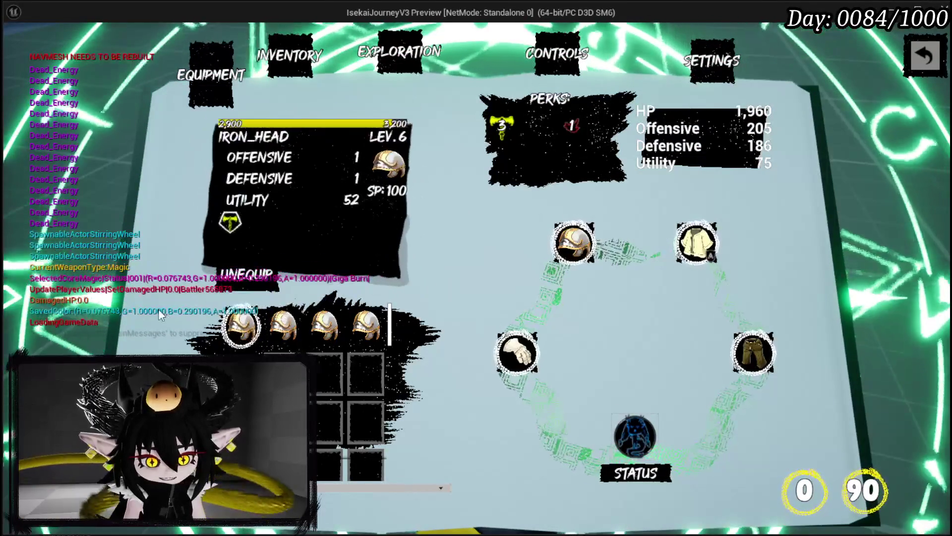
key("Escape")
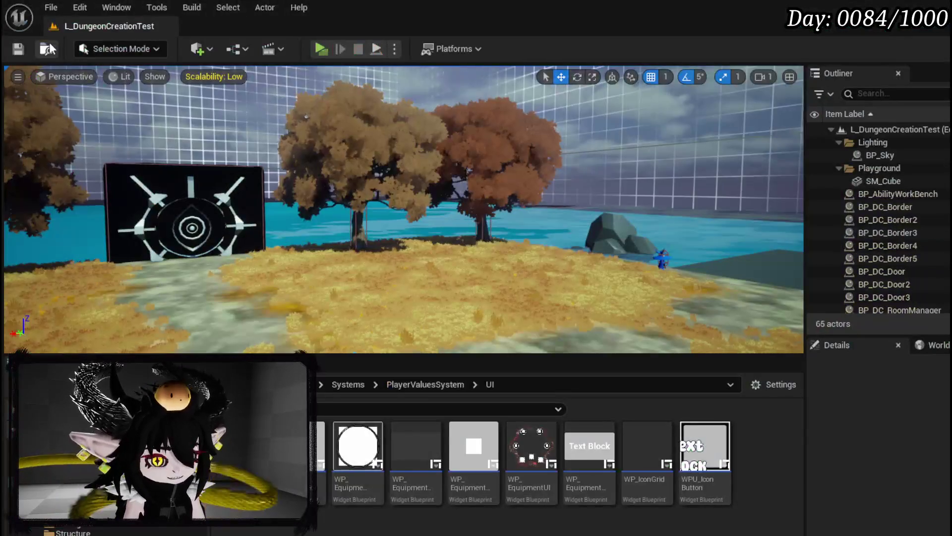
Save the packages, glance at W_InventoryHUD's designer layout, and return to WP_ToolTippBox's Pin graph.
key("ctrl+s")
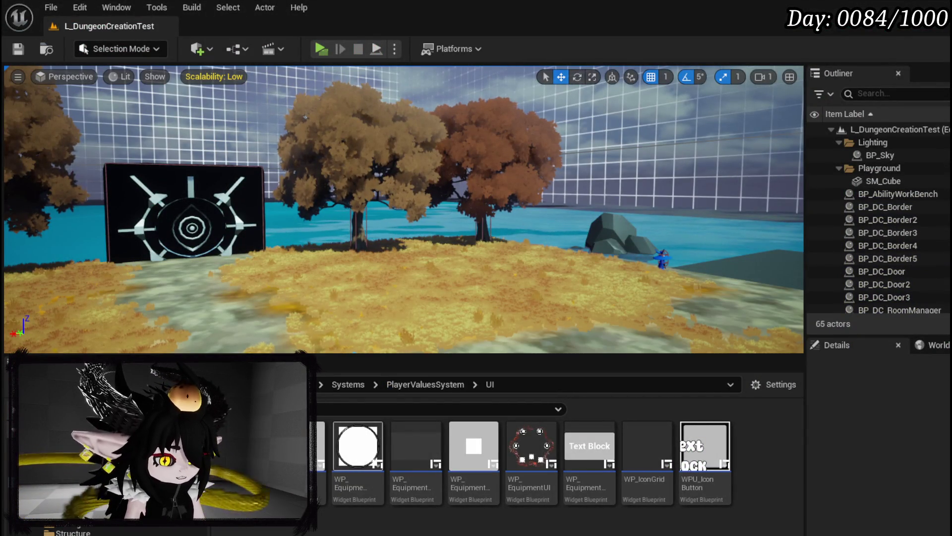
key("alt+Tab")
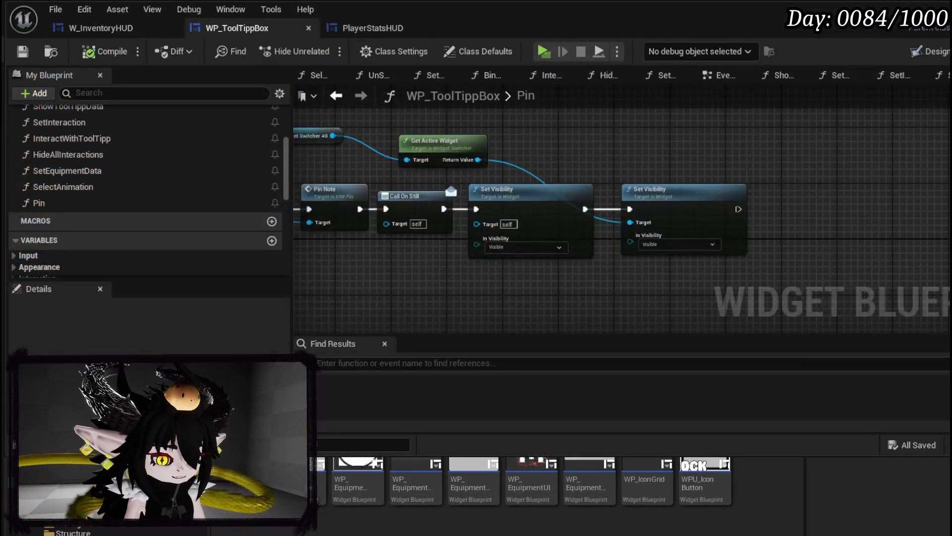
left_click(88, 32)
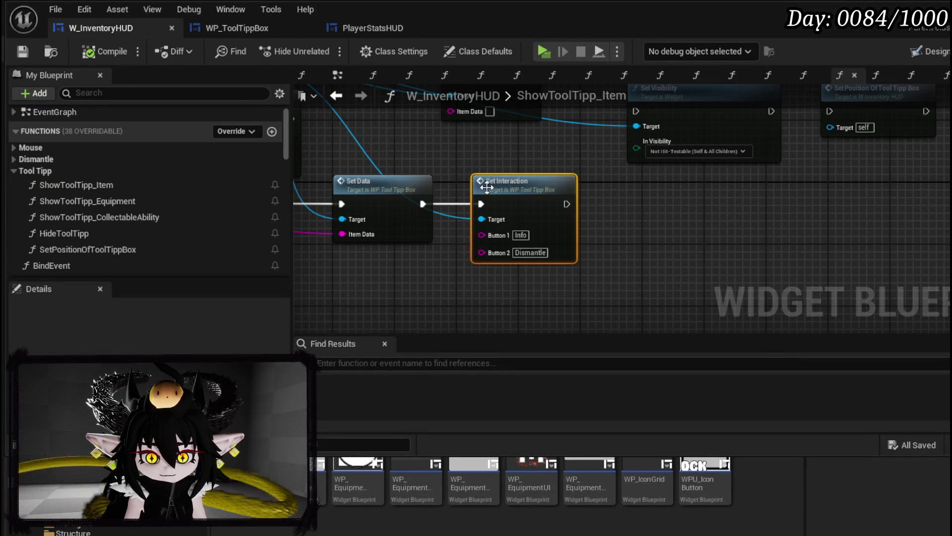
left_click(932, 51)
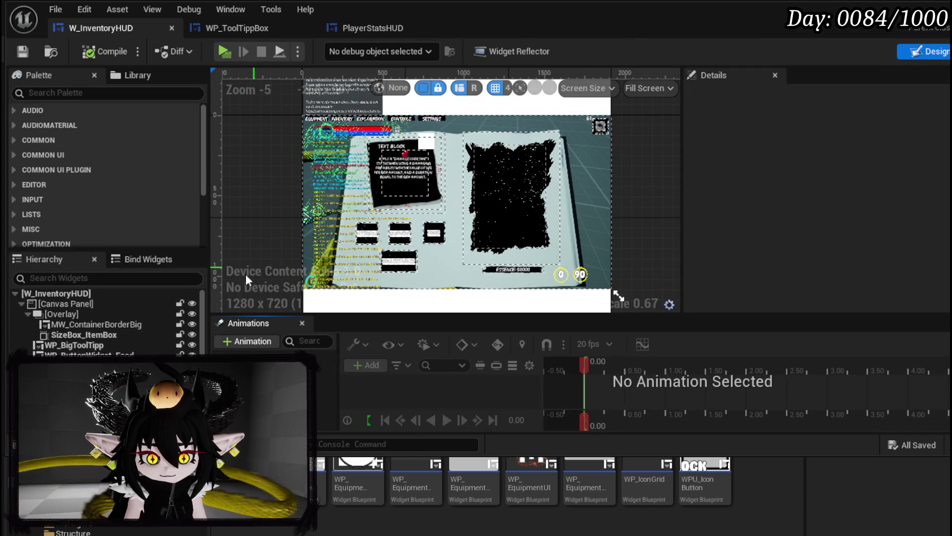
left_click(264, 27)
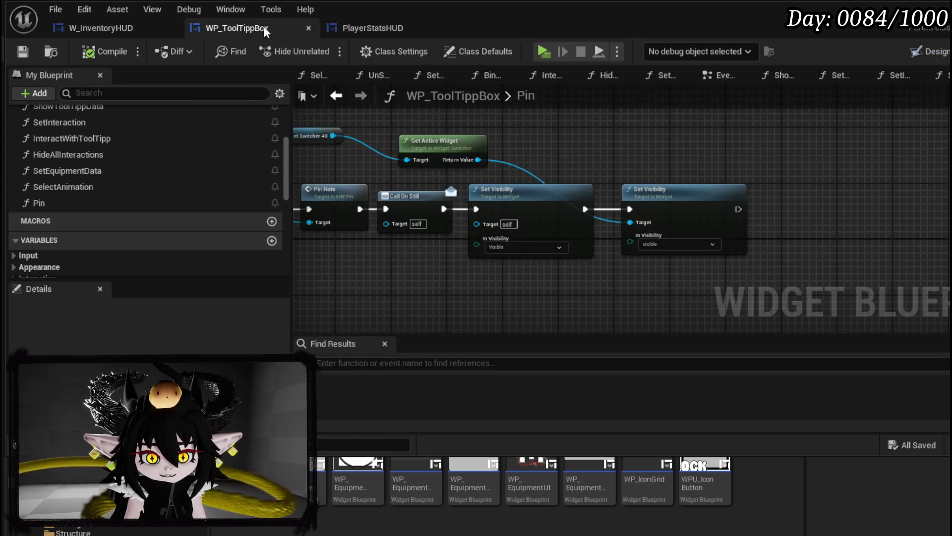
scroll(495, 223, "up", 2)
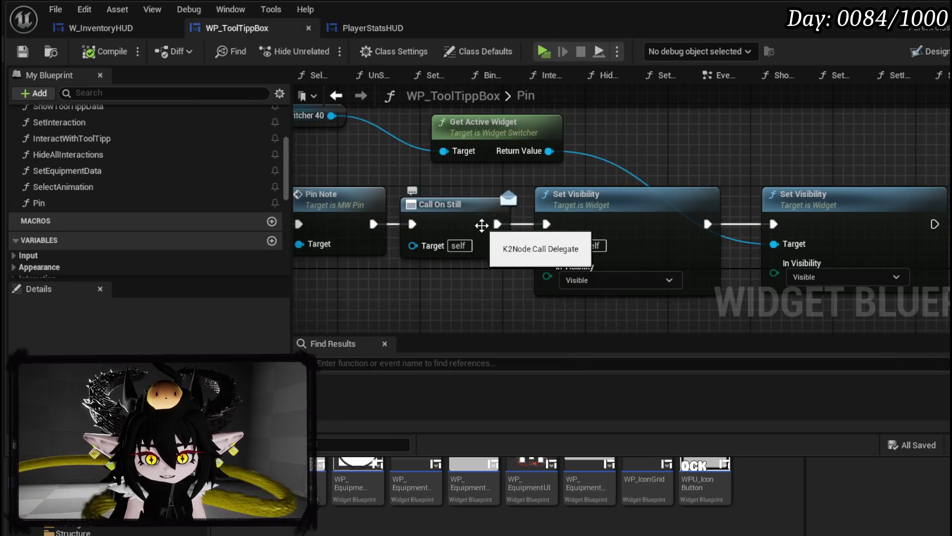
scroll(470, 220, "up", 1)
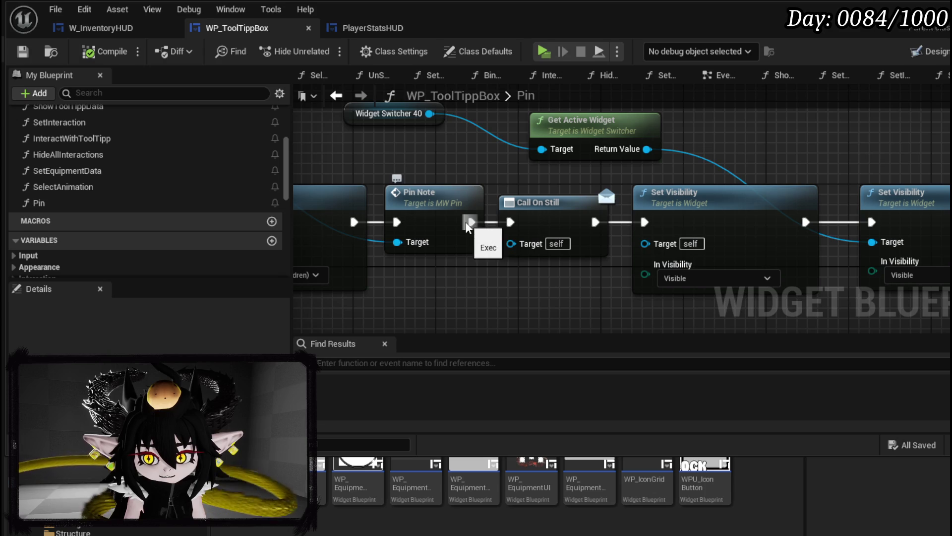
Wire Pin Note straight to the last Set Visibility, delete Call On Still and the middle node, compile.
left_click_drag(469, 221, 869, 227)
key("Delete")
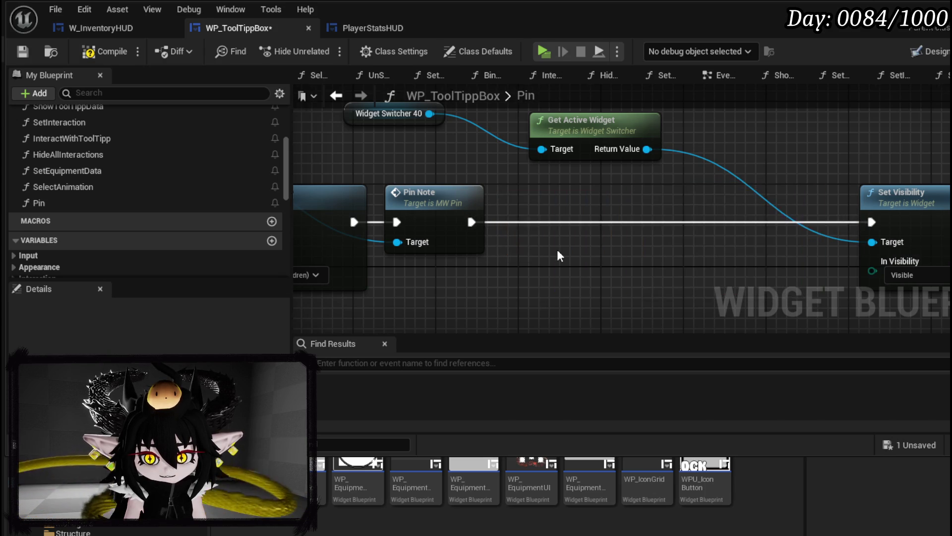
scroll(557, 258, "down", 1)
left_click_drag(685, 238, 601, 237)
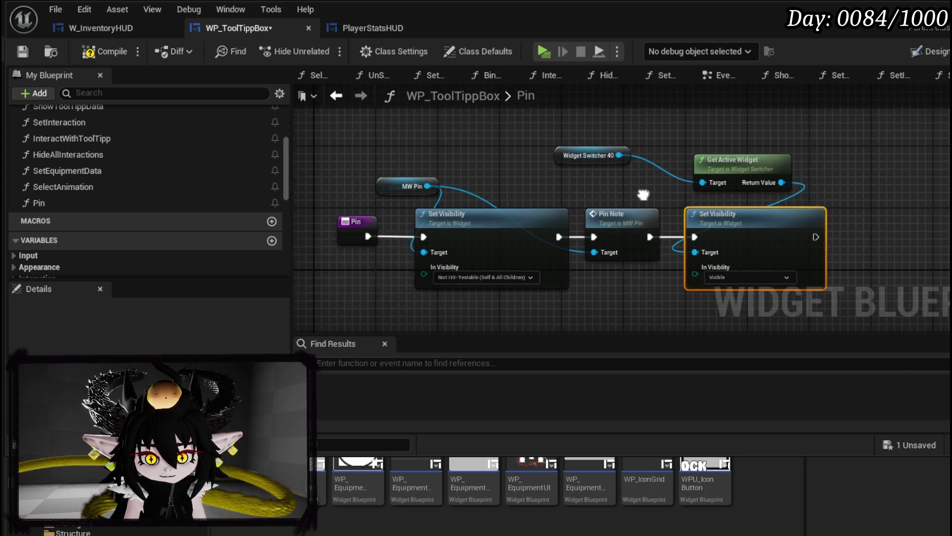
left_click(99, 53)
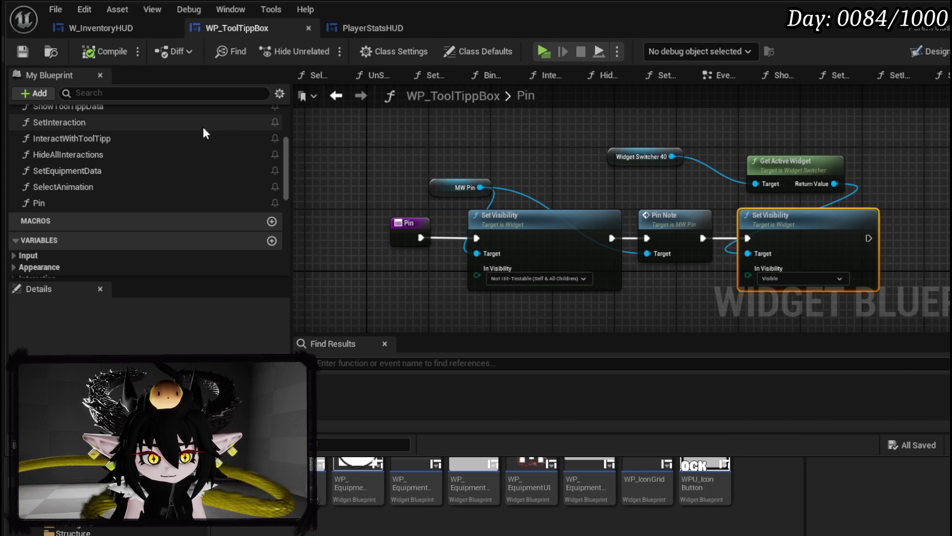
Feed Get Active Widget's return value into SelectAnimation's first Set Visibility target and save.
double_click(77, 187)
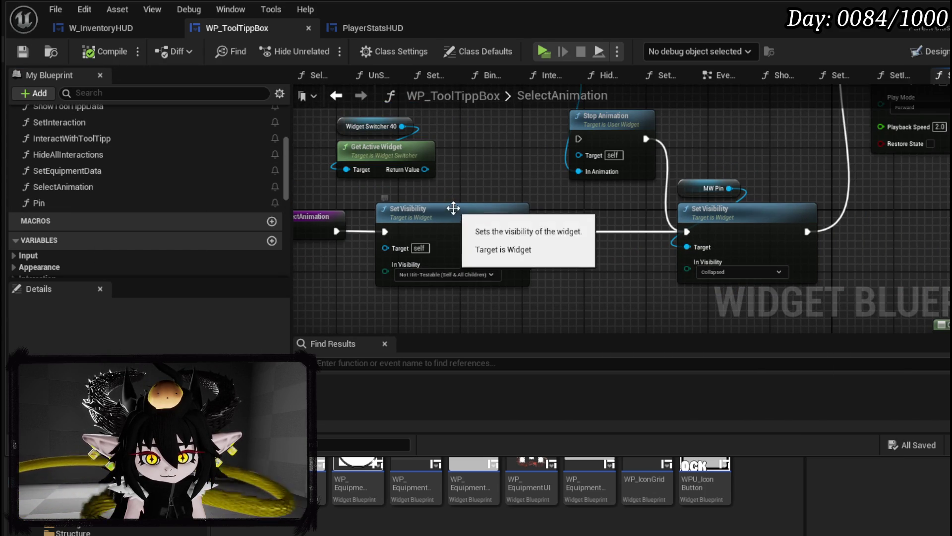
left_click_drag(423, 170, 386, 247)
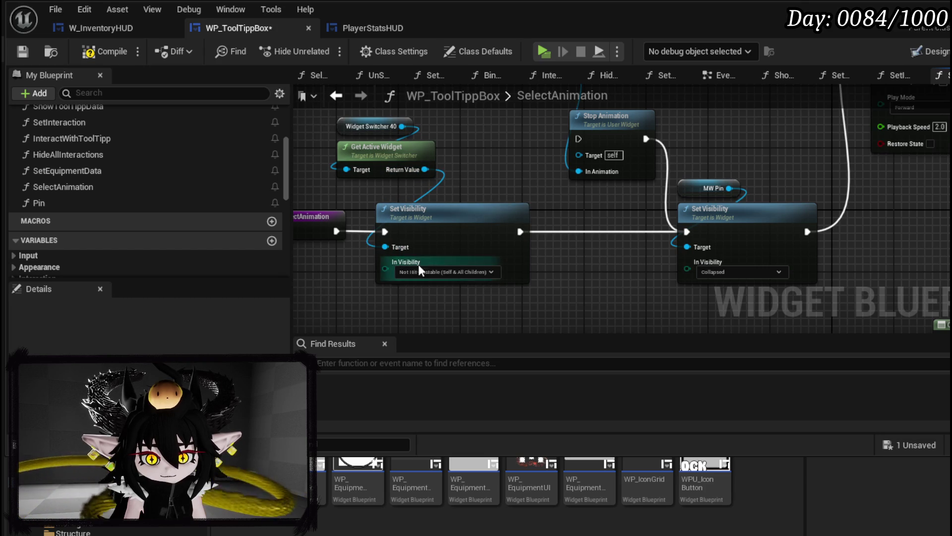
left_click(23, 51)
left_click(719, 75)
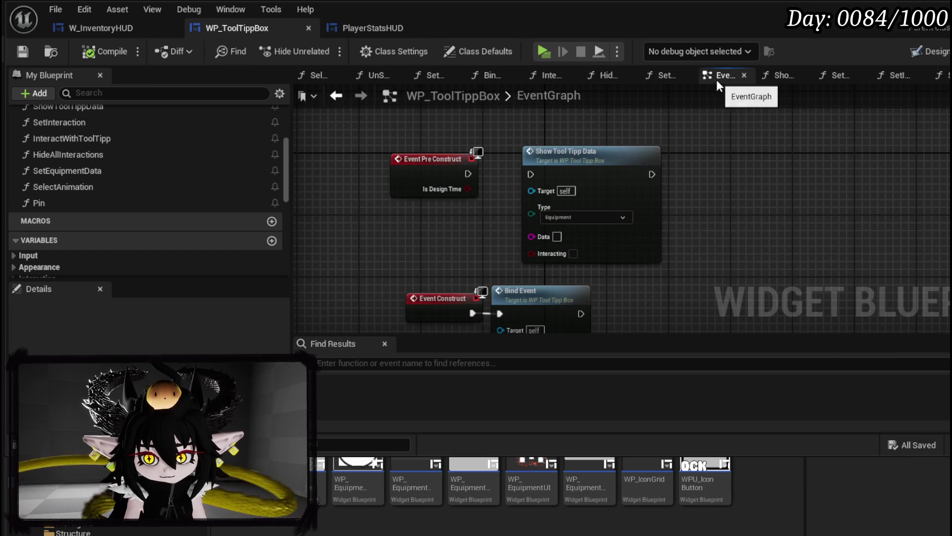
scroll(335, 223, "down", 3)
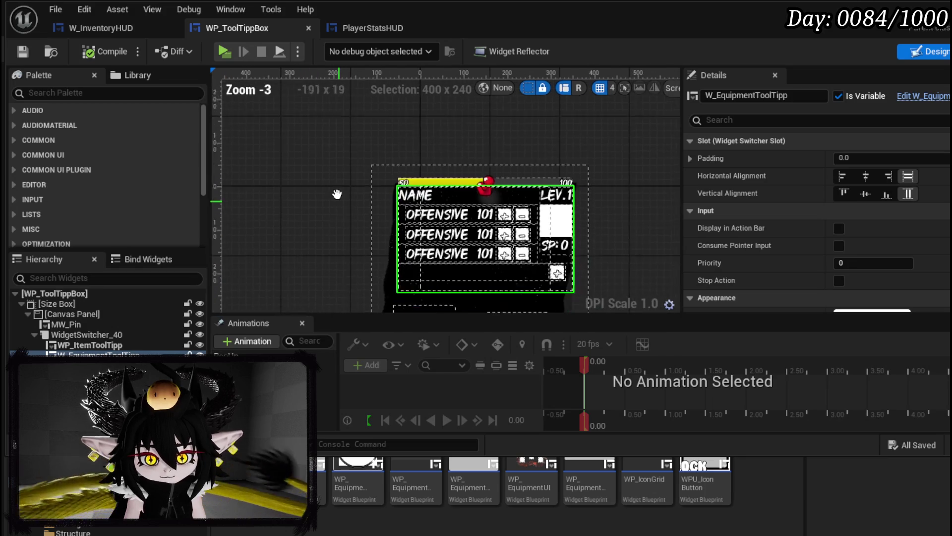
Select the PopUp animation, enlarge the tracks panel, and list the SizeBox's animatable properties.
left_click(72, 314)
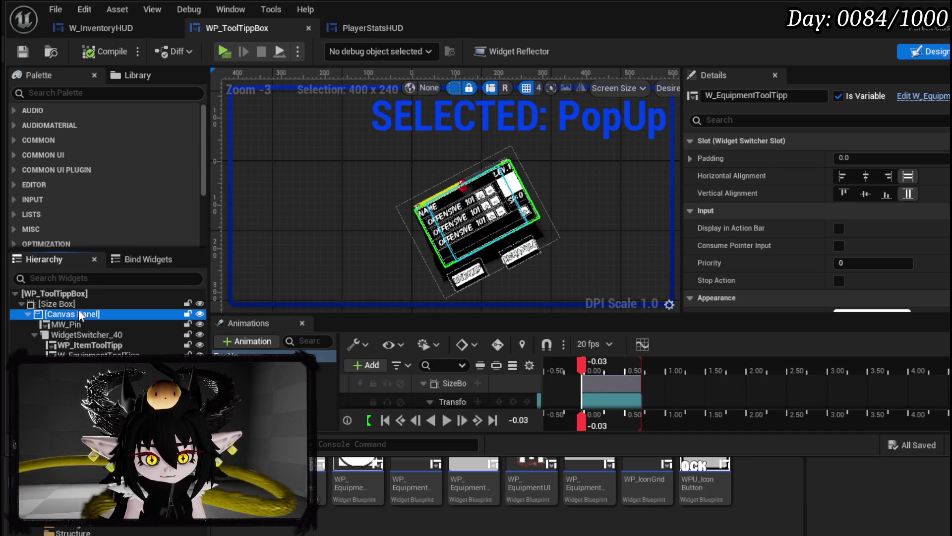
left_click_drag(441, 291, 393, 261)
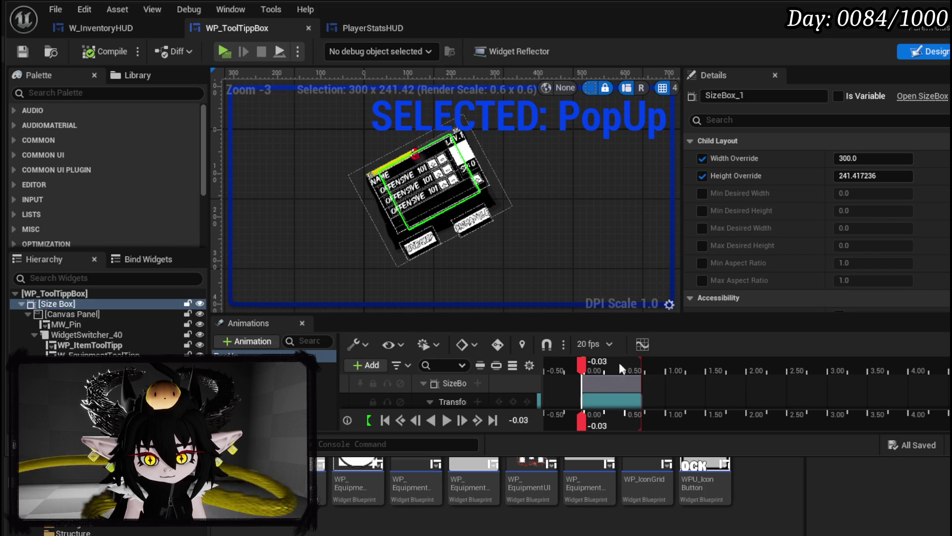
left_click_drag(632, 314, 651, 120)
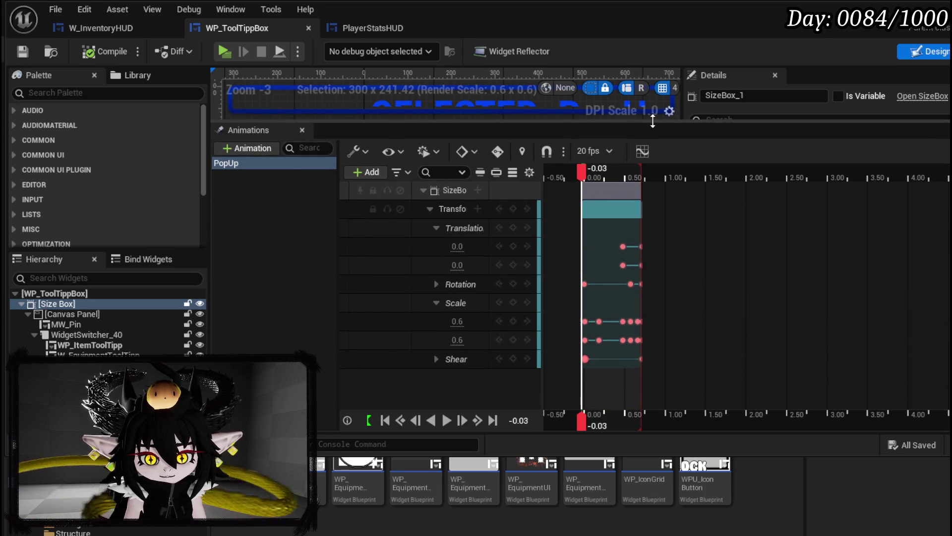
left_click(478, 191)
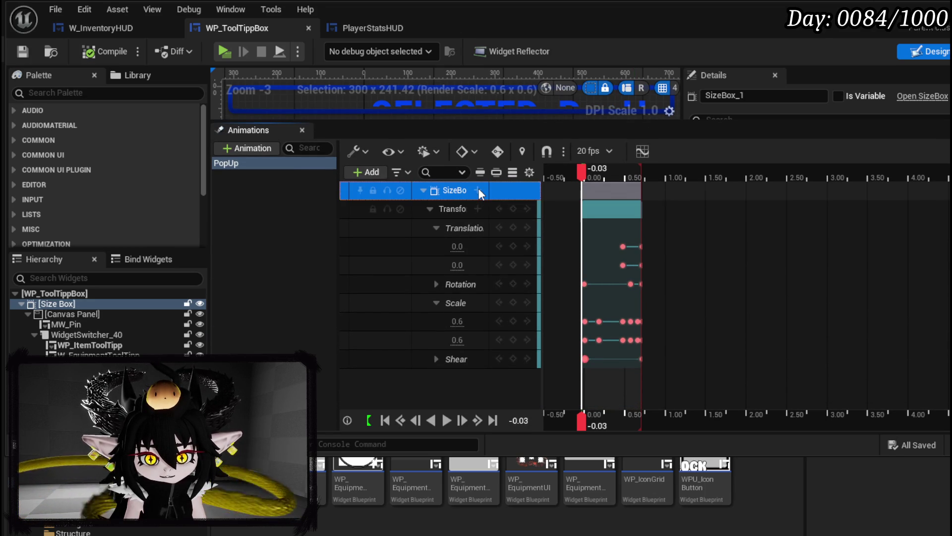
left_click(478, 190)
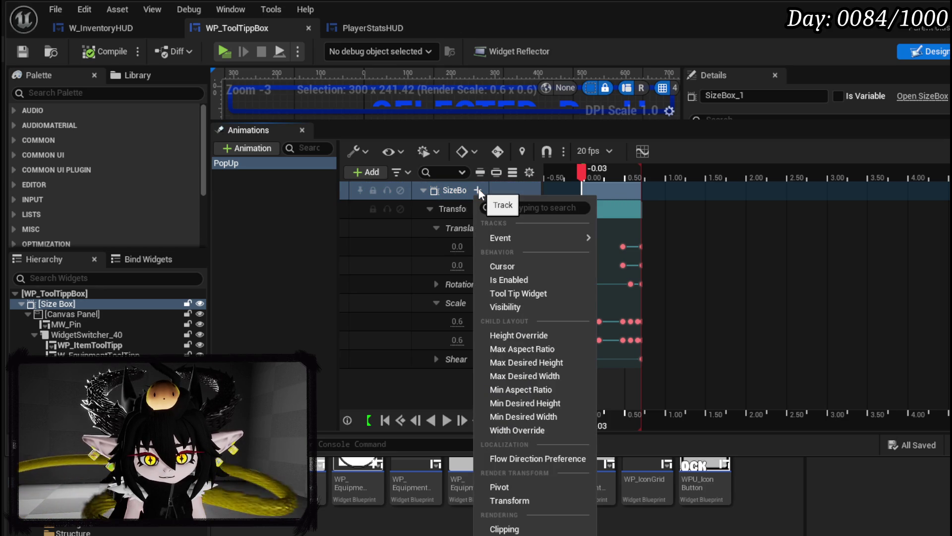
Add a SizeBox Visibility track spanning 15 frames, initially Not Hit-Testable (Self & All Children).
left_click(523, 306)
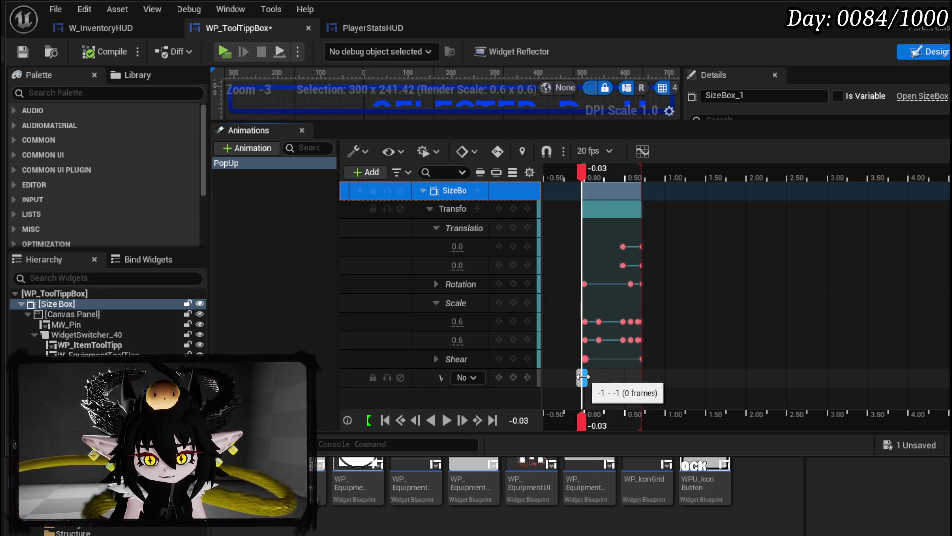
left_click_drag(585, 376, 661, 377)
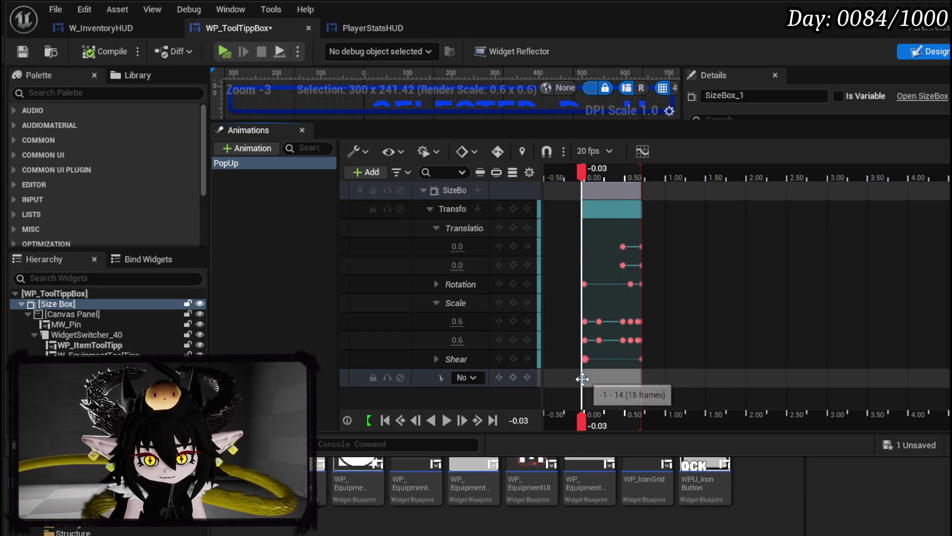
left_click(459, 377)
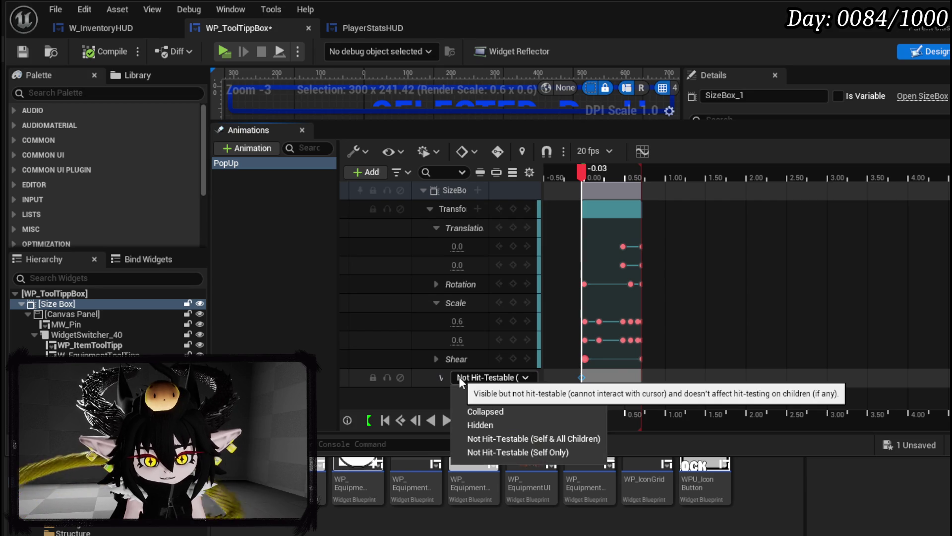
left_click(521, 438)
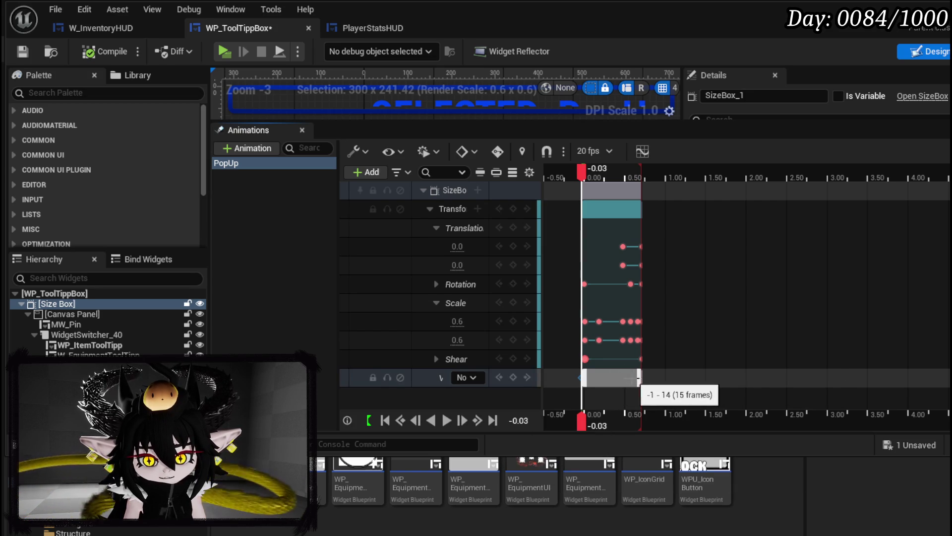
Scrub PopUp toward its end and key the SizeBox as Visible at 0.71.
left_click_drag(579, 170, 642, 179)
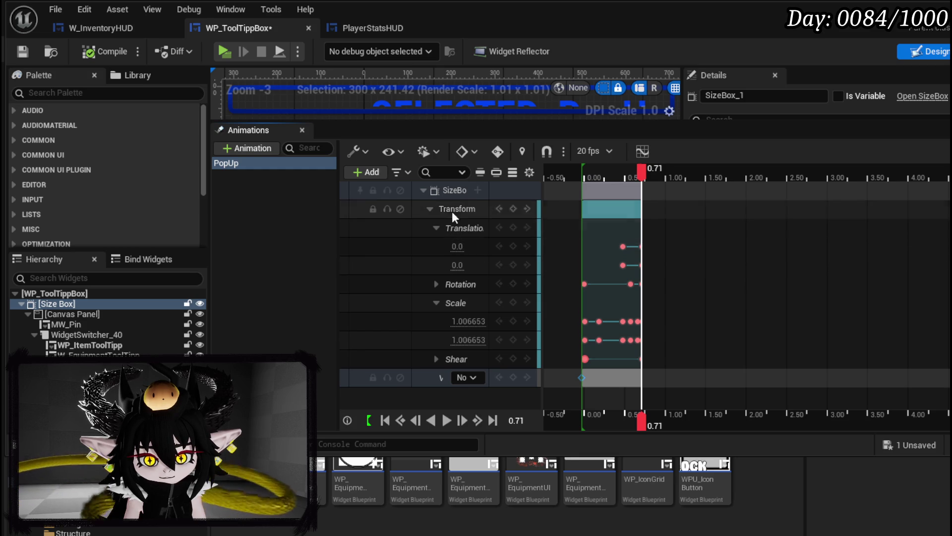
left_click(477, 189)
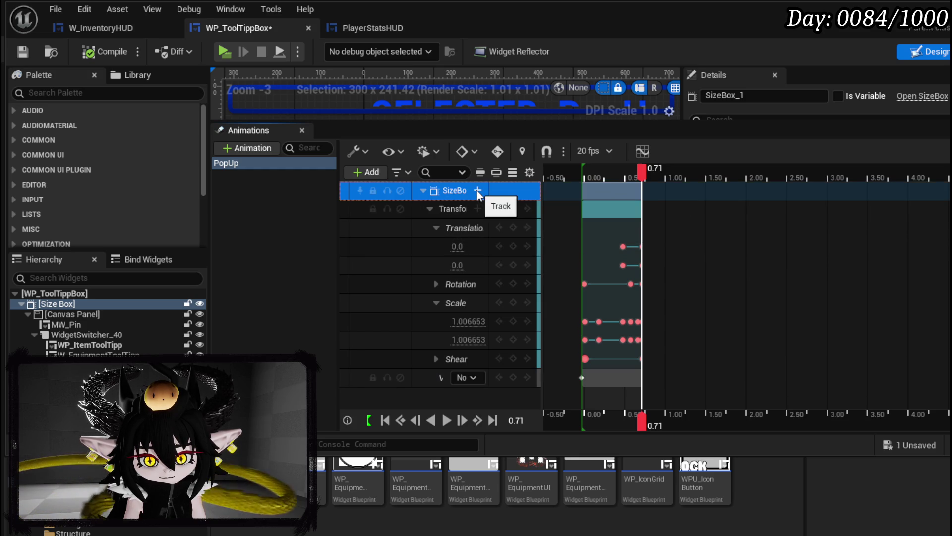
left_click(469, 378)
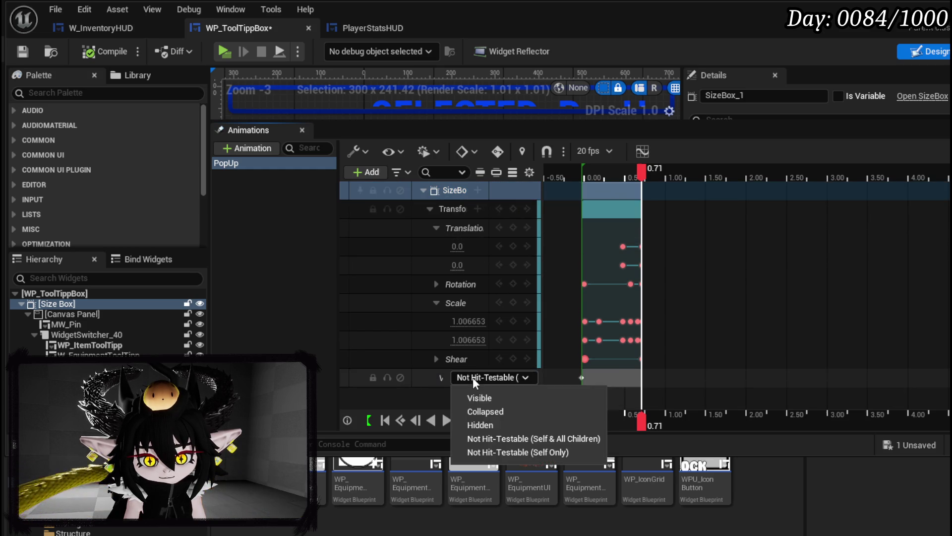
left_click(493, 399)
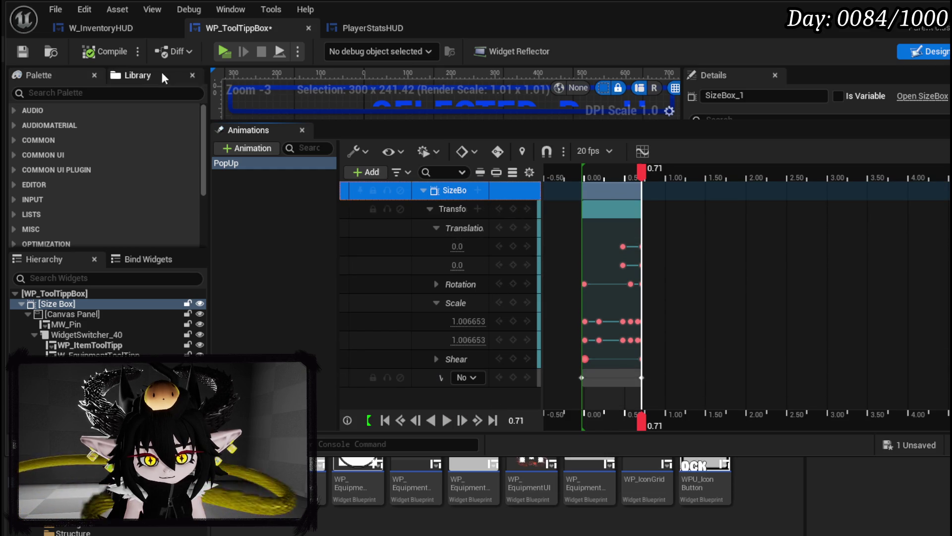
Compile and save the tooltip widget, enlarge the designer preview, and return to the level editor.
left_click(99, 53)
left_click(21, 51)
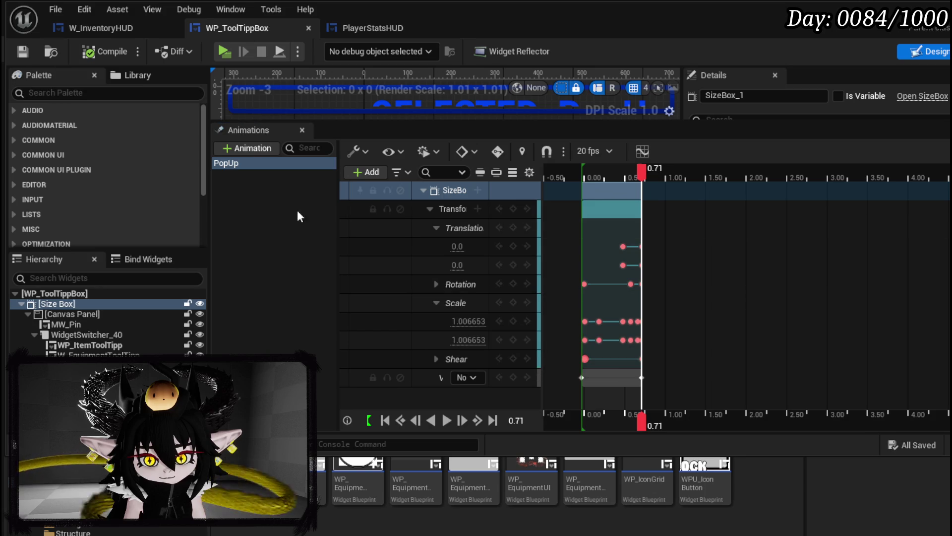
scroll(406, 120, "up", 1)
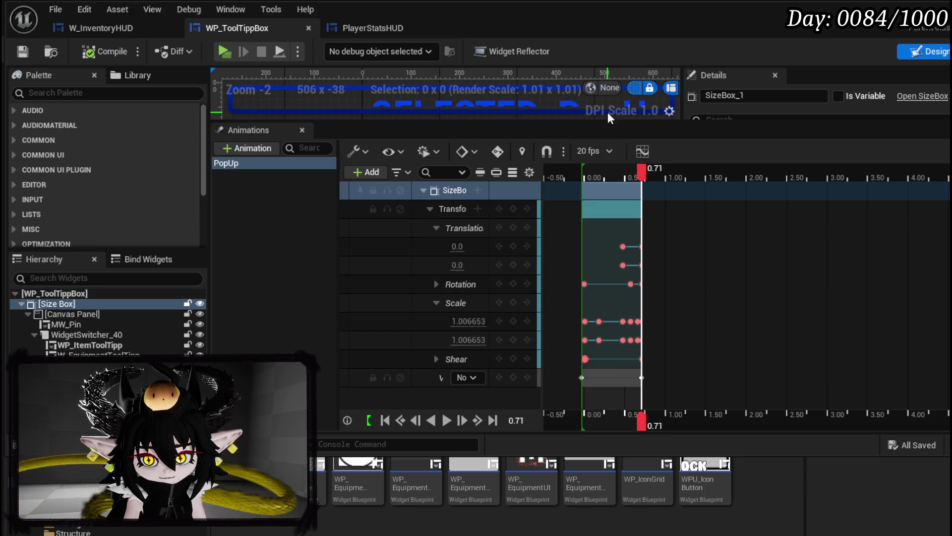
left_click_drag(605, 120, 606, 250)
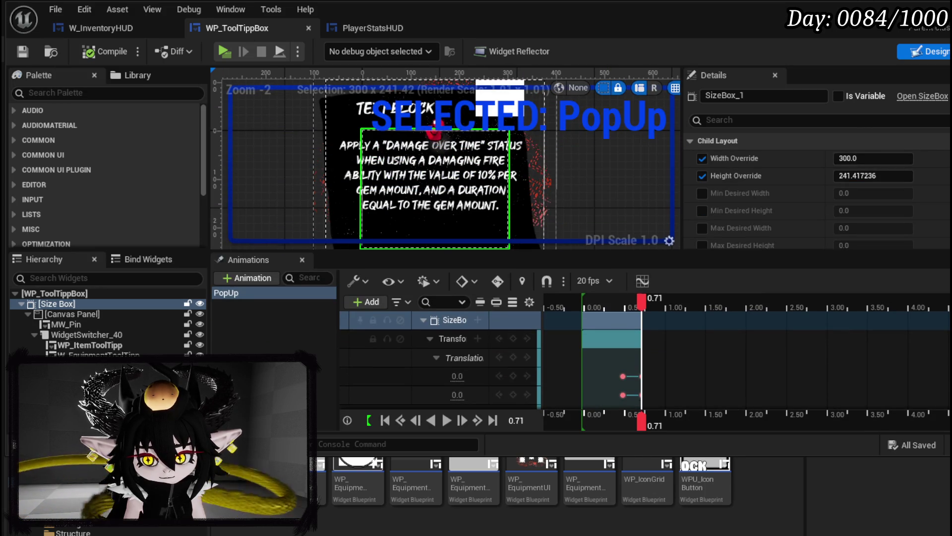
key("alt+Tab")
left_click(320, 50)
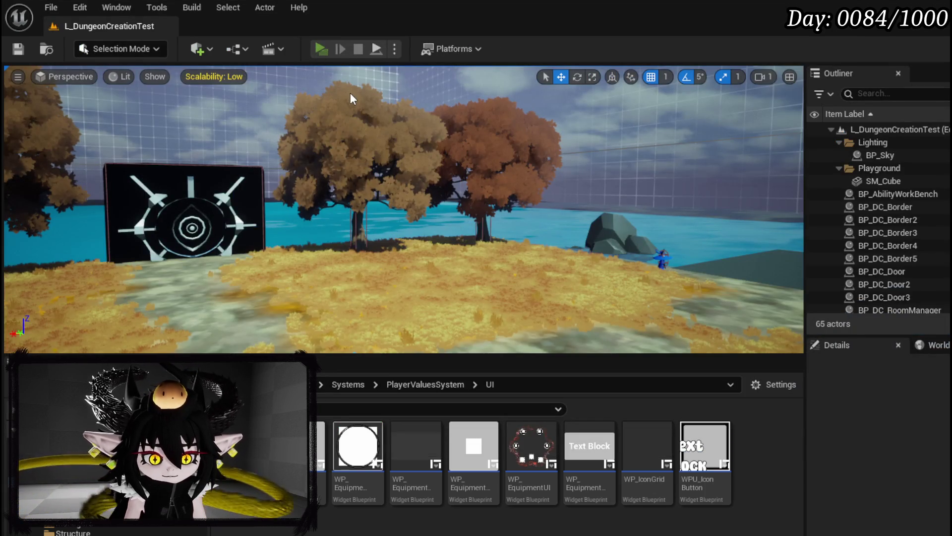
In the preview unequip the IRON_HEAD helmet, view the hands slot tooltip, stop, and save the level.
key("Tab")
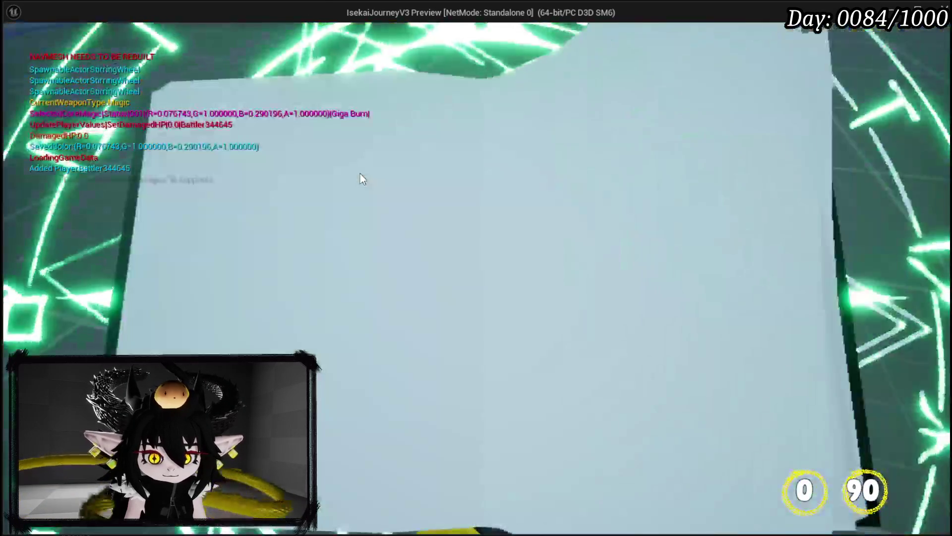
left_click(573, 242)
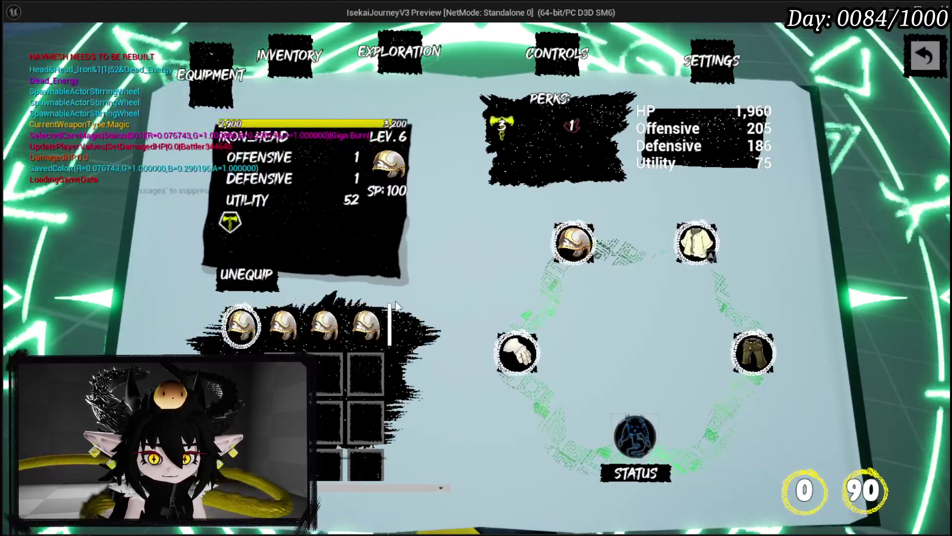
left_click(254, 278)
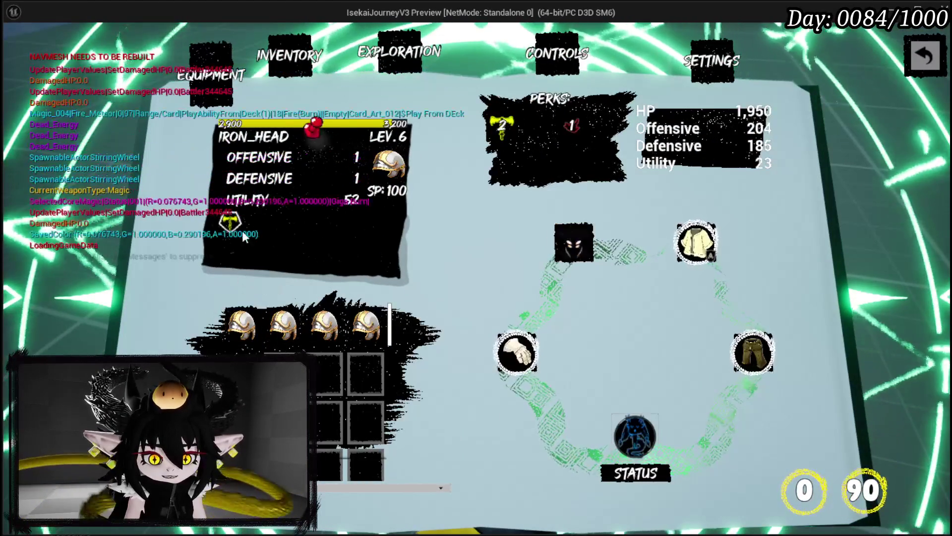
left_click(497, 344)
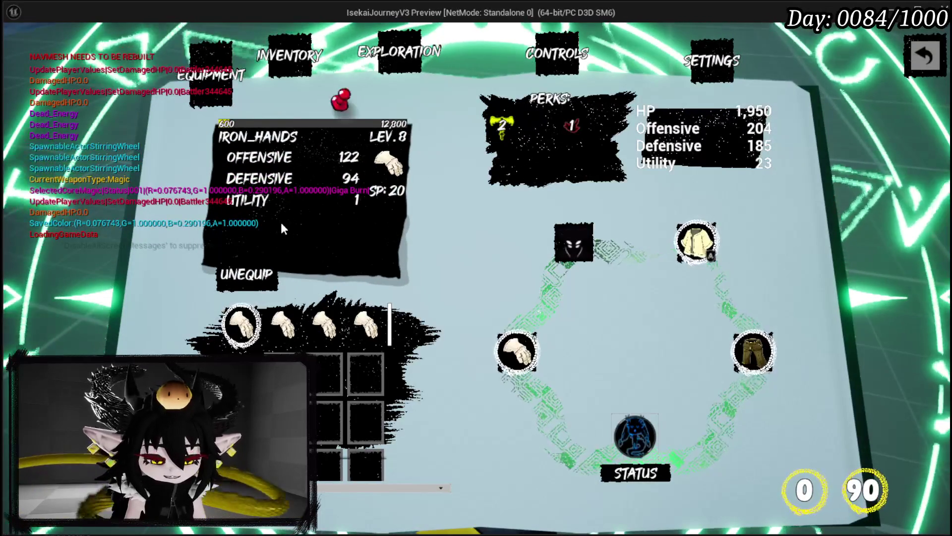
key("Escape")
left_click(18, 49)
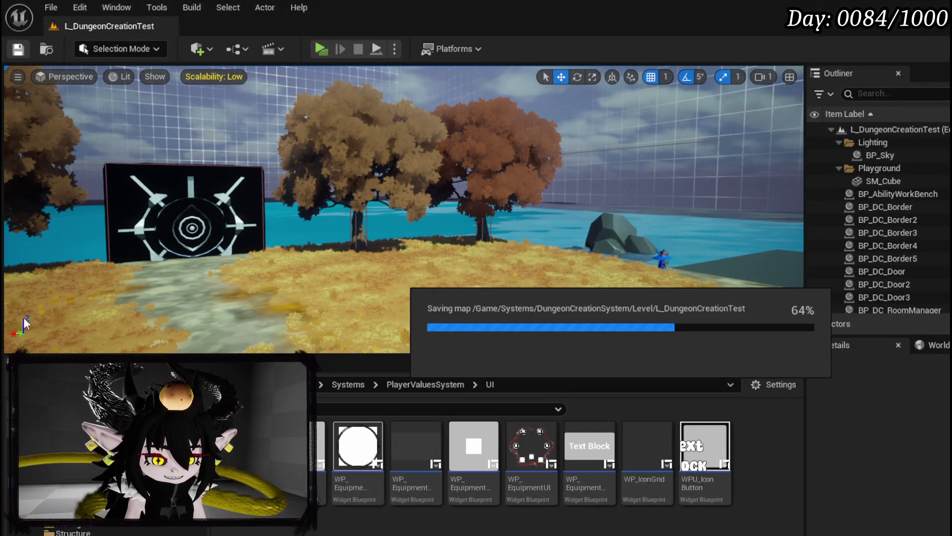
Rewind PopUp to its start, inspect PlayerStatsHUD's tooltip calls, and enter the SetInteraction graph.
key("alt+Tab")
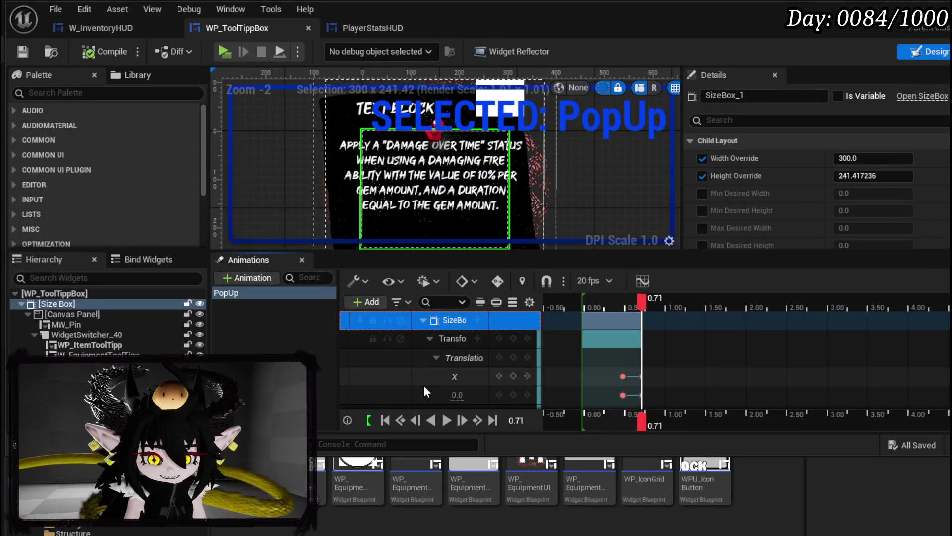
left_click_drag(642, 299, 580, 301)
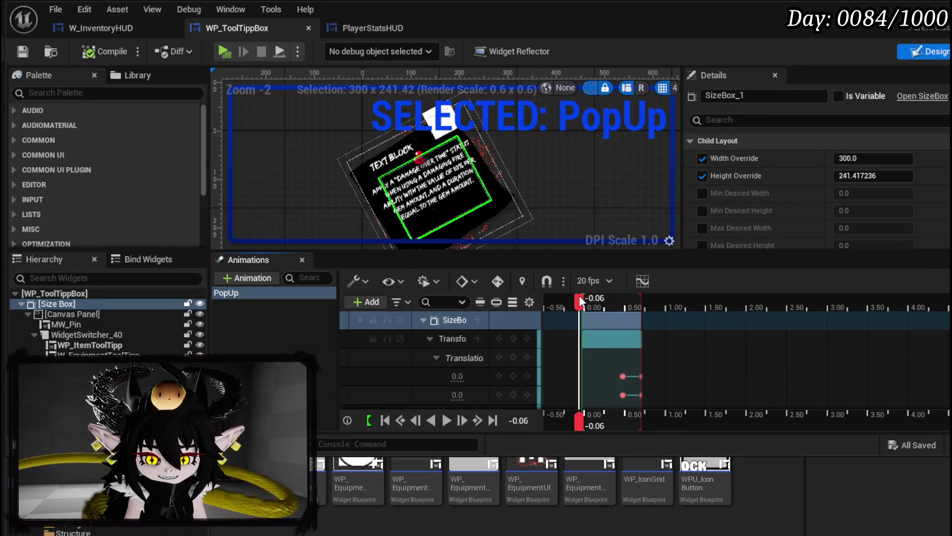
scroll(489, 350, "down", 3)
scroll(488, 347, "down", 2)
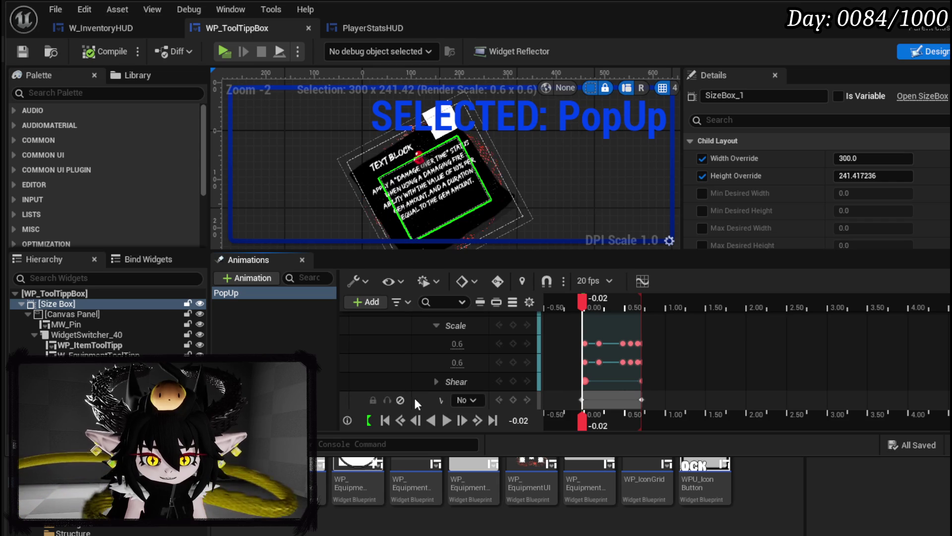
mouse_move(455, 401)
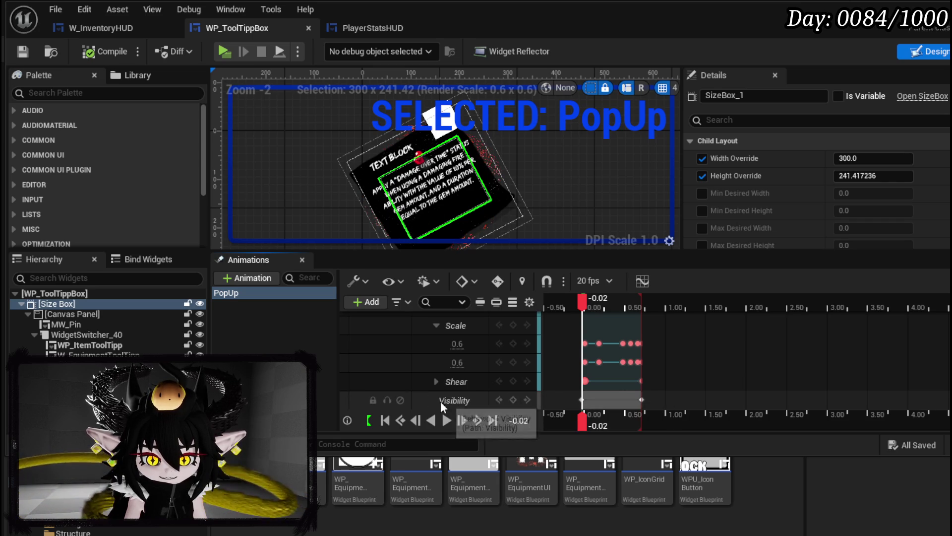
left_click(373, 27)
mouse_move(549, 198)
left_mouse_down()
mouse_move(801, 263)
mouse_move(333, 178)
left_mouse_up()
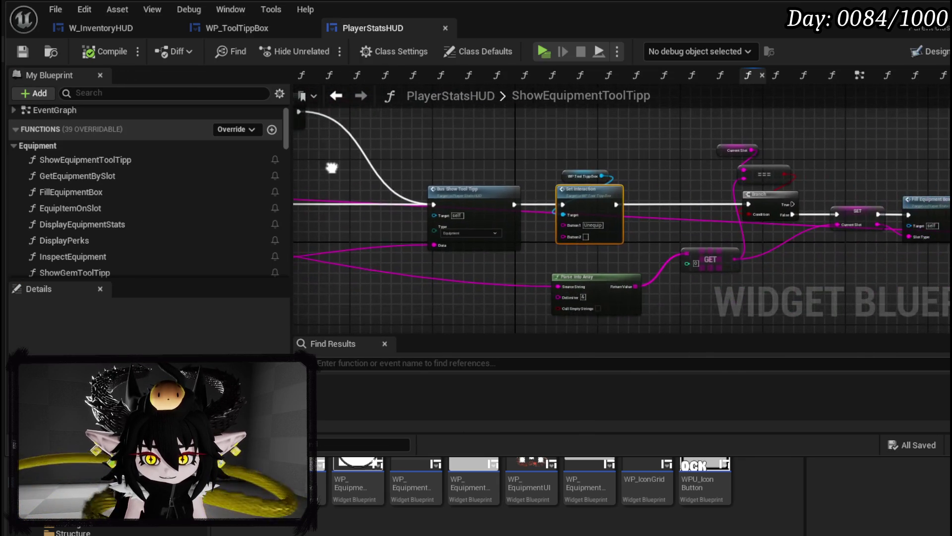
double_click(592, 206)
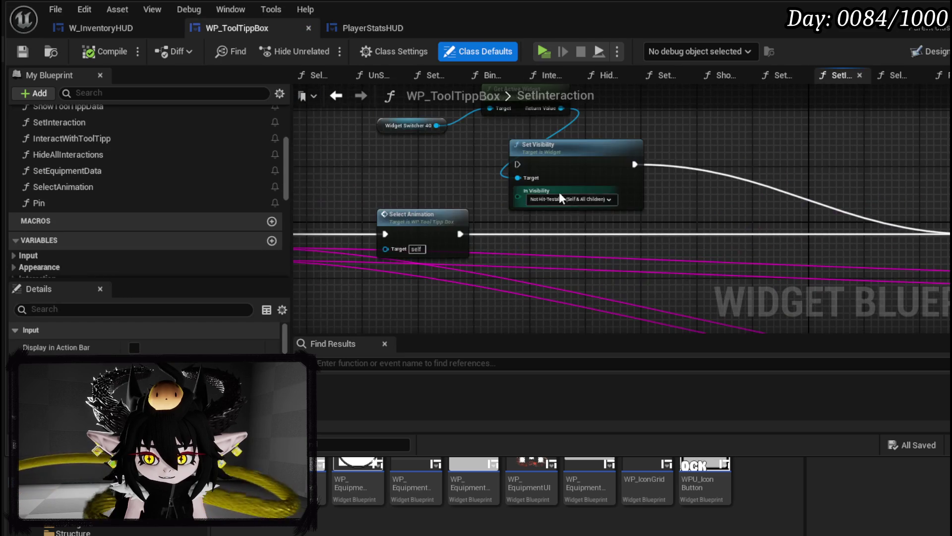
Rewire SelectAnimation so its entry runs straight into the MW Pin Set Visibility node, and save.
left_click_drag(471, 188, 564, 206)
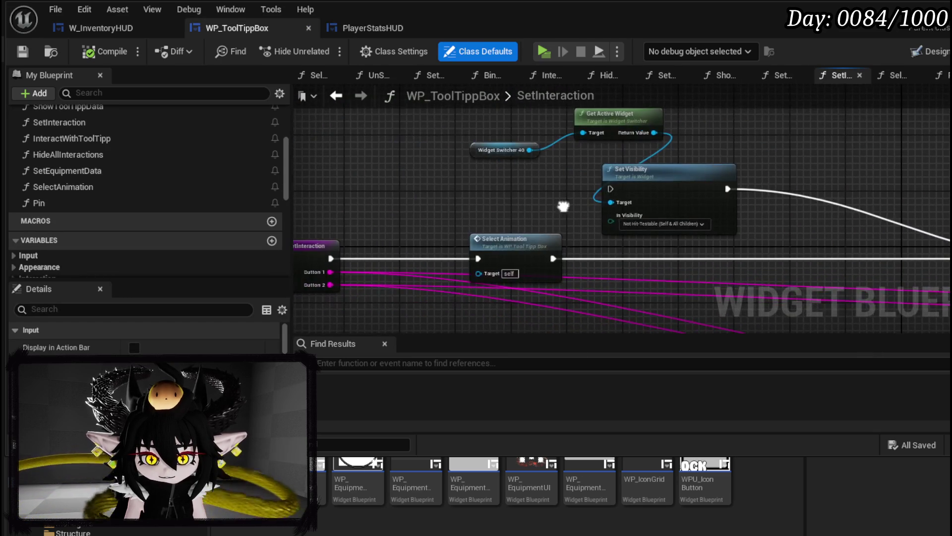
left_click(511, 237)
double_click(511, 237)
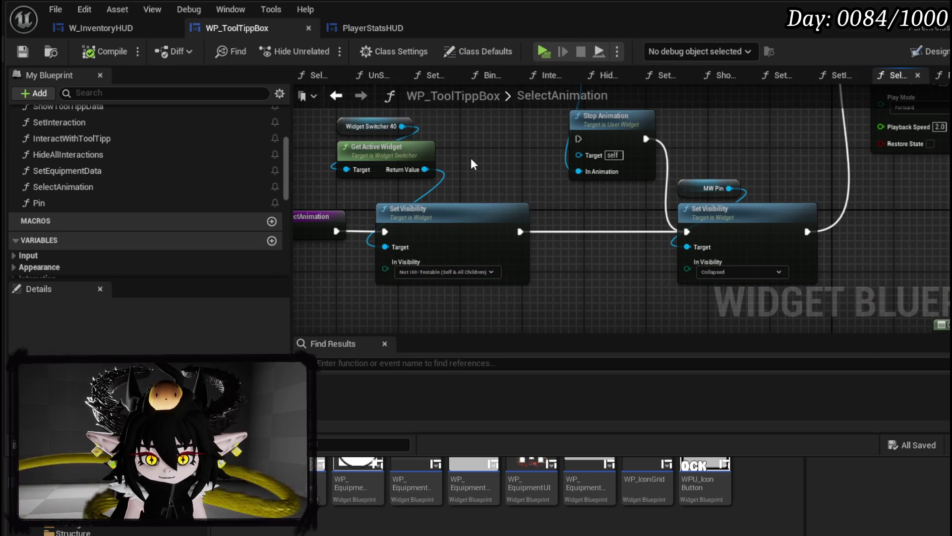
mouse_move(456, 190)
left_mouse_down()
mouse_move(453, 232)
mouse_move(421, 239)
left_mouse_up()
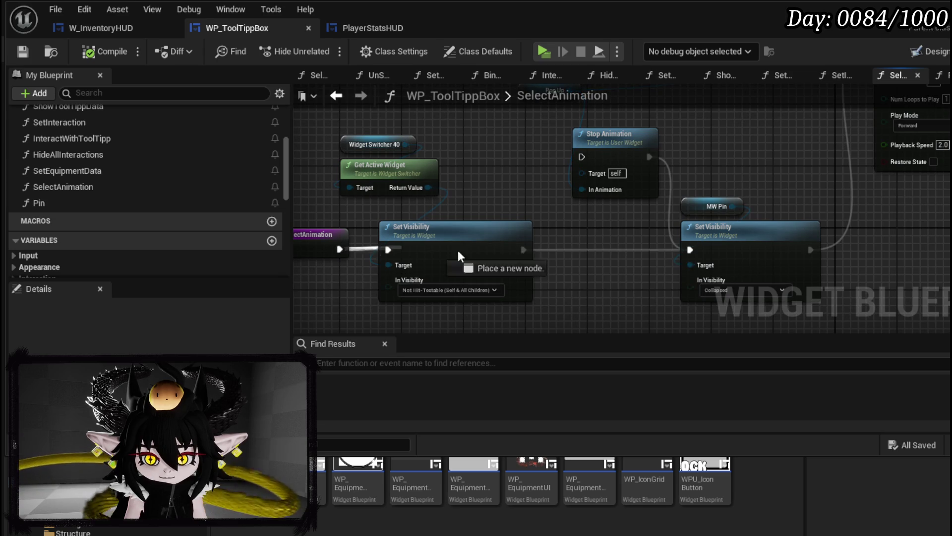
left_click_drag(336, 250, 690, 250)
mouse_move(530, 210)
left_mouse_down()
mouse_move(515, 302)
mouse_move(554, 230)
left_mouse_up()
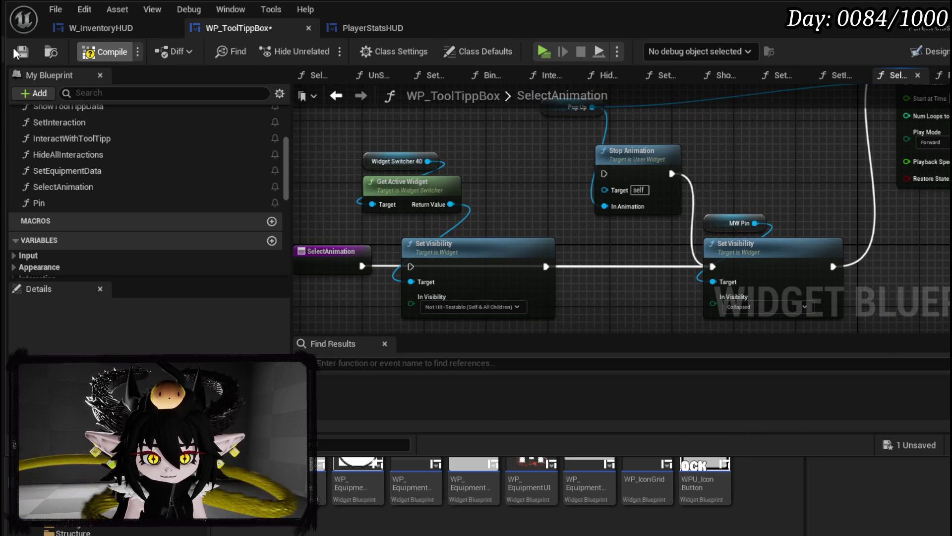
left_click(15, 49)
Inspect the Pin function and MW_Pin's PinNote, compile WP_ToolTippBox and return to the level editor.
double_click(70, 207)
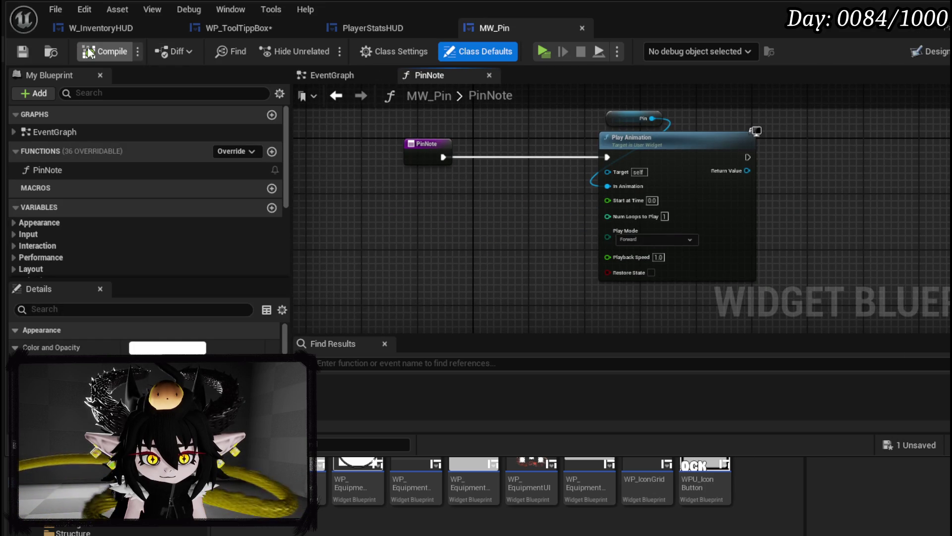
left_click(219, 31)
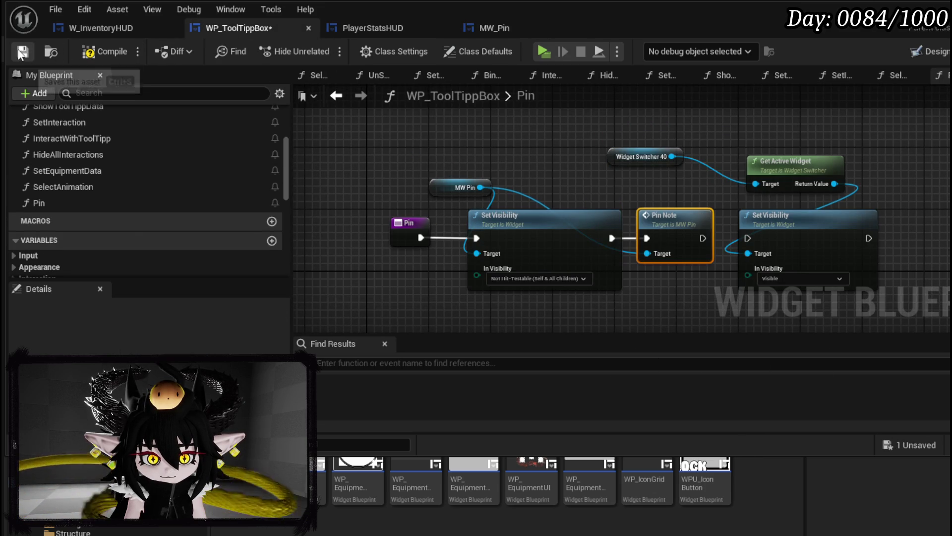
left_click(110, 52)
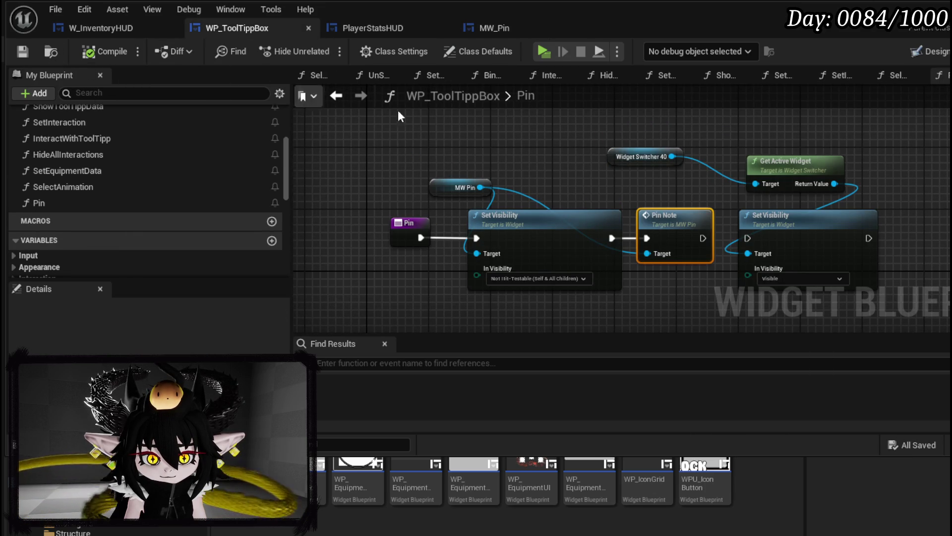
key("alt+Tab")
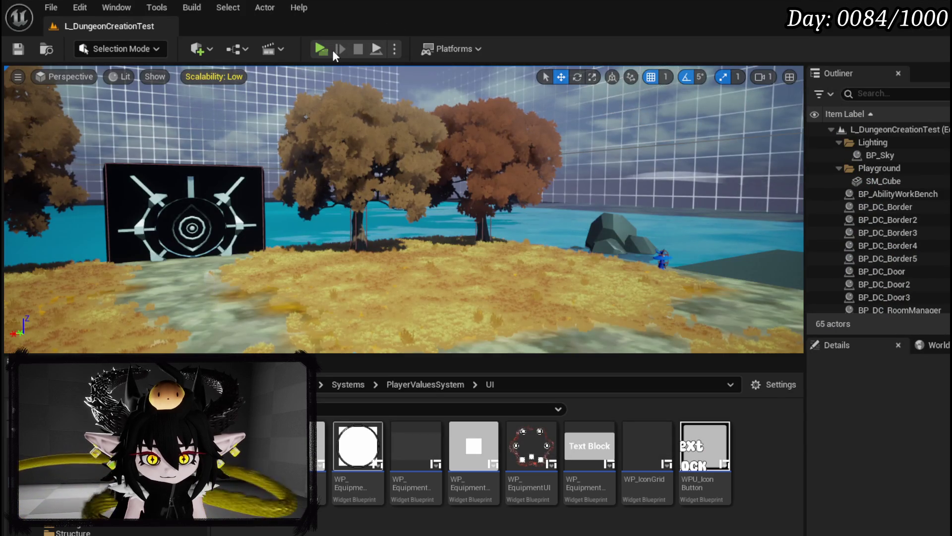
In the game preview, bring up the IRON_HEAD helmet's stats card and pin it open.
left_click(321, 49)
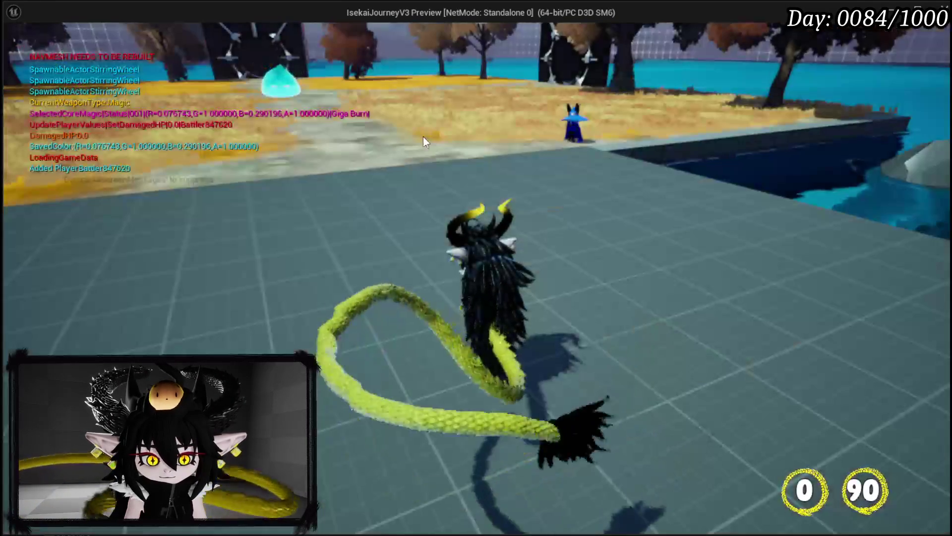
key("Tab")
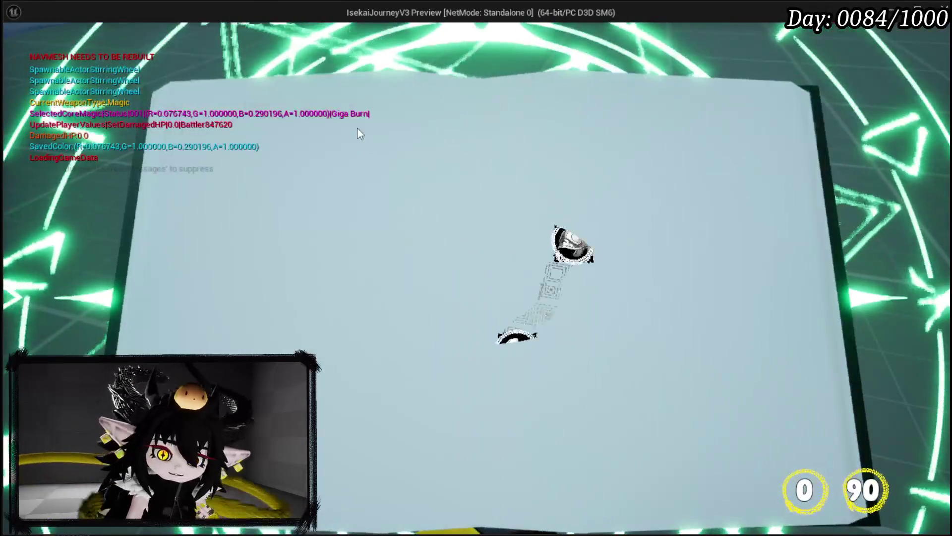
left_click(554, 244)
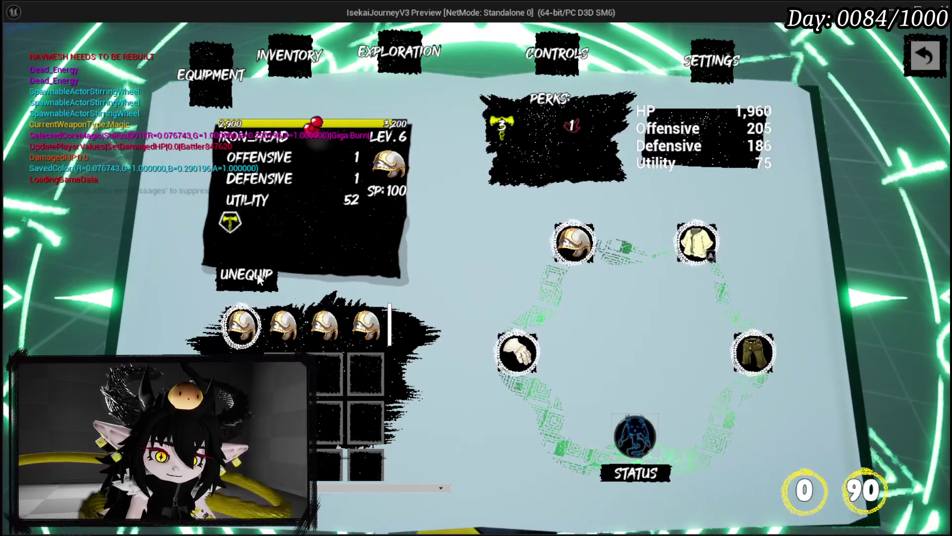
left_click(237, 289)
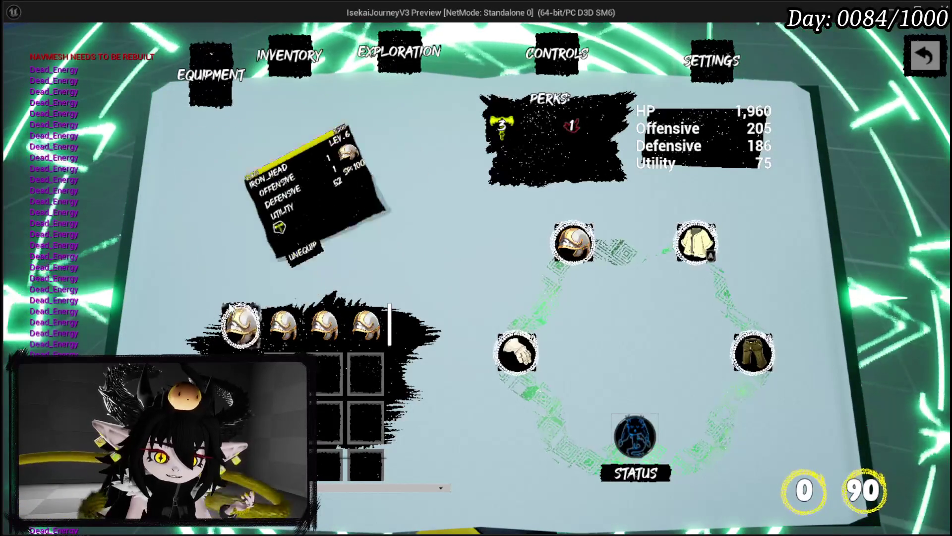
left_click(234, 319)
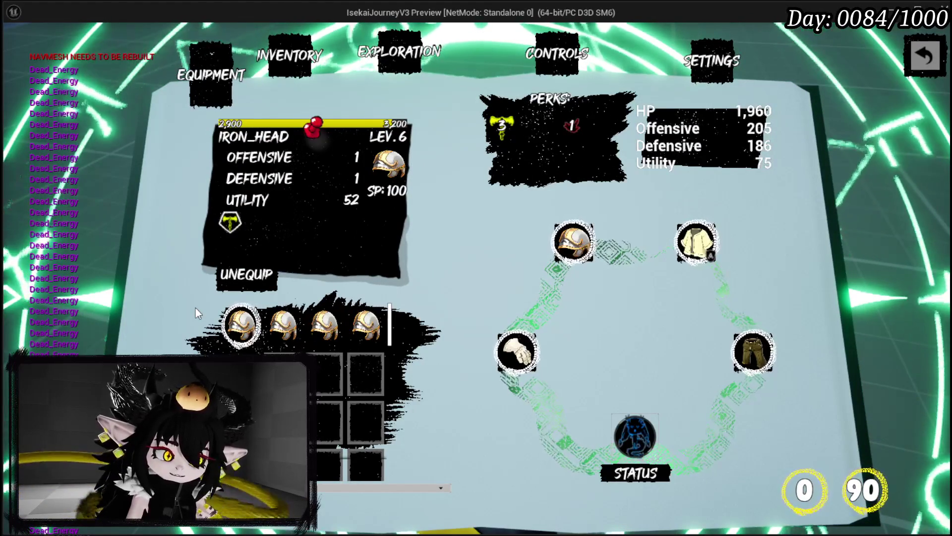
End the preview and save all changed assets.
key("Escape")
key("ctrl+s")
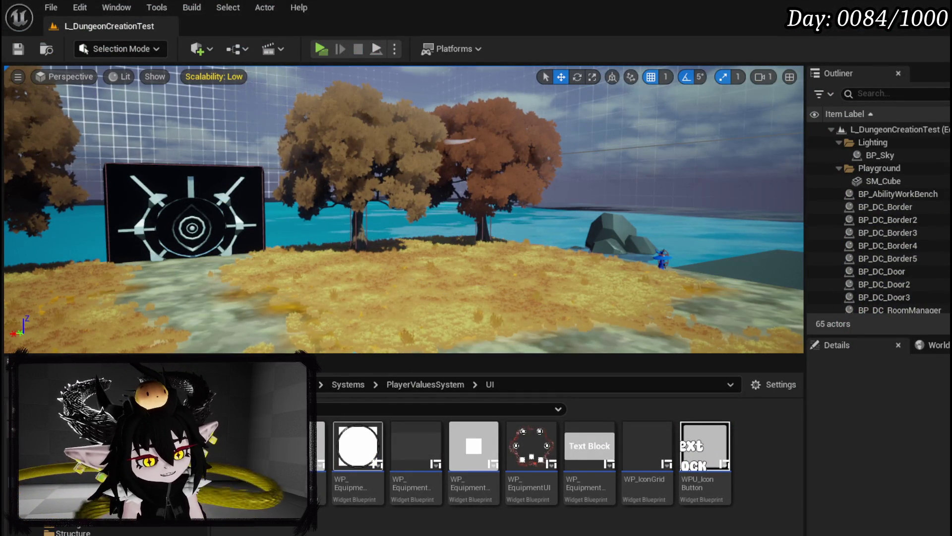
Bring up PlayerStatsHUD's ShowEquipmentToolTipp graph centred on its Set Visible and Print String nodes.
key("alt+Tab")
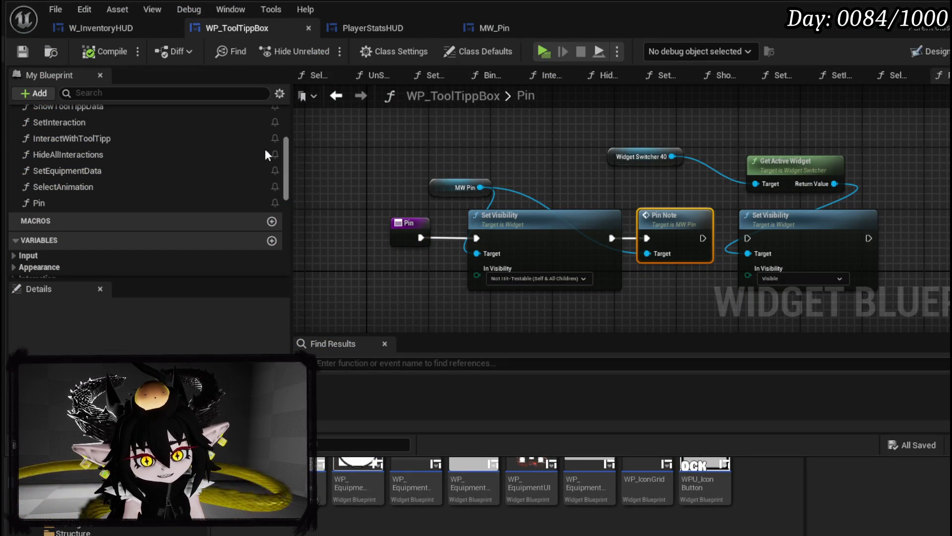
scroll(160, 139, "up", 2)
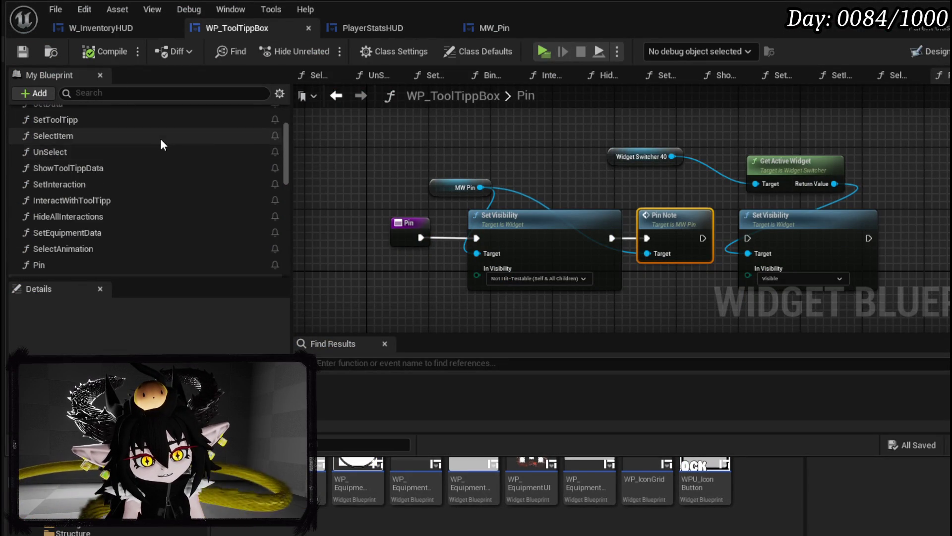
scroll(160, 137, "up", 2)
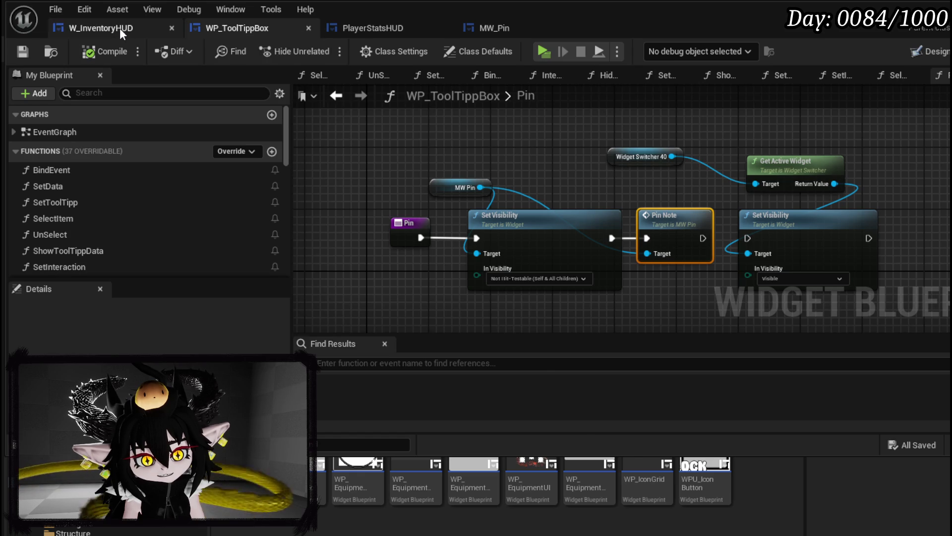
left_click(120, 28)
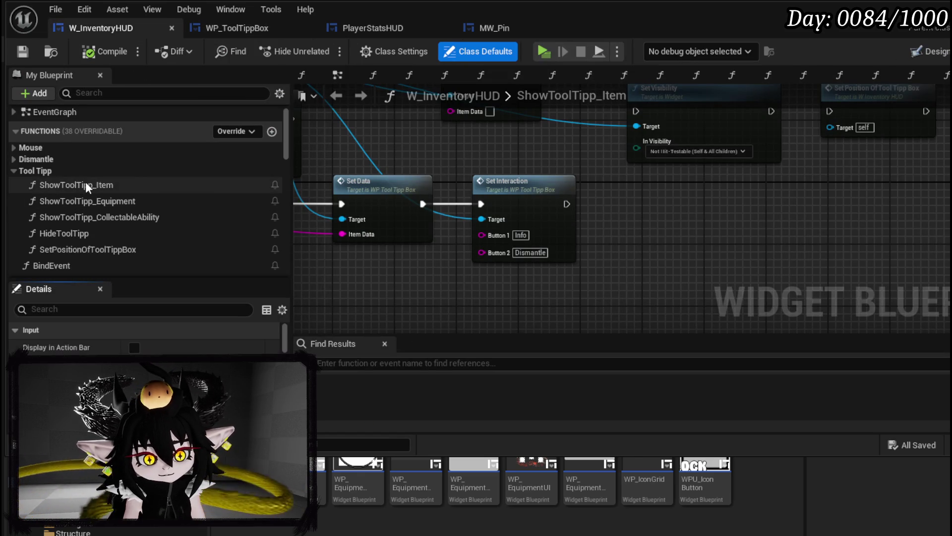
left_click(356, 29)
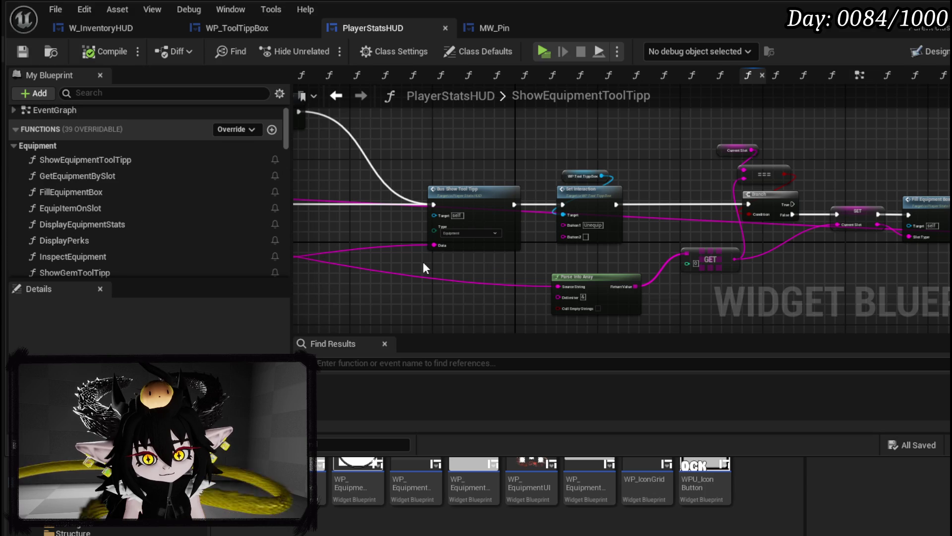
mouse_move(424, 262)
left_mouse_down()
mouse_move(925, 282)
mouse_move(336, 260)
left_mouse_up()
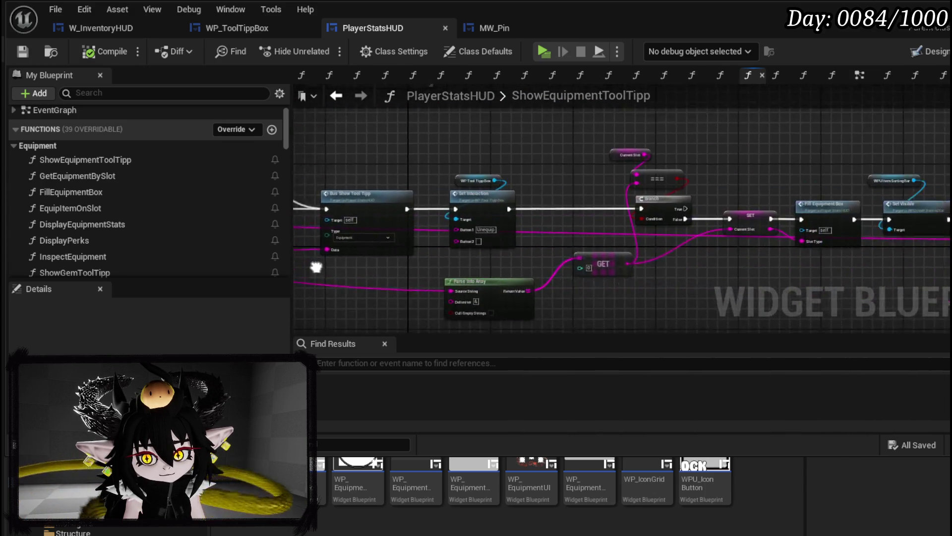
scroll(846, 253, "up", 4)
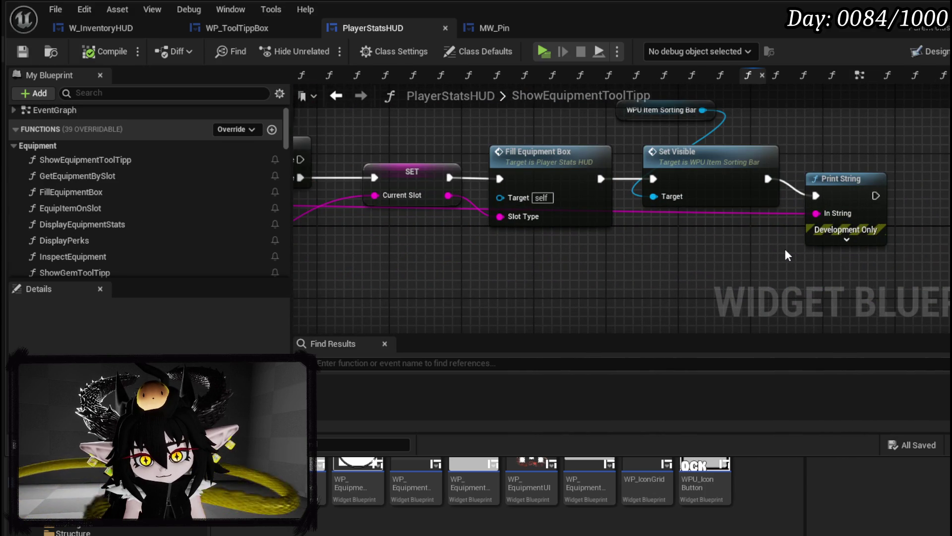
left_click_drag(785, 250, 763, 286)
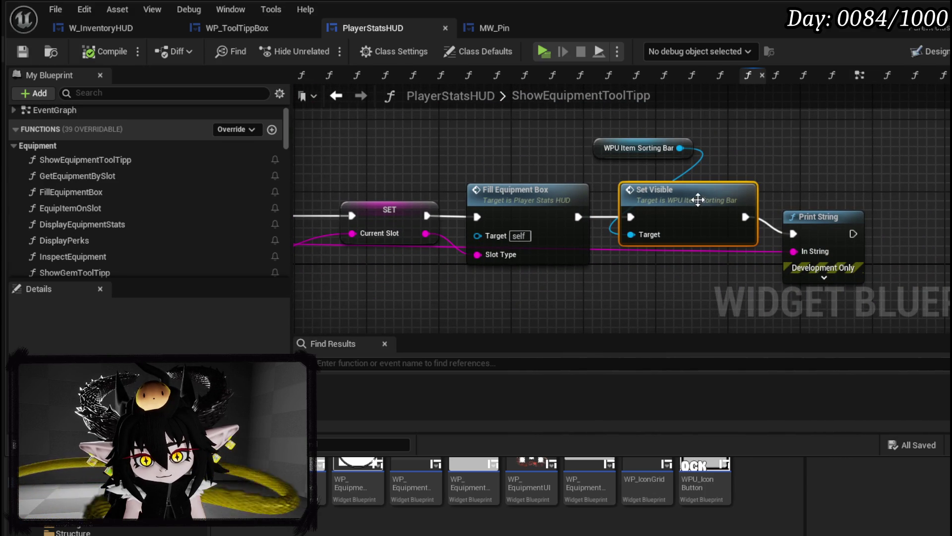
Review WPU_ItemSortingBar's SetVisible function and MW_Pin, then return to PlayerStatsHUD.
double_click(748, 212)
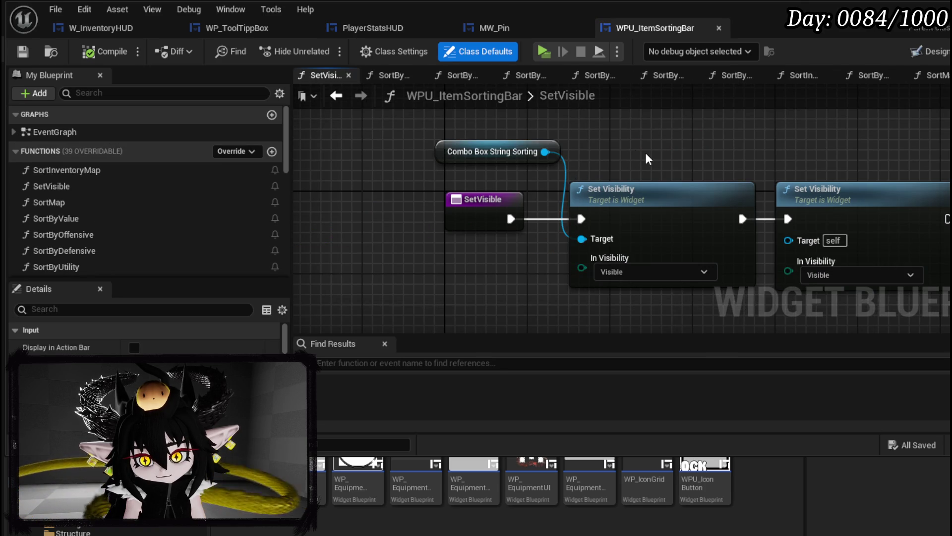
left_click_drag(744, 214, 554, 123)
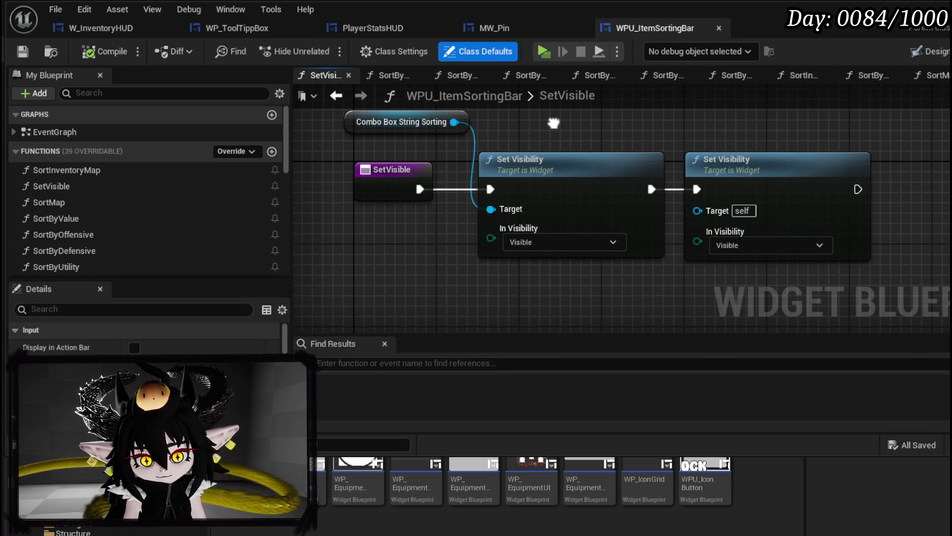
left_click_drag(554, 123, 553, 139)
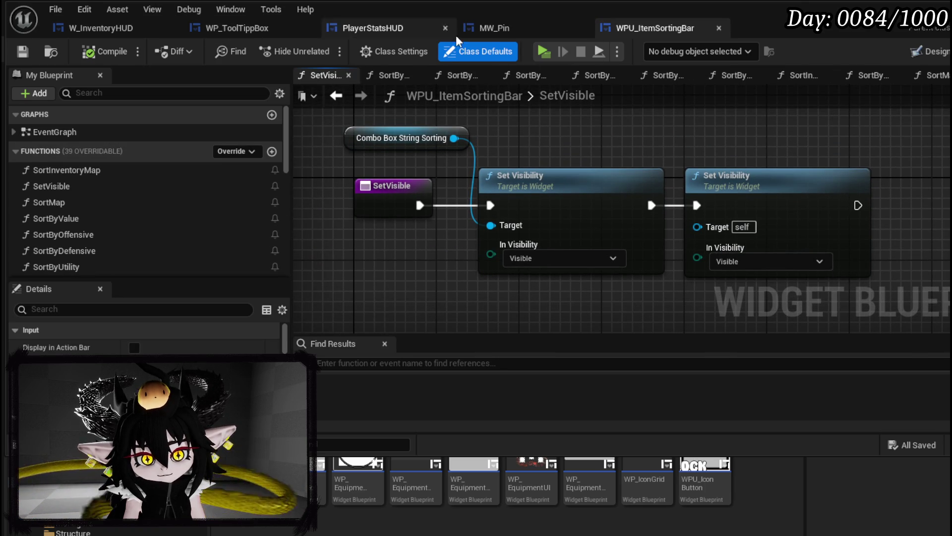
left_click(497, 30)
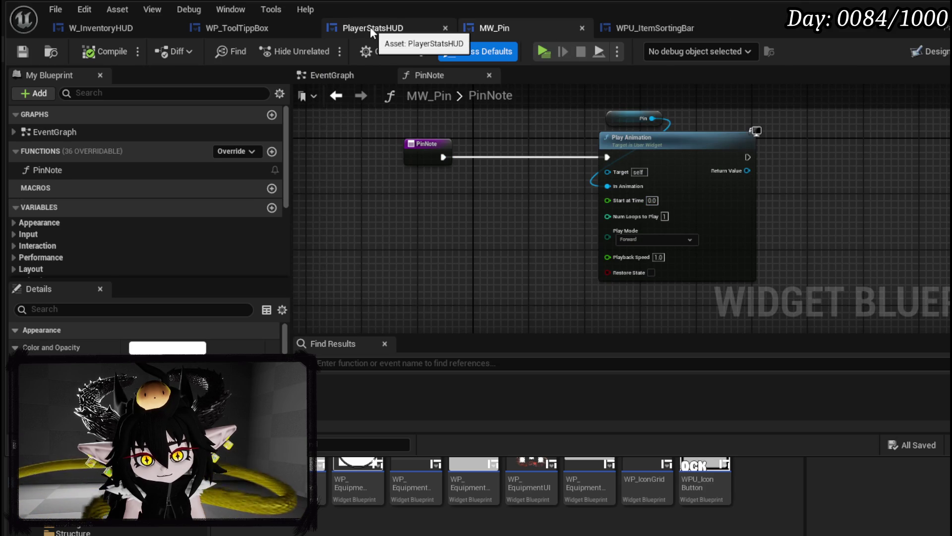
left_click(370, 27)
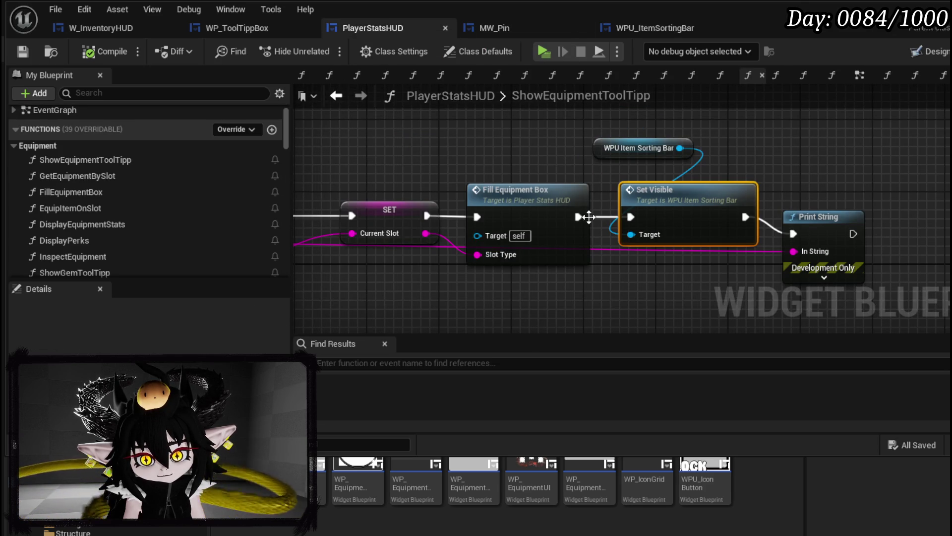
scroll(454, 178, "down", 1)
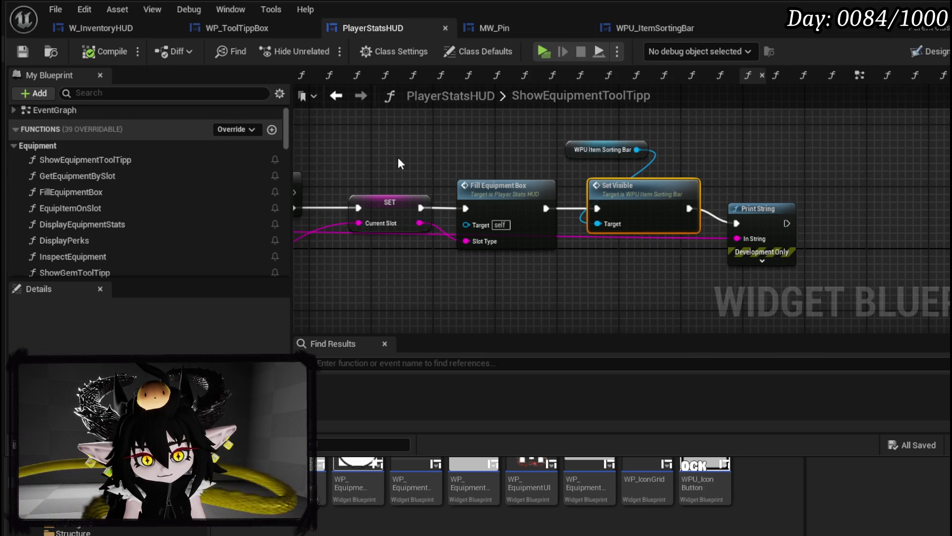
scroll(147, 178, "down", 2)
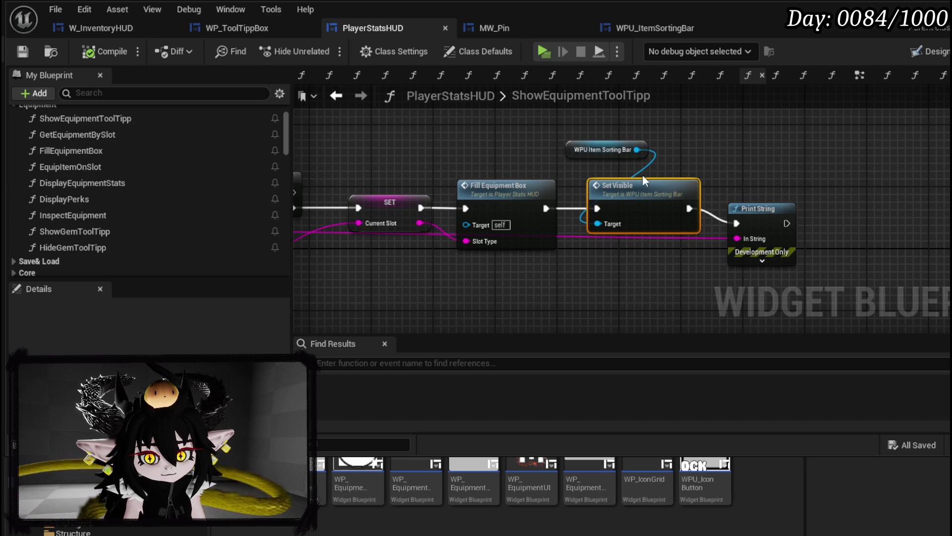
Break the ShowEquipmentToolTipp entry's link to SET Hovered Equipment, compile and start the preview.
left_click_drag(553, 161, 752, 180)
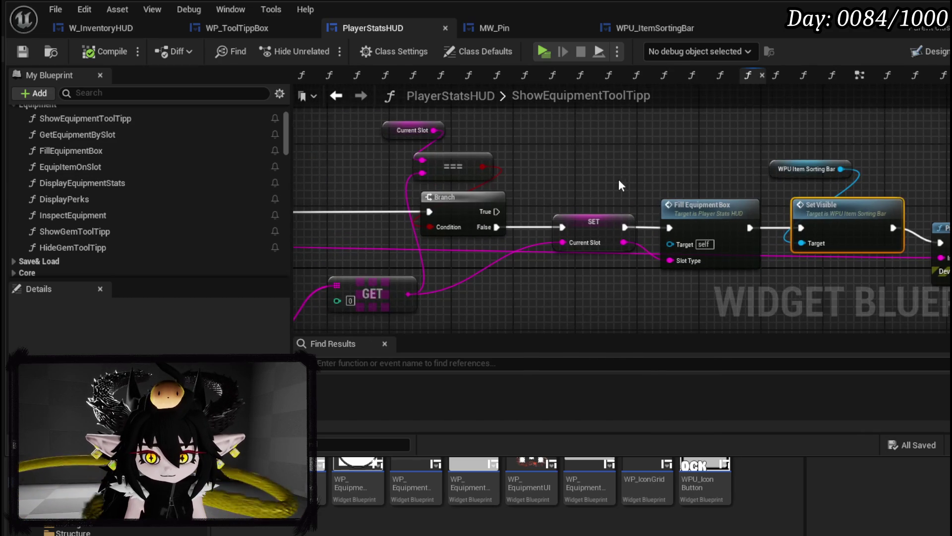
left_click_drag(618, 179, 841, 173)
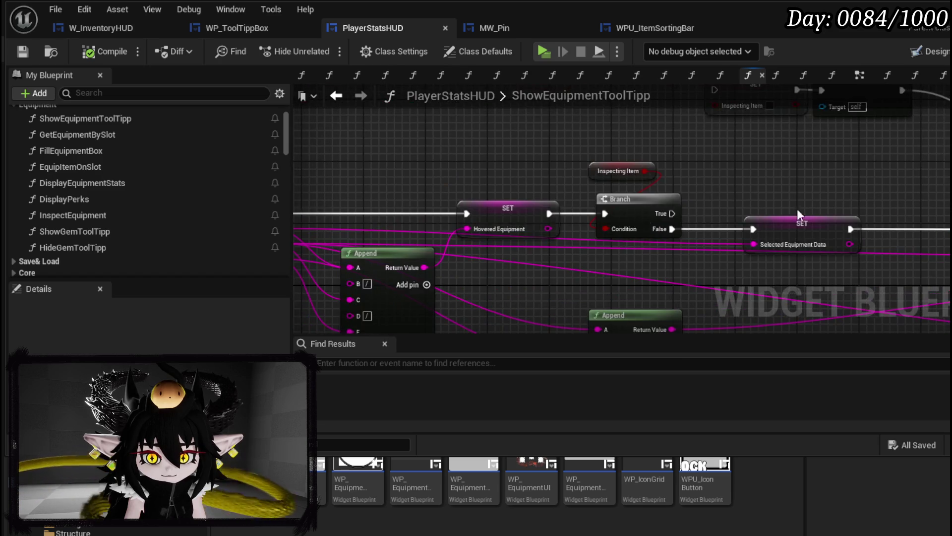
left_click_drag(435, 218, 510, 201)
left_click(449, 215)
left_click(513, 178)
key("F7")
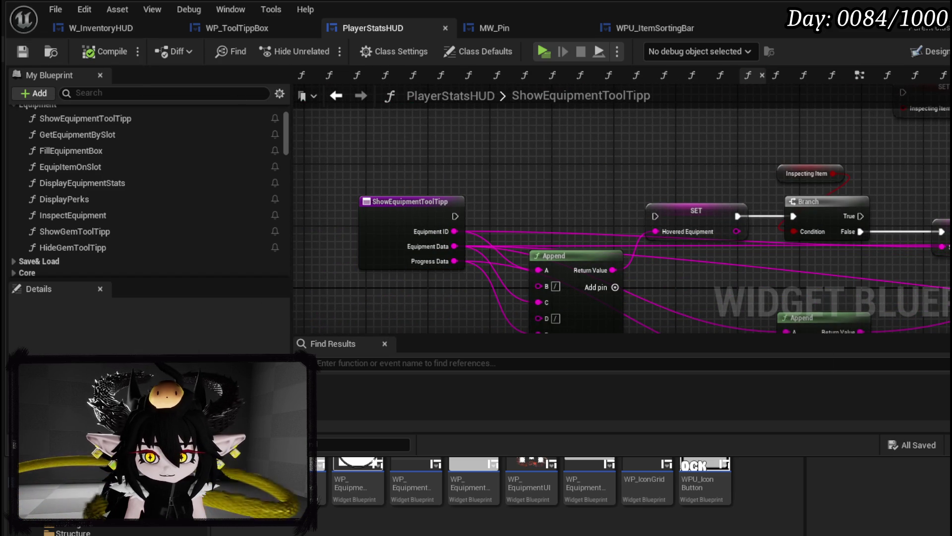
key("alt+p")
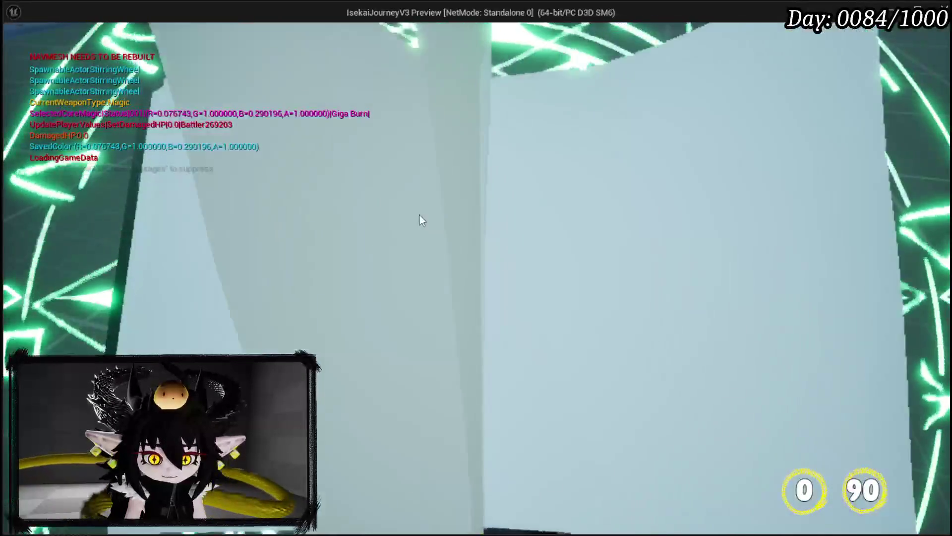
Check the helmet selection list in the preview, stop it and save the map.
left_click(576, 240)
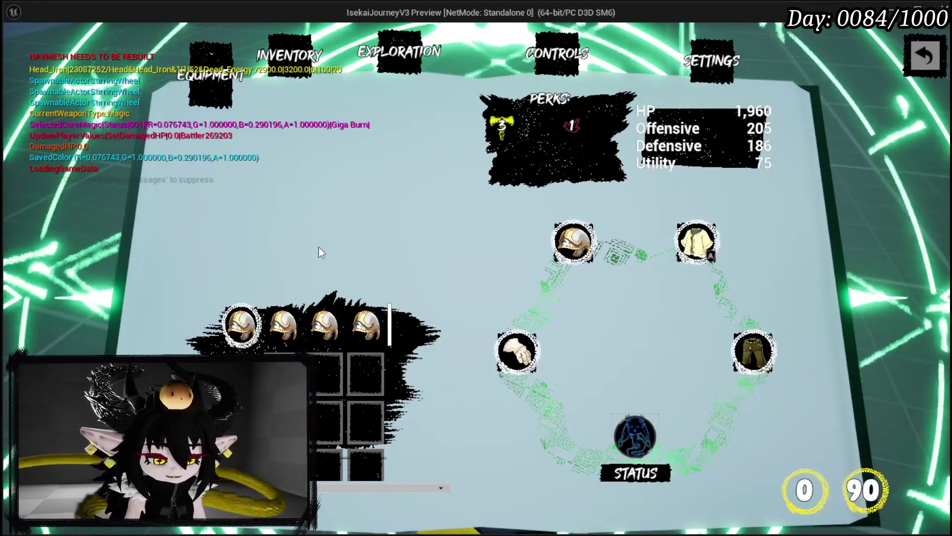
key("Escape")
key("ctrl+s")
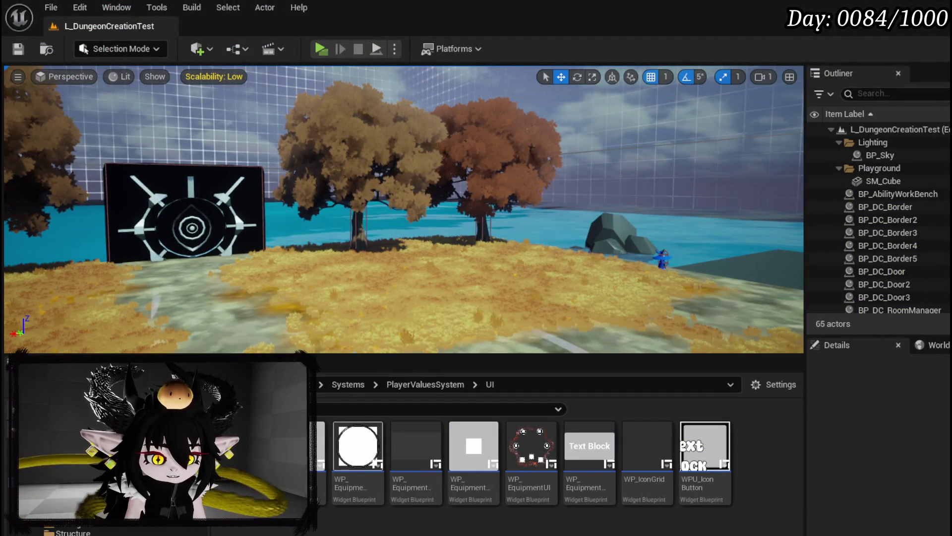
Pull a new execution link in ShowEquipmentToolTipp and rerun the preview to recheck the tooltip.
key("alt+Tab")
left_click_drag(452, 217, 655, 218)
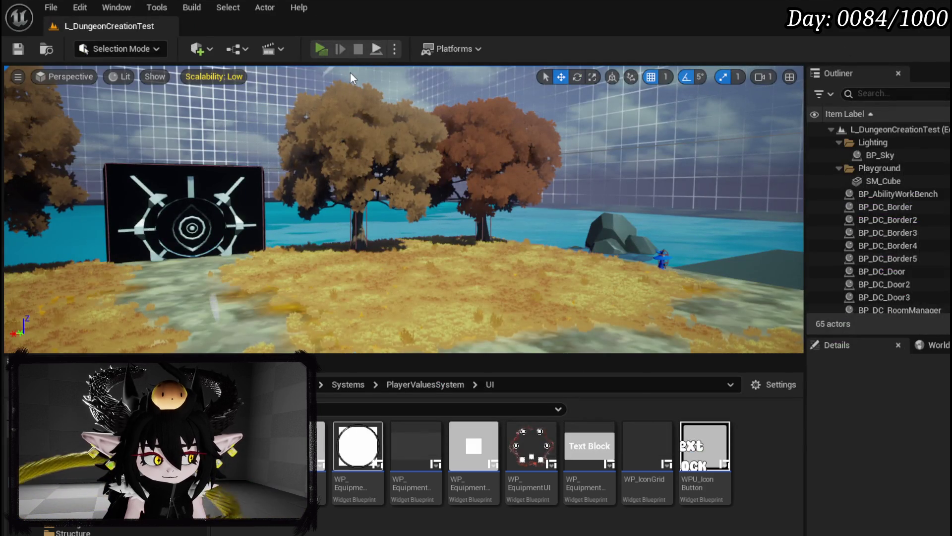
left_click(321, 49)
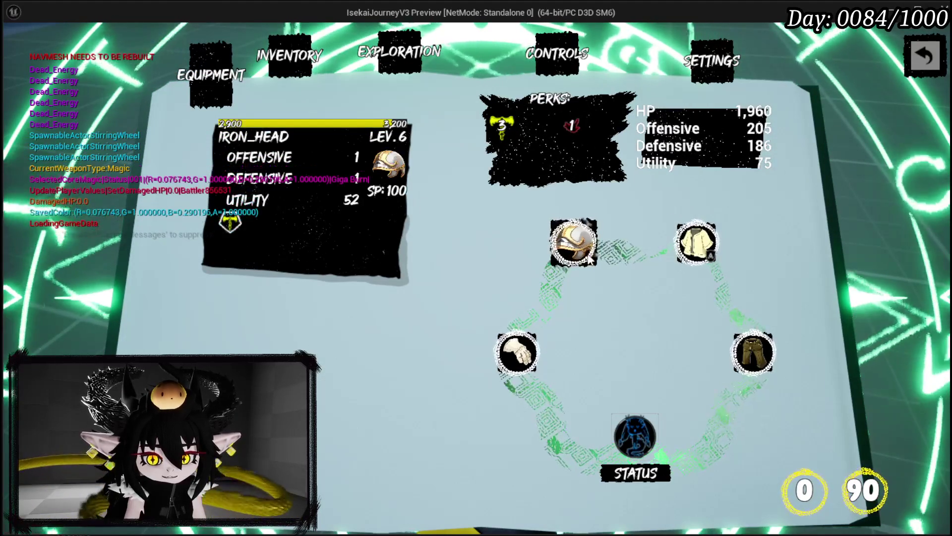
key("Escape")
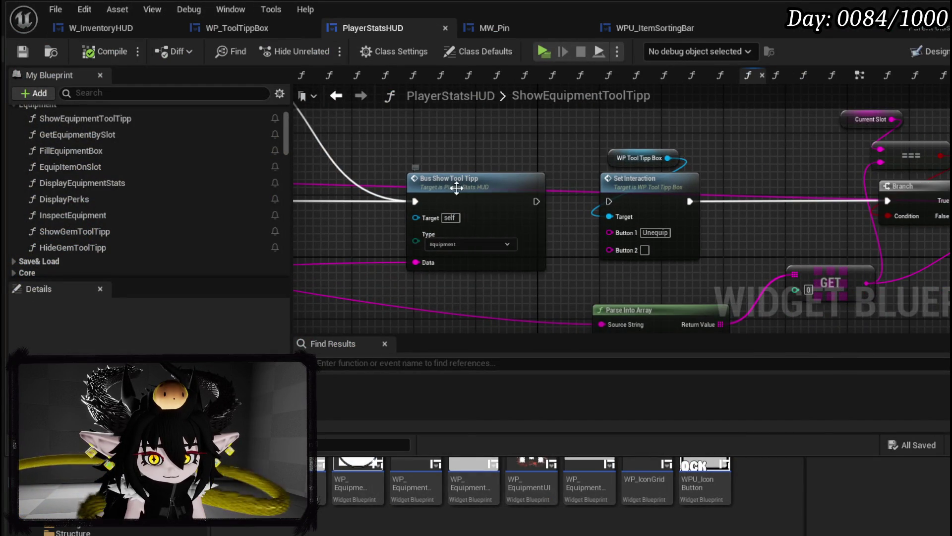
Reach ShowToolTippData via Bus_ShowToolTipp and move MW Pin beside the collapse visibility step.
double_click(456, 188)
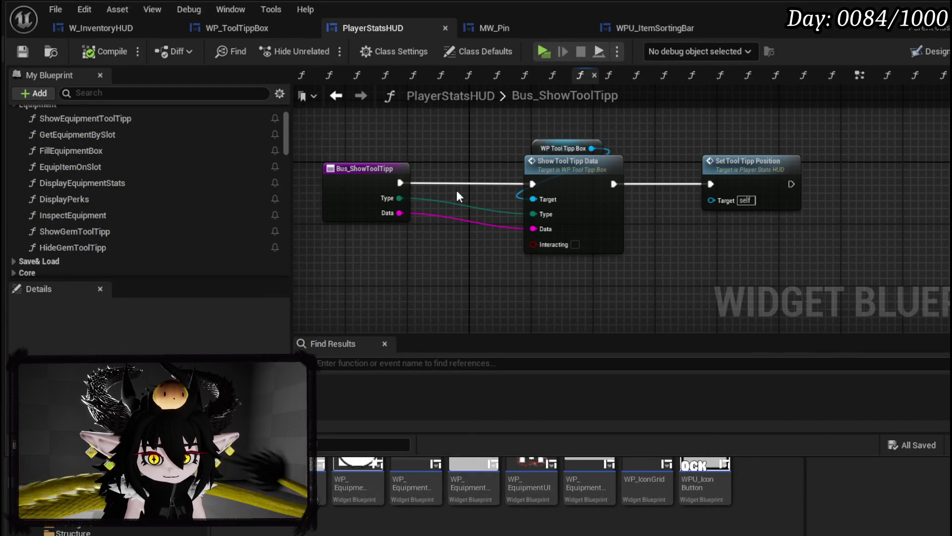
left_click(538, 146)
double_click(560, 185)
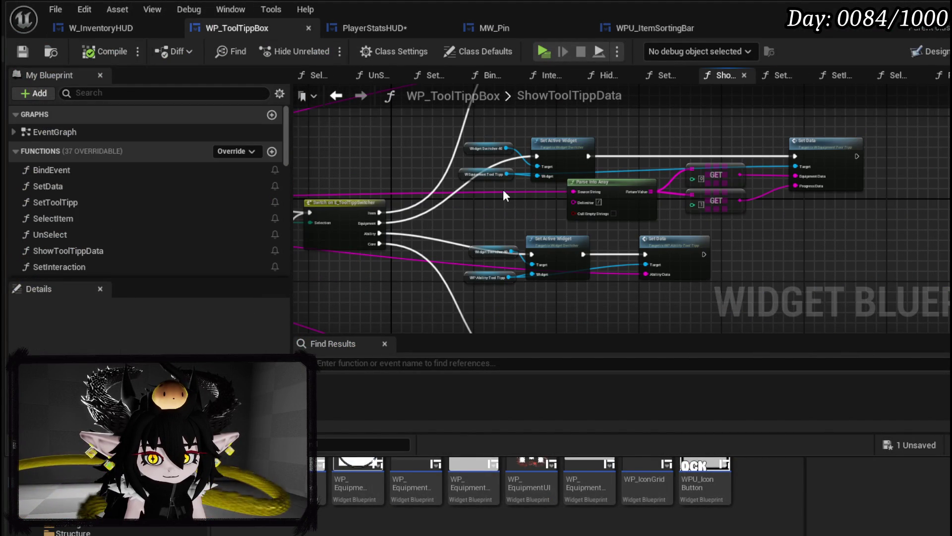
mouse_move(497, 199)
left_mouse_down()
mouse_move(554, 209)
mouse_move(626, 157)
mouse_move(744, 171)
mouse_move(752, 190)
mouse_move(556, 156)
left_mouse_up()
scroll(625, 157, "up", 2)
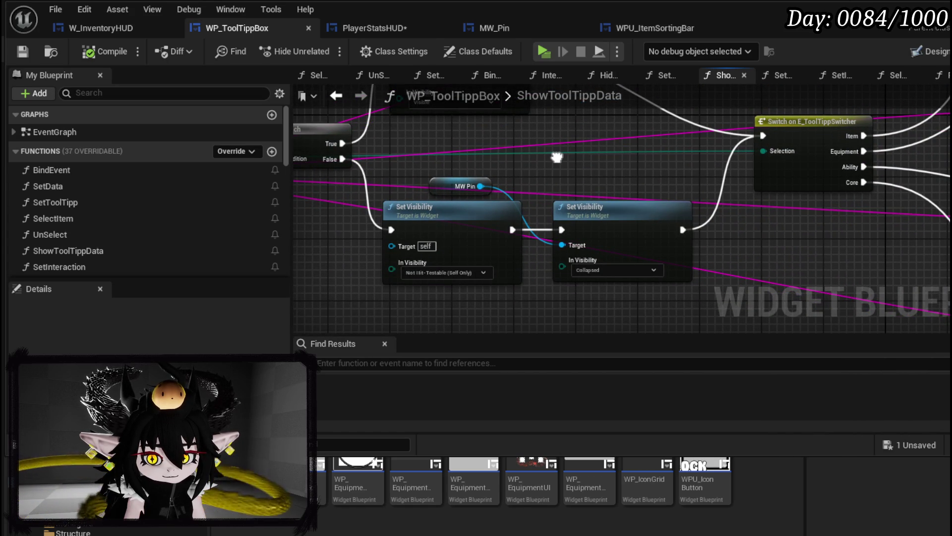
mouse_move(465, 186)
left_mouse_down()
mouse_move(570, 188)
mouse_move(588, 251)
mouse_move(708, 225)
mouse_move(670, 223)
mouse_move(933, 225)
mouse_move(584, 221)
left_mouse_up()
Set the True-branch Set Visibility to Not Hit-Testable (Self Only) and review the lower pair.
left_click(460, 163)
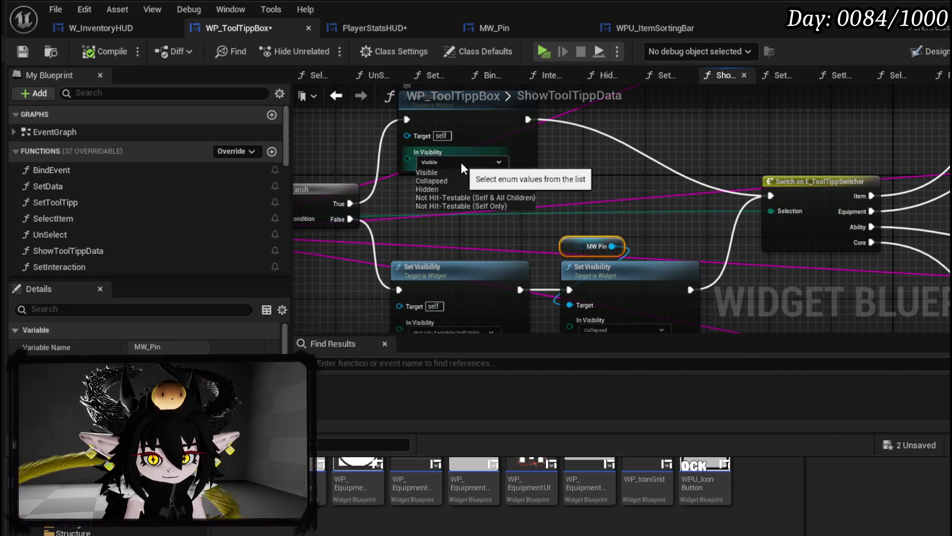
left_click(495, 206)
mouse_move(495, 206)
left_mouse_down()
mouse_move(536, 145)
mouse_move(461, 238)
mouse_move(476, 219)
mouse_move(415, 212)
left_mouse_up()
scroll(461, 239, "down", 2)
scroll(574, 212, "up", 2)
scroll(428, 200, "up", 2)
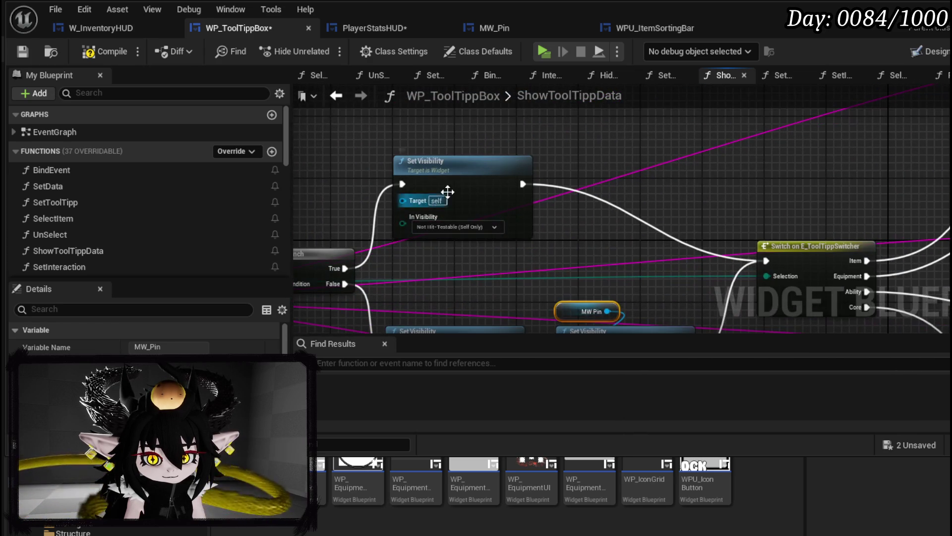
left_click_drag(493, 251, 404, 150)
left_click_drag(524, 280, 457, 188)
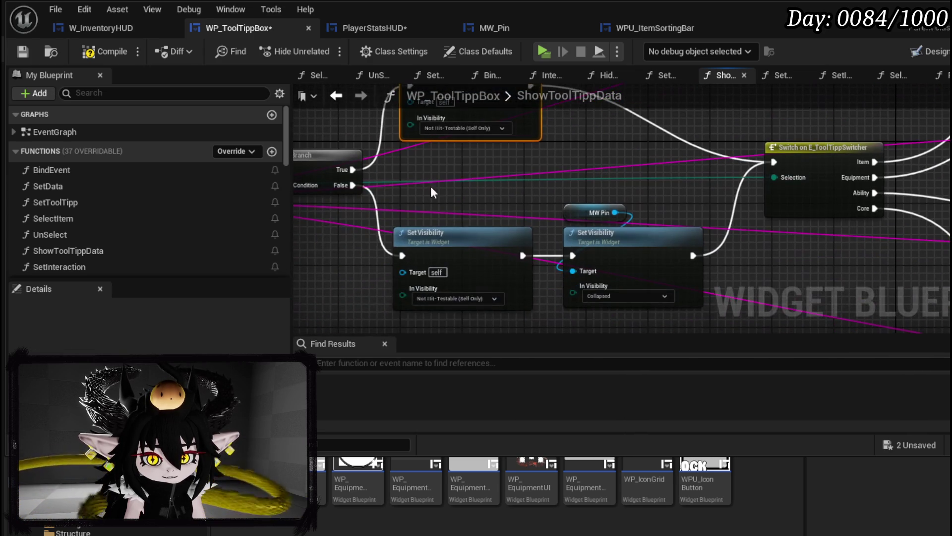
left_click_drag(462, 297, 527, 261)
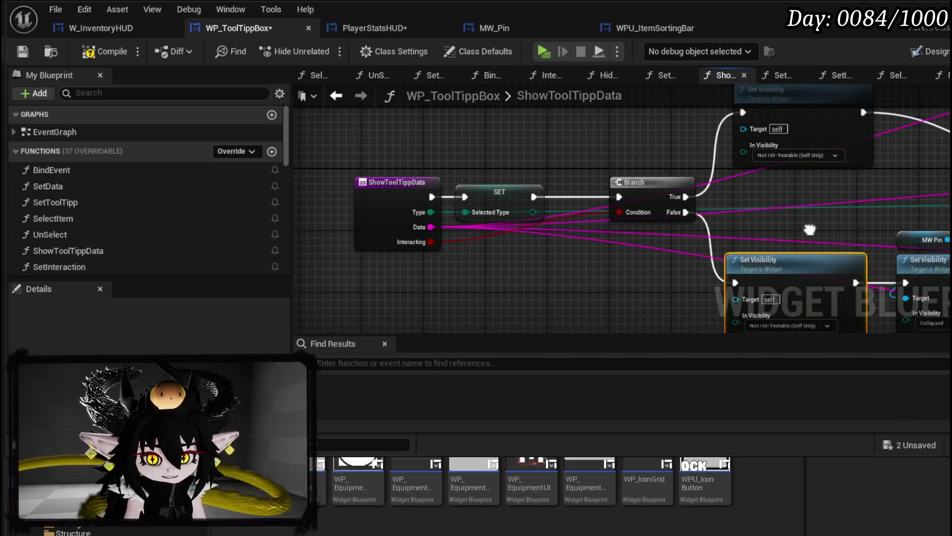
Compile and save WP_ToolTippBox, then switch to PlayerStatsHUD's Bus_ShowToolTipp graph.
left_click(113, 53)
left_click(23, 52)
mouse_move(599, 242)
left_mouse_down()
mouse_move(549, 149)
mouse_move(530, 193)
left_mouse_up()
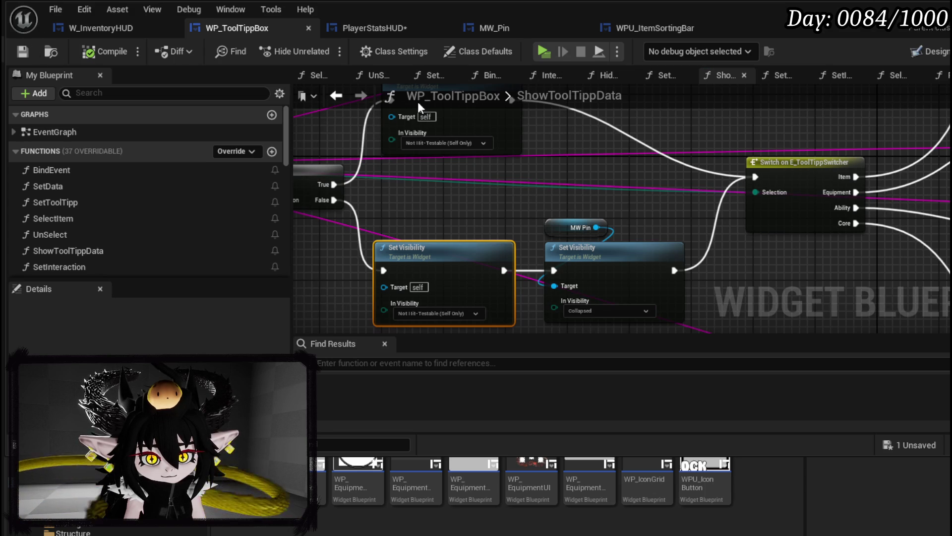
left_click(395, 26)
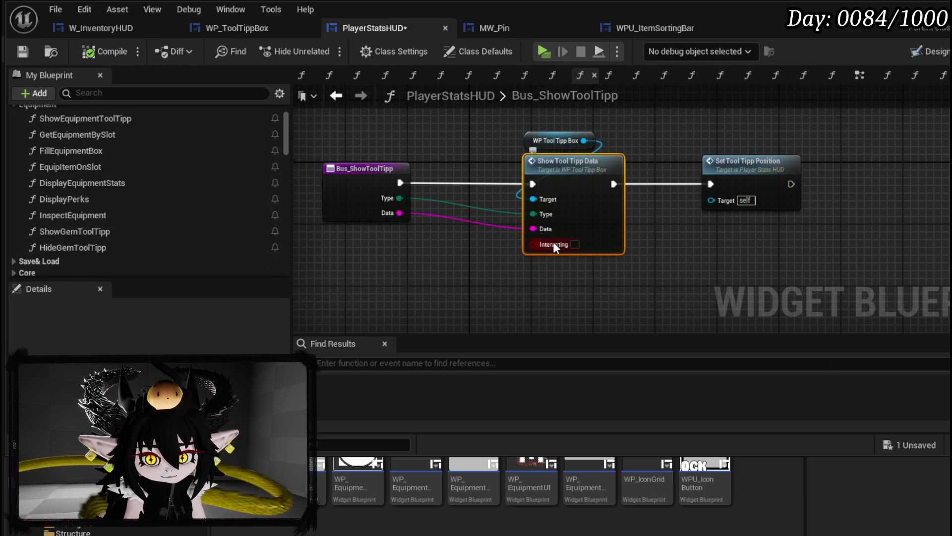
Reopen ShowToolTippData and pan across its Switch, Branch and Set Active Widget nodes.
double_click(582, 200)
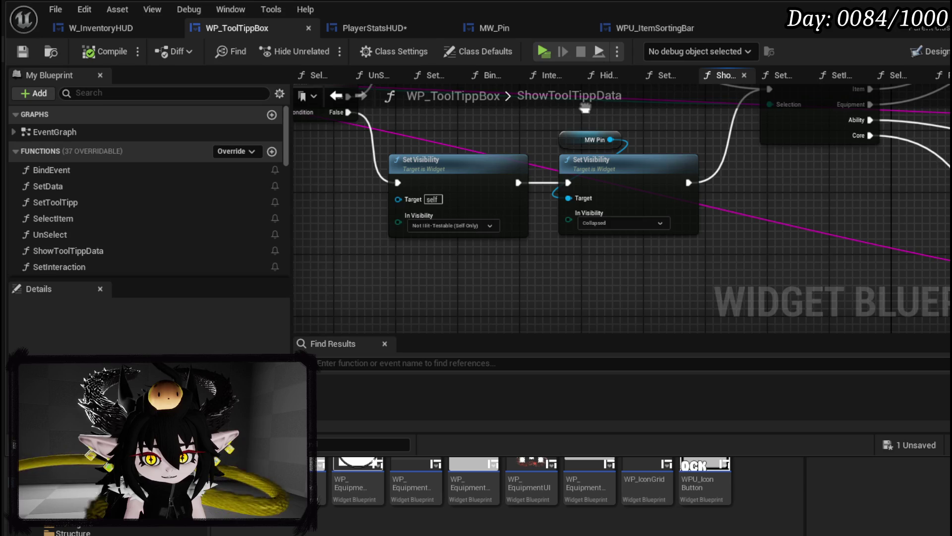
left_click_drag(584, 108, 557, 138)
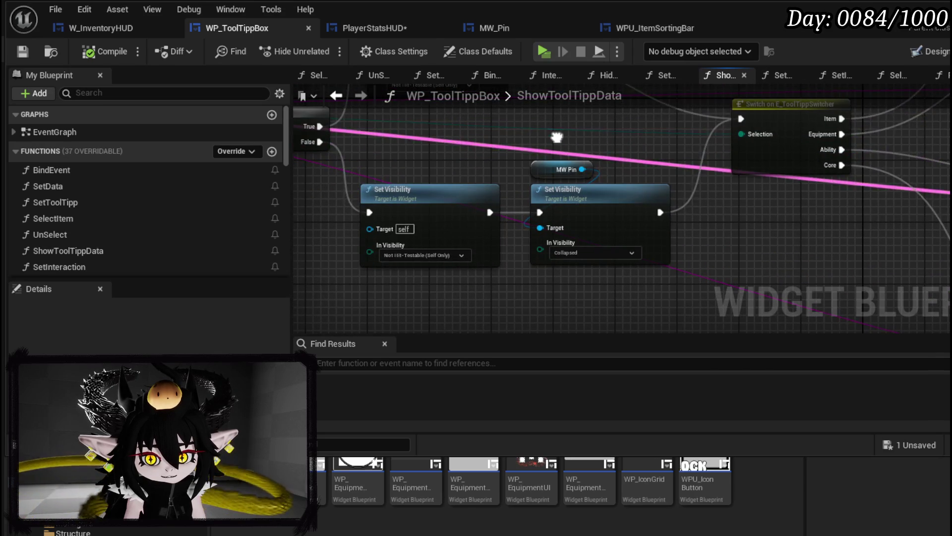
mouse_move(477, 171)
left_mouse_down()
mouse_move(501, 157)
mouse_move(405, 176)
mouse_move(649, 159)
mouse_move(740, 180)
mouse_move(532, 163)
left_mouse_up()
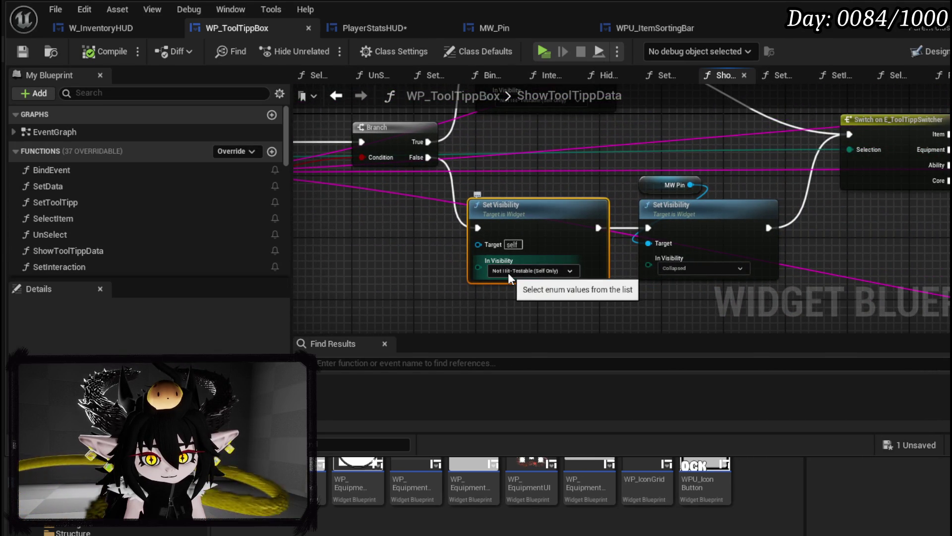
mouse_move(508, 272)
left_mouse_down()
mouse_move(379, 213)
mouse_move(562, 230)
mouse_move(206, 228)
left_mouse_up()
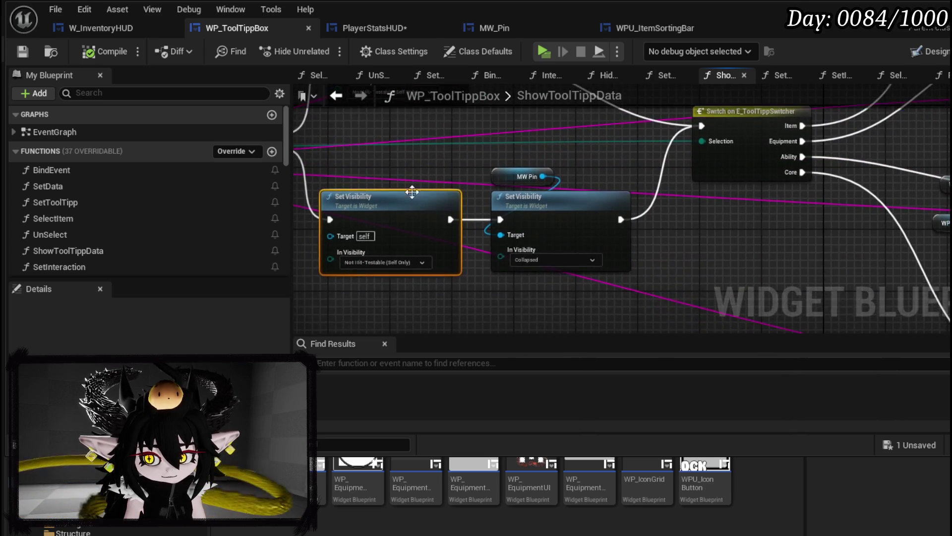
scroll(655, 282, "down", 2)
left_click_drag(654, 283, 580, 170)
scroll(581, 170, "up", 2)
scroll(656, 183, "down", 2)
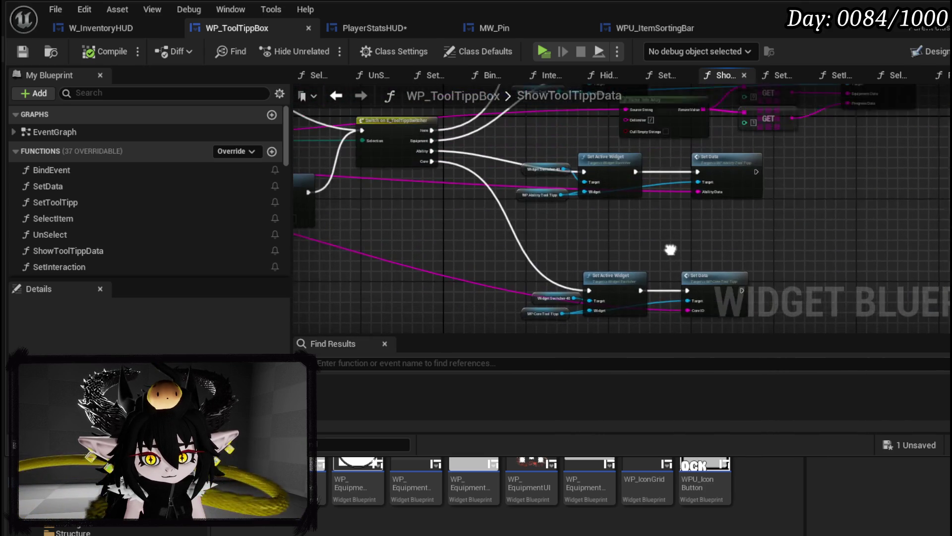
scroll(897, 248, "up", 1)
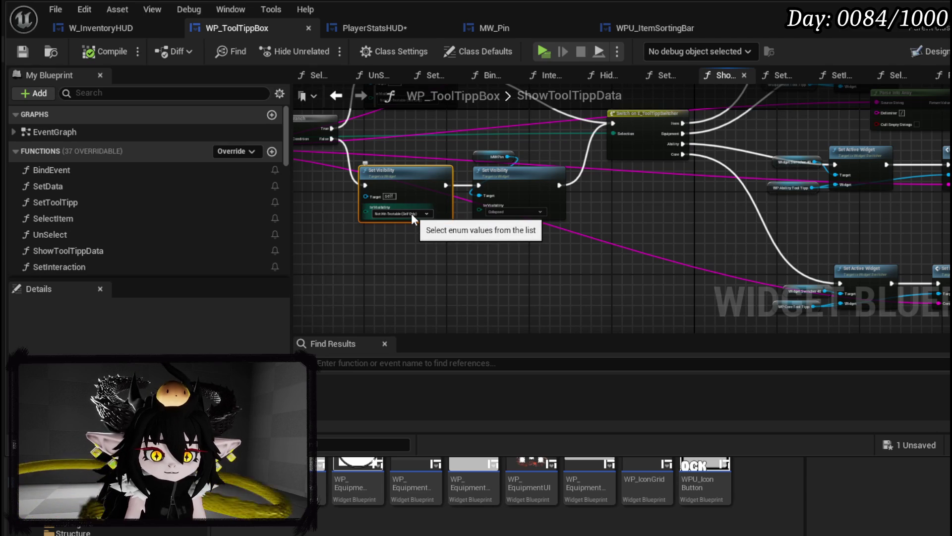
Nudge MW Pin and the collapse step down-right into a neater layout, and save.
mouse_move(411, 213)
left_mouse_down()
mouse_move(558, 223)
mouse_move(588, 240)
left_mouse_up()
left_click_drag(685, 190, 706, 245)
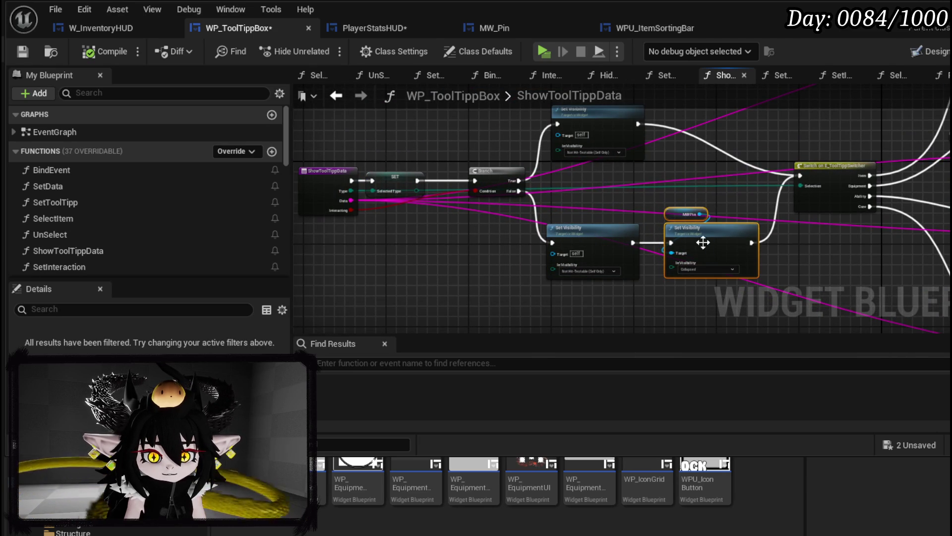
left_click(14, 48)
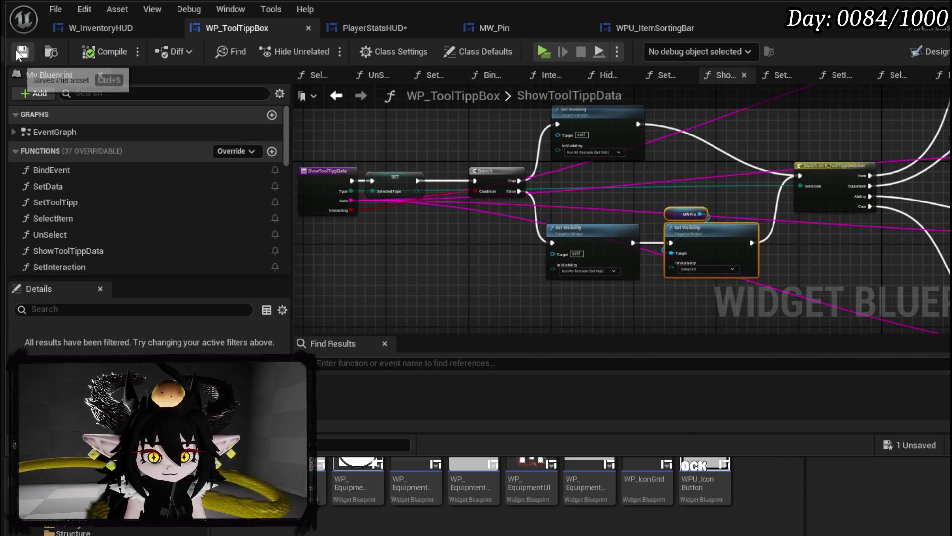
Save PlayerStatsHUD and delete the Set Tool Tipp Position node from Bus_ShowToolTipp.
left_click(351, 30)
left_click(27, 51)
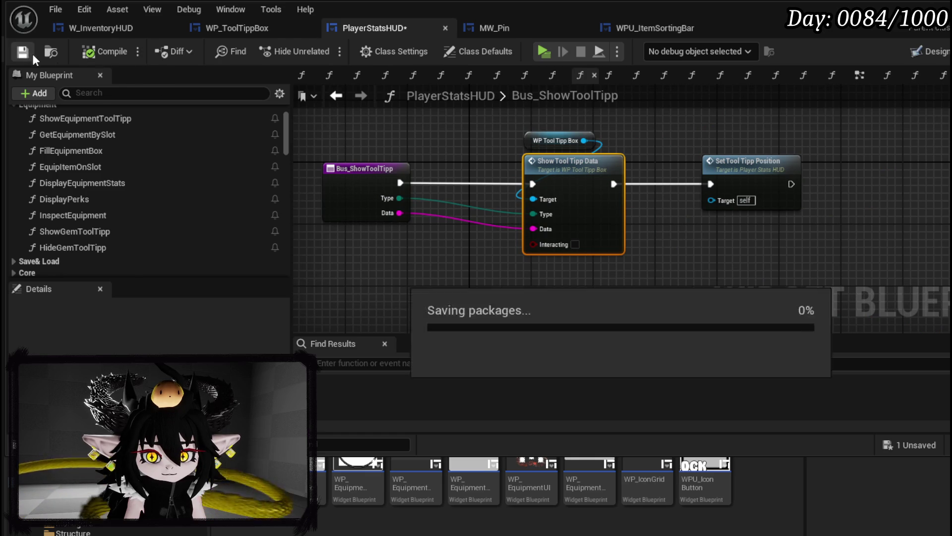
double_click(755, 179)
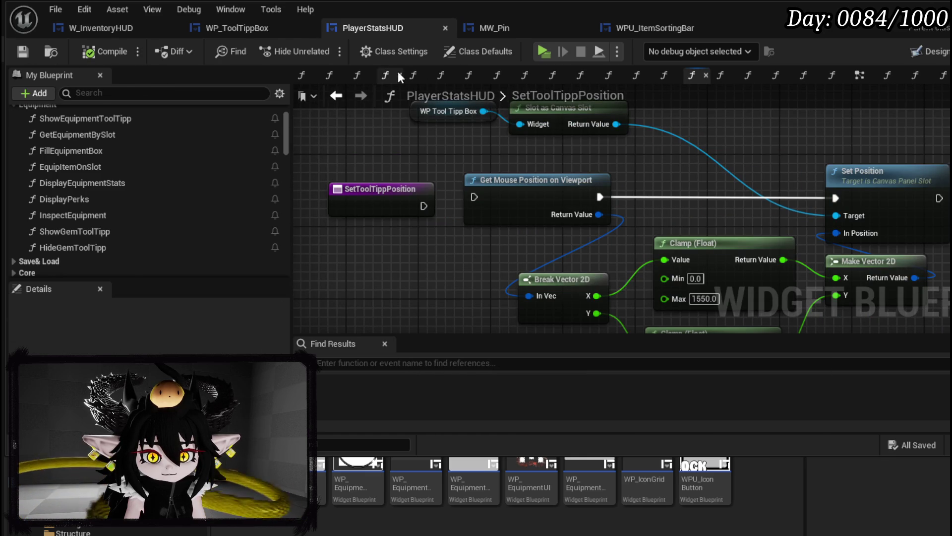
left_click(339, 97)
left_click_drag(745, 139, 823, 233)
key("Delete")
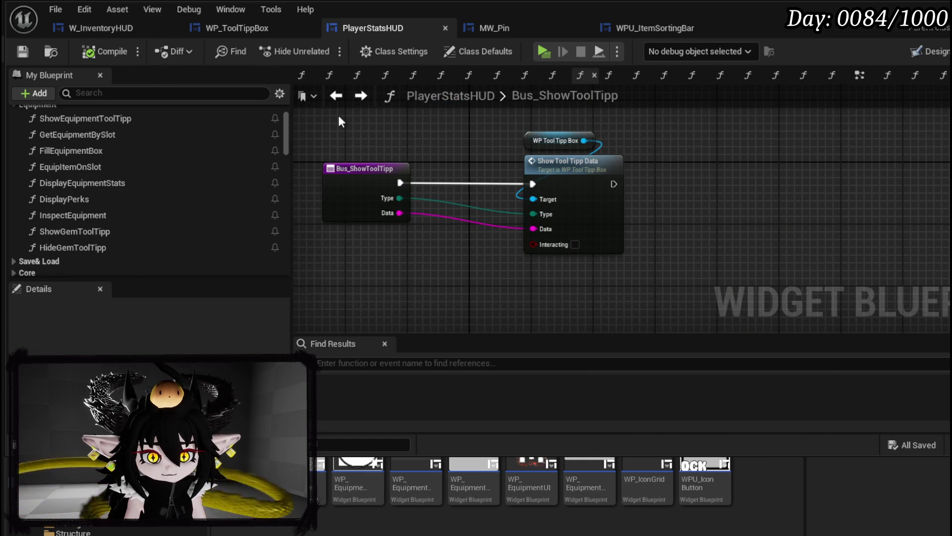
scroll(180, 131, "up", 2)
Wire Set Interaction to run after Bus Show Tool Tipp in ShowEquipmentToolTipp, and save.
double_click(152, 160)
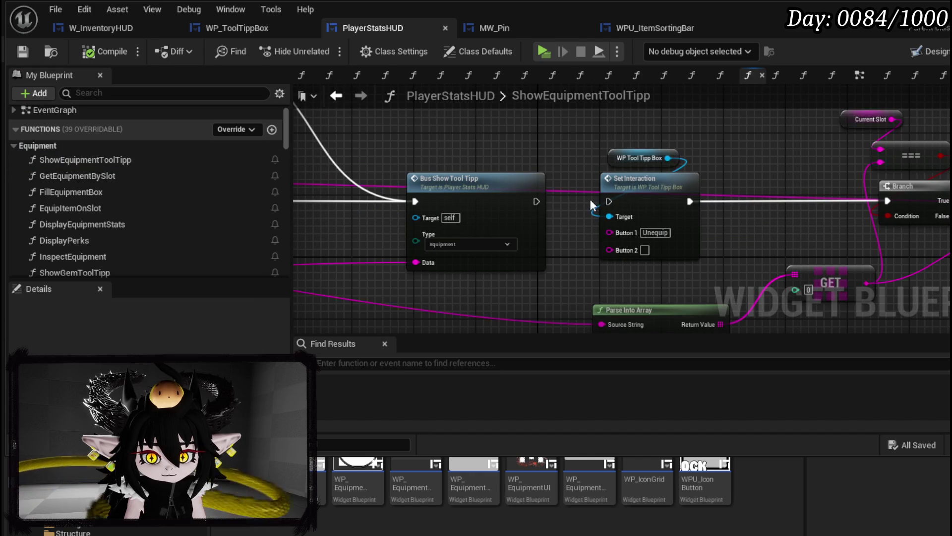
left_click_drag(535, 201, 643, 203)
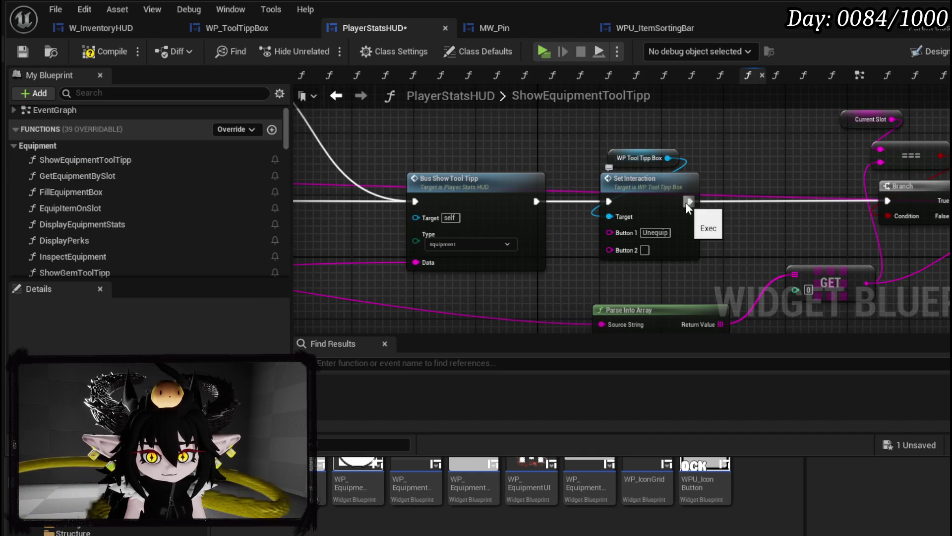
left_click(22, 53)
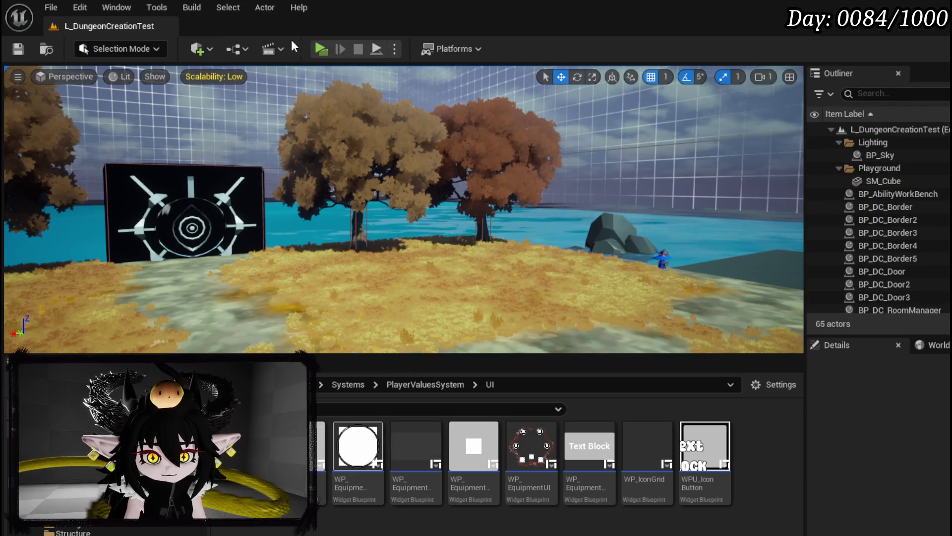
Play-test the Equipment page to check the IRON_HEAD tooltip, then end the preview.
left_click(311, 43)
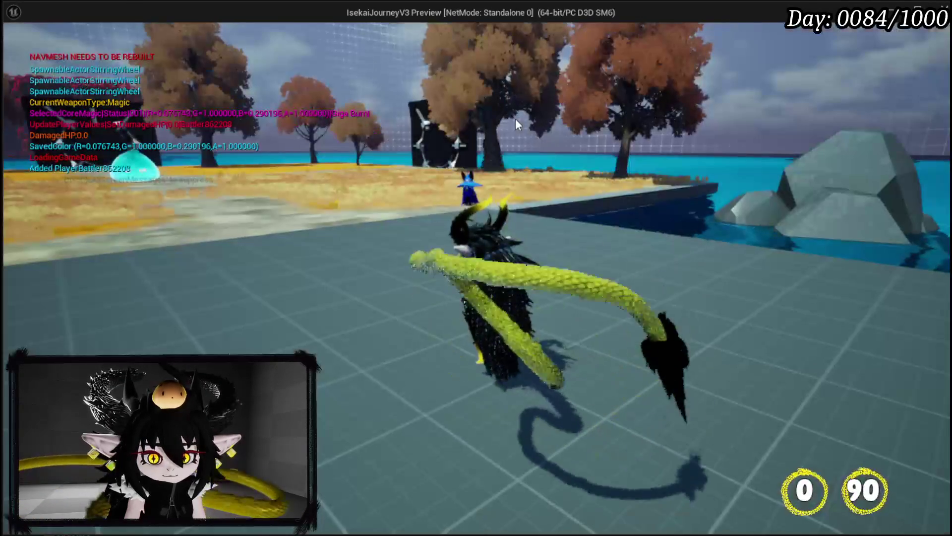
key("Tab")
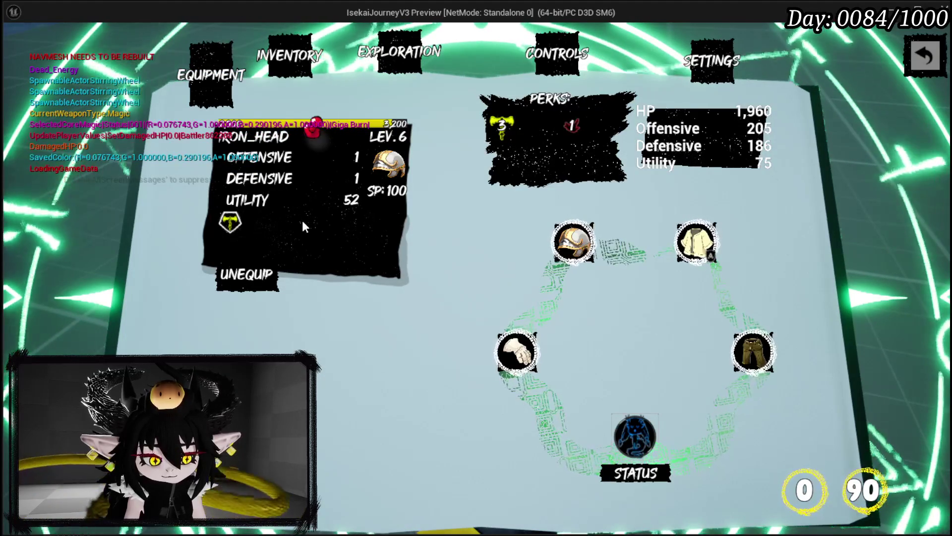
key("Escape")
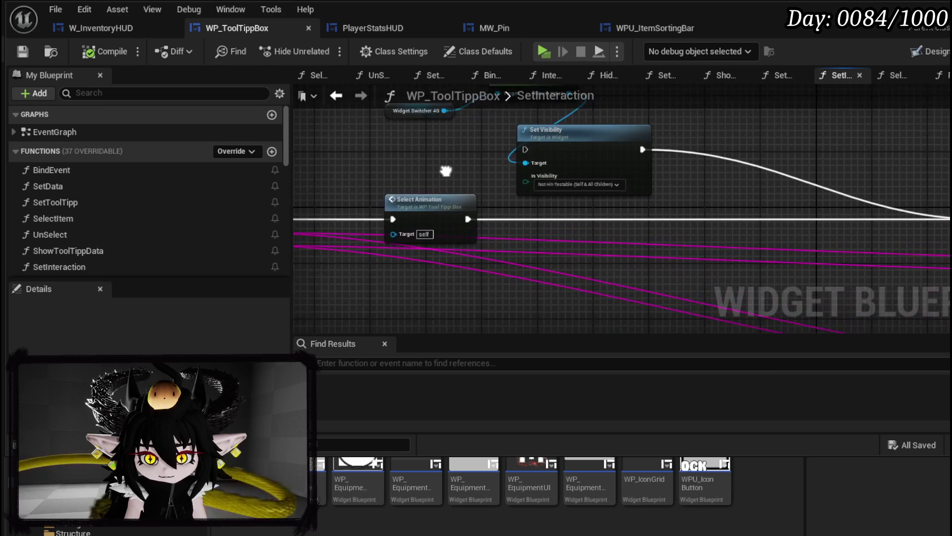
Review SelectAnimation's Play Animation settings and the reworked Pin function graph.
left_click_drag(449, 170, 218, 159)
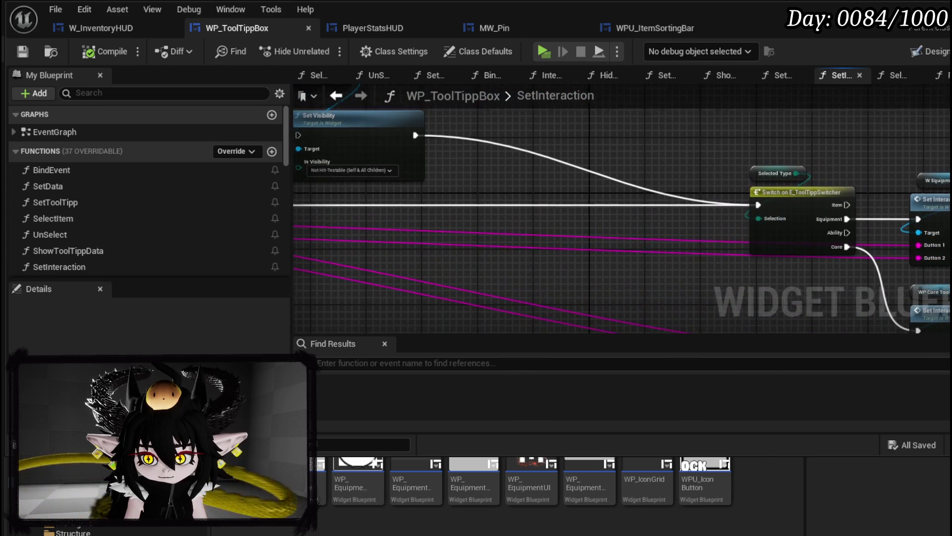
left_click_drag(298, 160, 580, 161)
double_click(577, 188)
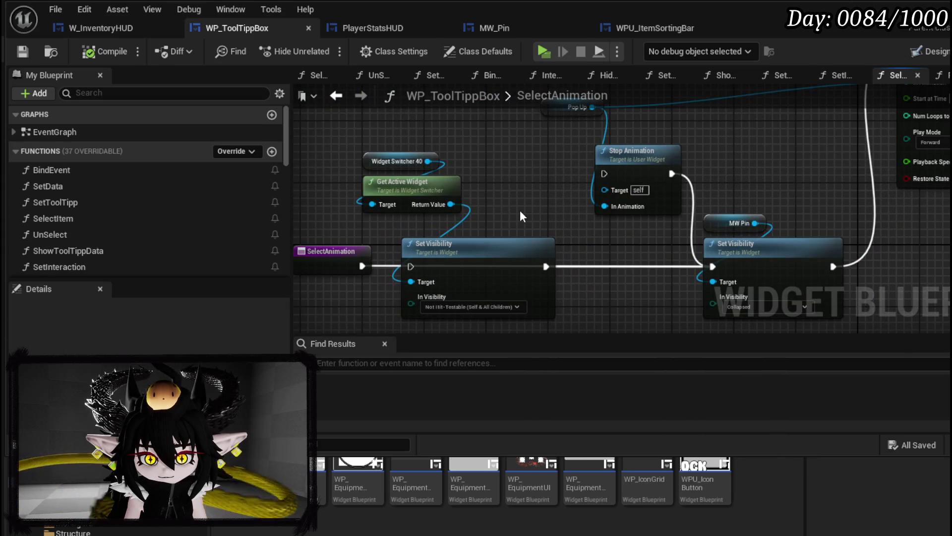
mouse_move(520, 210)
left_mouse_down()
mouse_move(256, 251)
mouse_move(125, 215)
mouse_move(161, 95)
left_mouse_up()
scroll(152, 252, "down", 3)
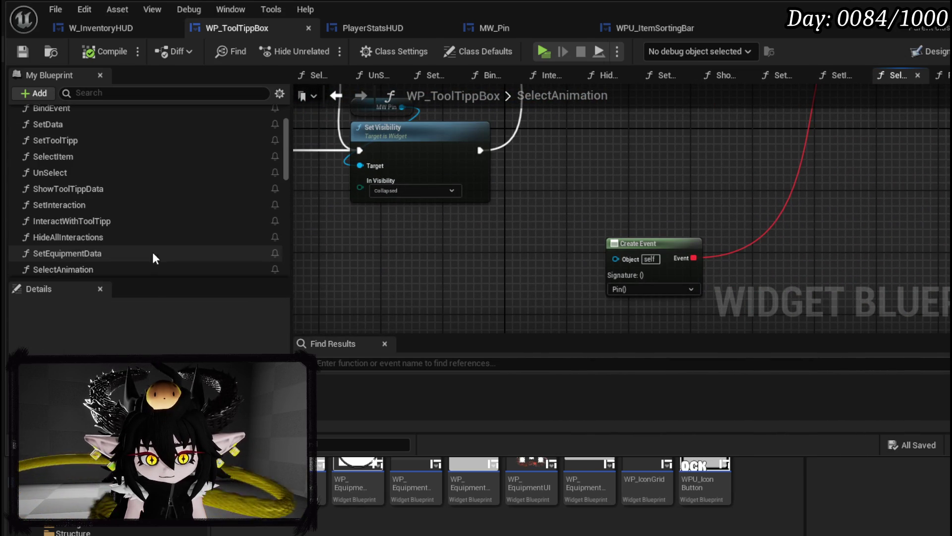
scroll(82, 243, "down", 2)
double_click(65, 245)
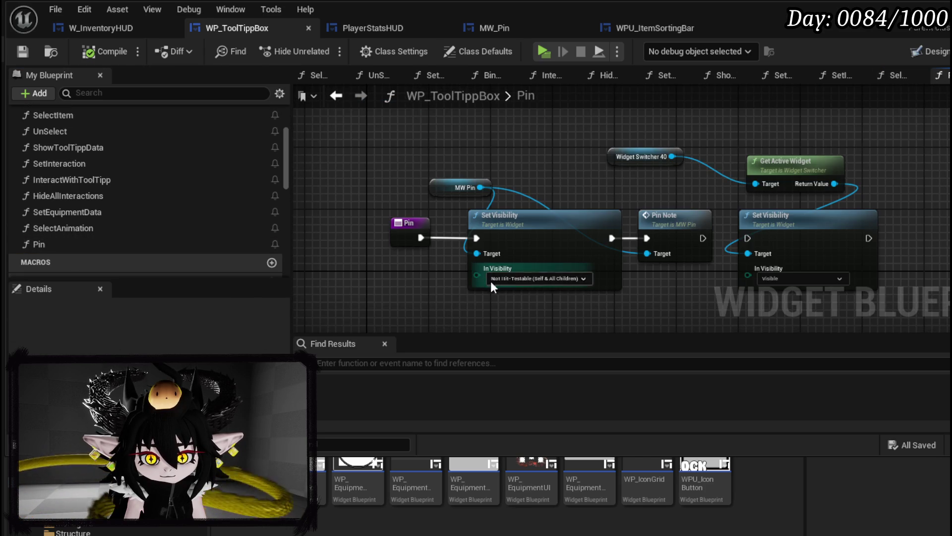
left_click_drag(815, 200, 752, 173)
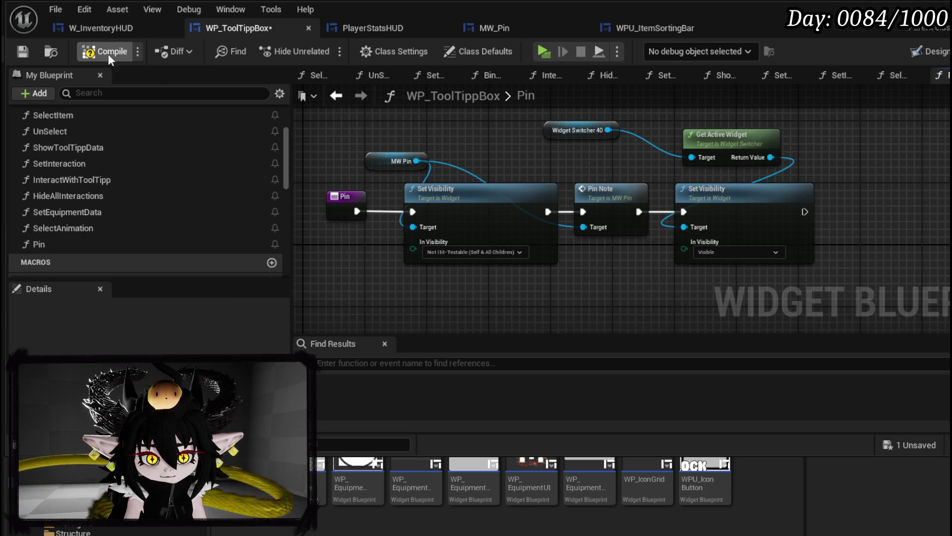
Compile and save WP_ToolTippBox, then launch the standalone game preview.
left_click(25, 49)
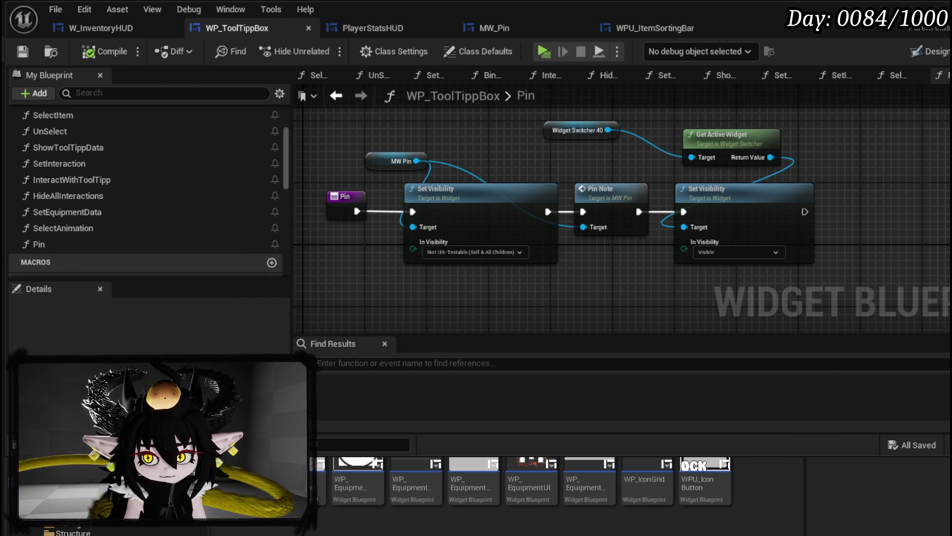
key("alt+Tab")
left_click(374, 48)
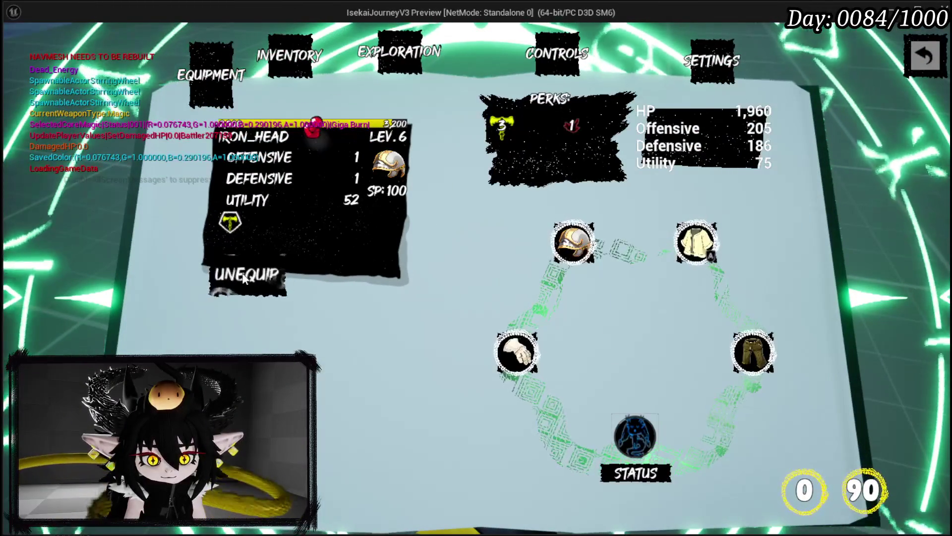
Check the head slot's helmet list and first helmet tooltip in the preview, then stop and save the level.
left_click(573, 241)
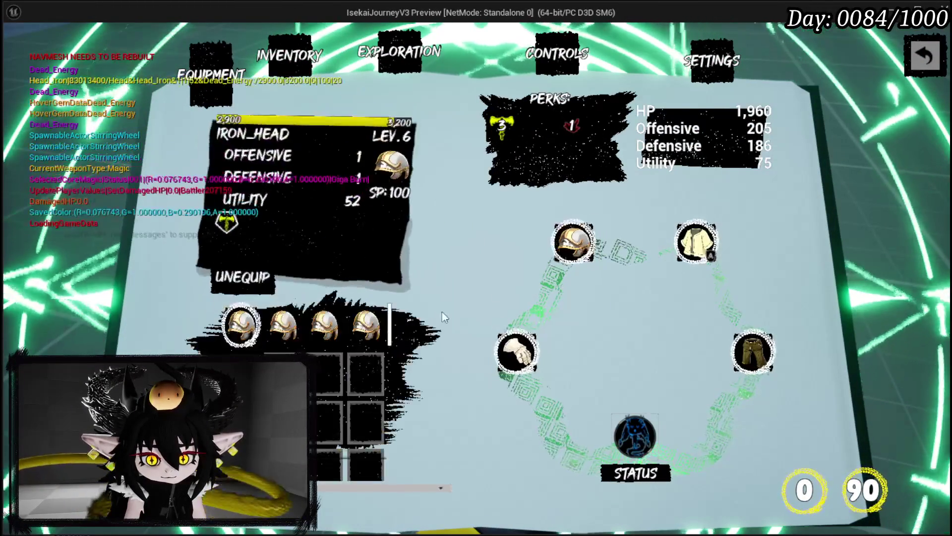
left_click(238, 319)
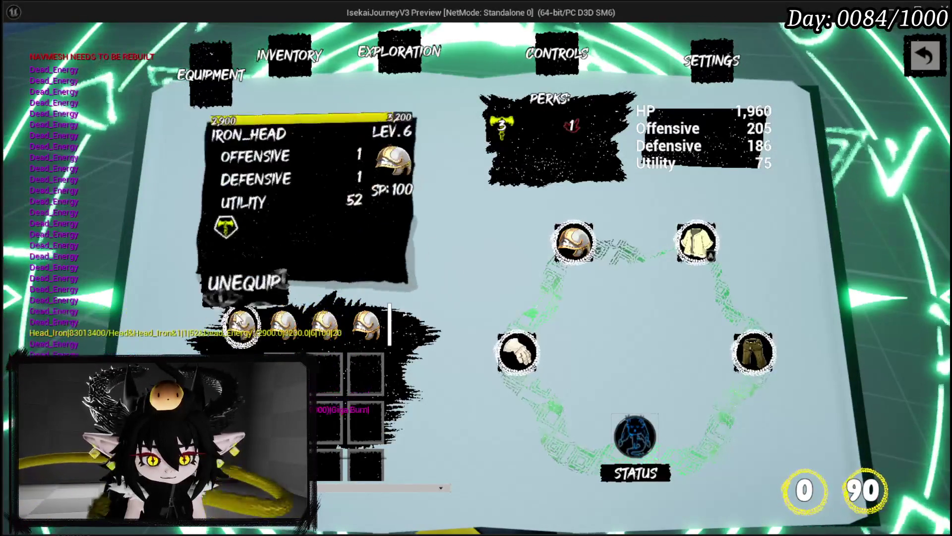
key("Escape")
left_click(24, 47)
Navigate from PlayerStatsHUD's Bus_ShowToolTipp into WP_ToolTippBox's ShowToolTippData function.
key("alt+Tab")
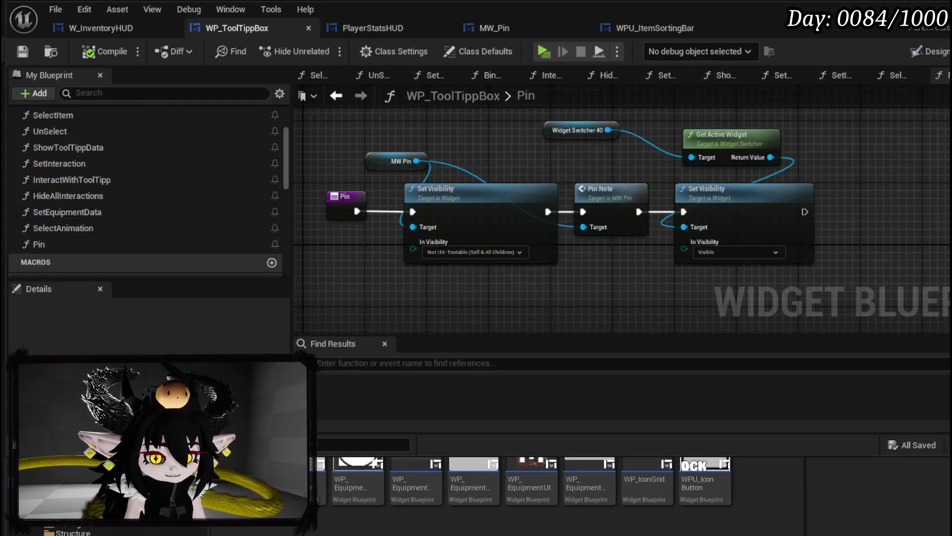
left_click(368, 27)
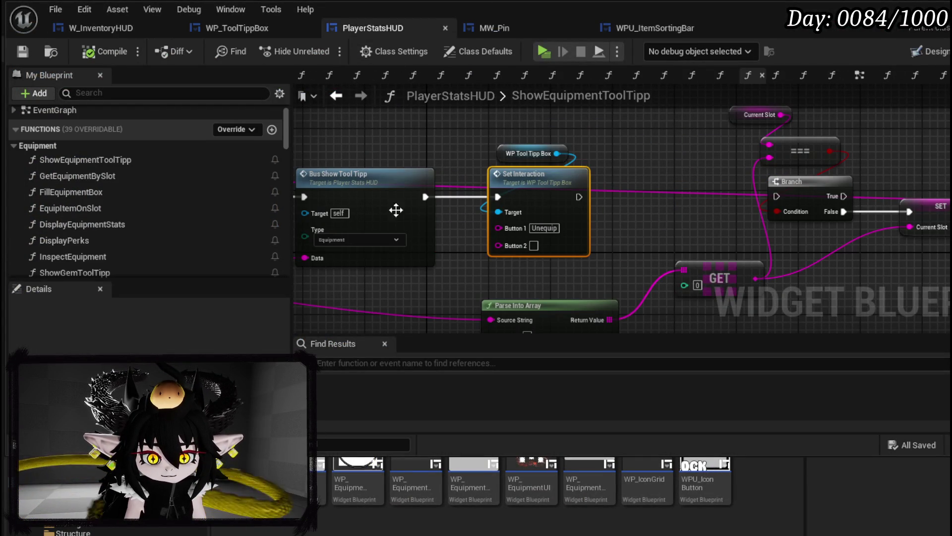
double_click(421, 222)
double_click(576, 165)
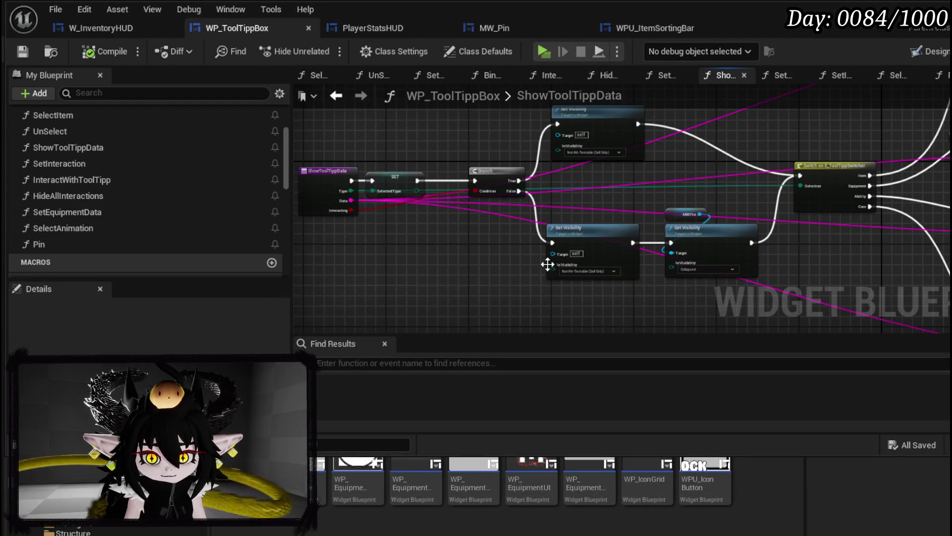
scroll(588, 268, "up", 2)
Set both Set Visibility nodes to Not Hit-Testable (Self & All Children) and save the blueprint.
left_click(577, 272)
left_click(566, 306)
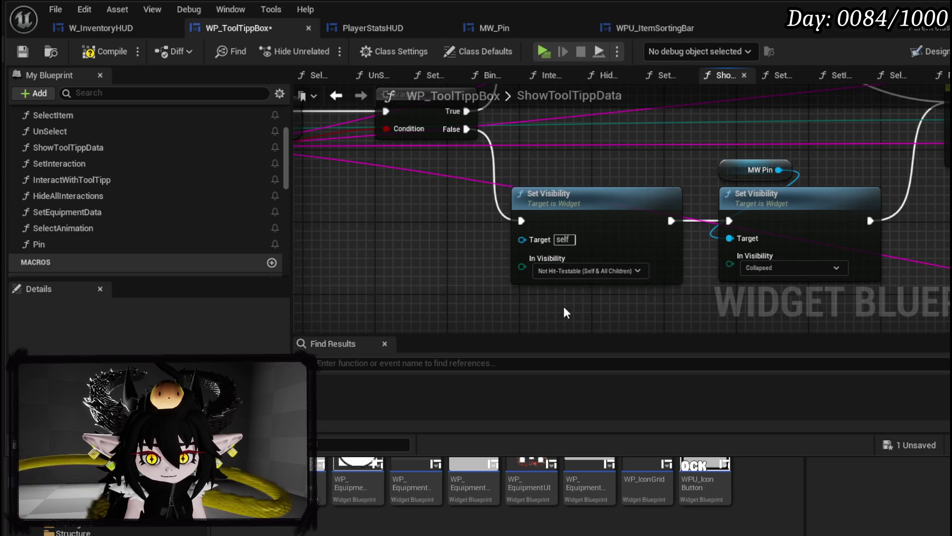
scroll(568, 195, "down", 2)
left_click_drag(569, 195, 605, 227)
left_click(601, 163)
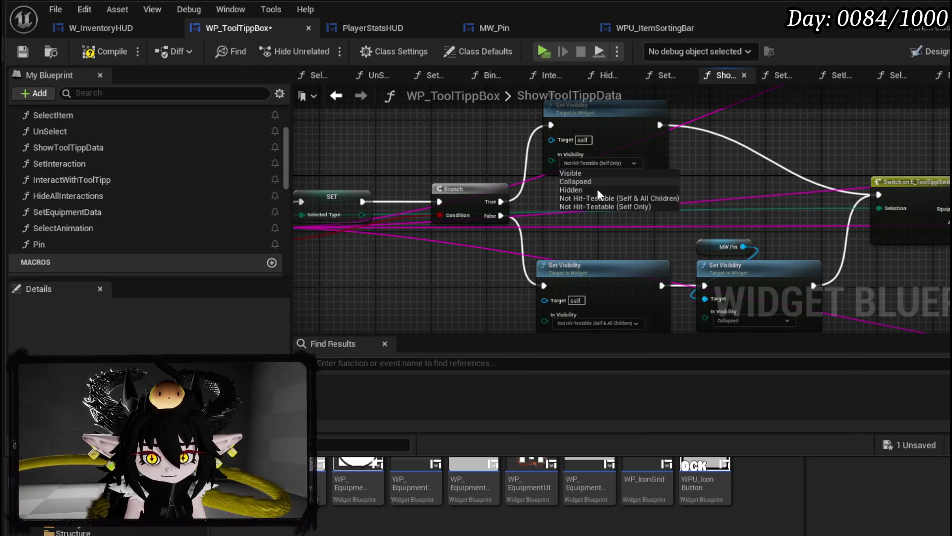
left_click(597, 197)
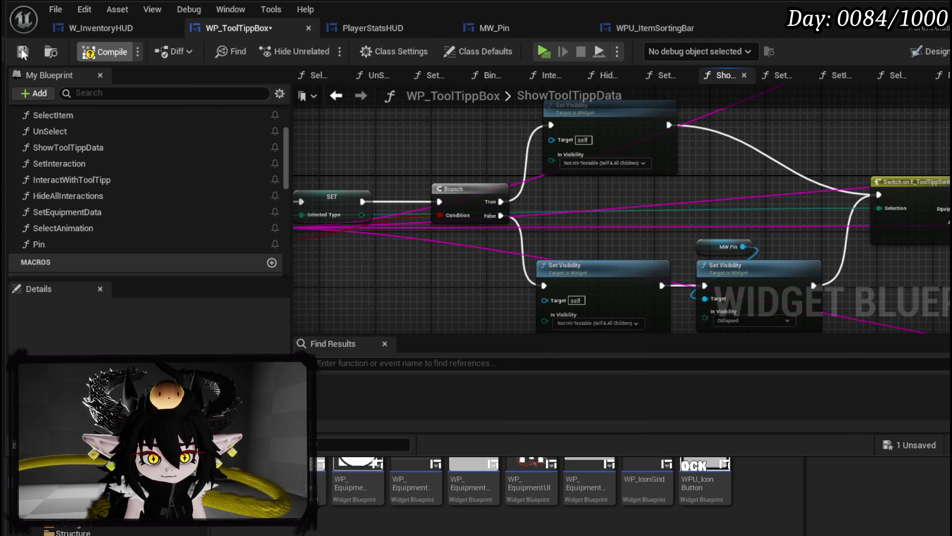
left_click(23, 52)
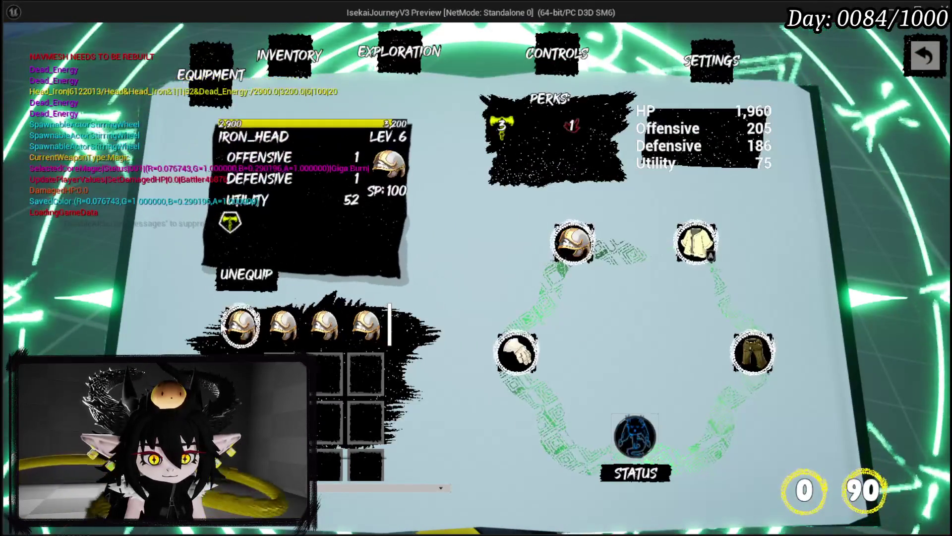
Select the first helmet twice to replay the Iron_Head tooltip, then stop the preview and save.
left_click(246, 320)
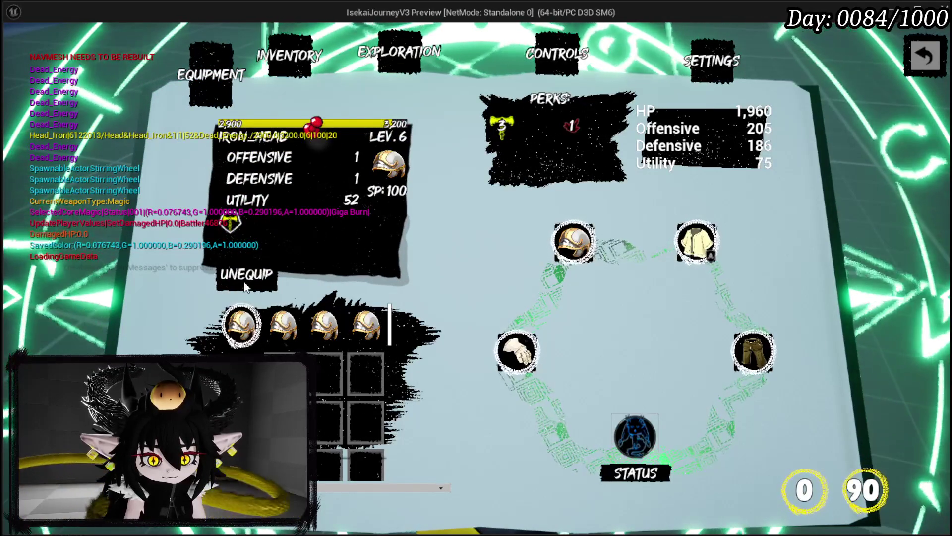
left_click(244, 322)
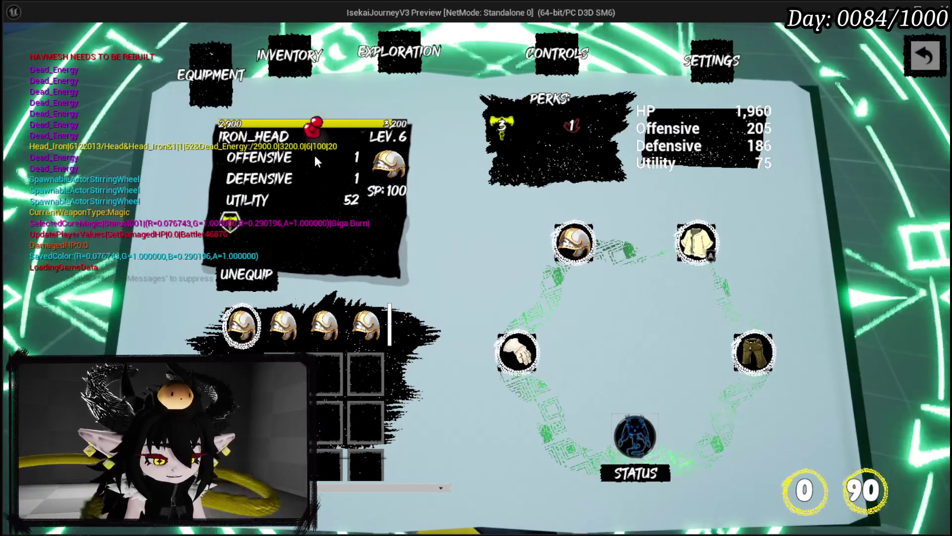
key("Escape")
left_click(17, 50)
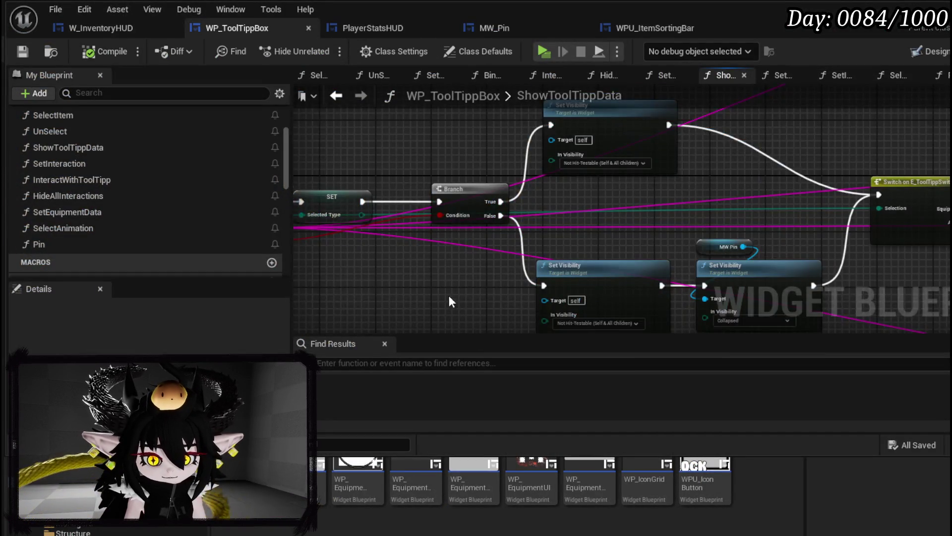
Switch via PlayerStatsHUD to the MW_Pin blueprint to view its PinNote graph.
left_click_drag(449, 296, 397, 239)
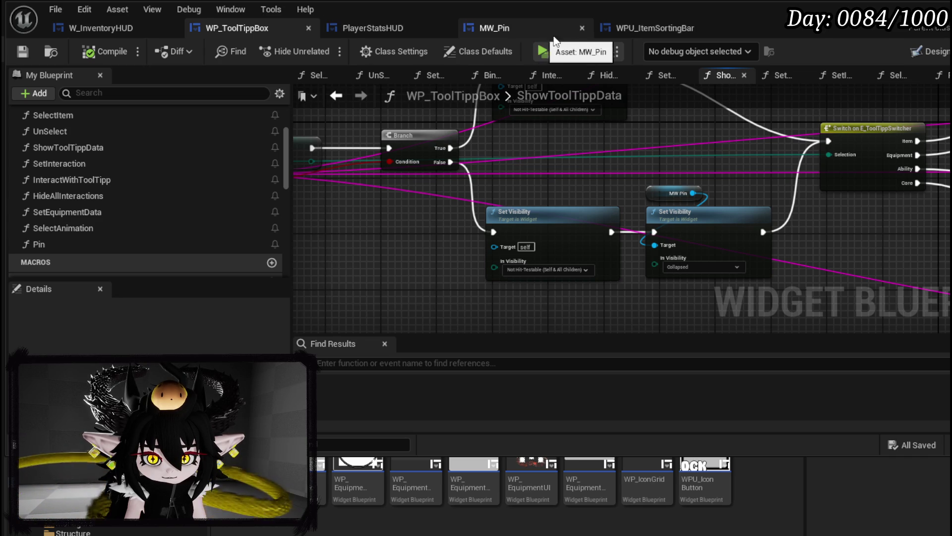
left_click(398, 27)
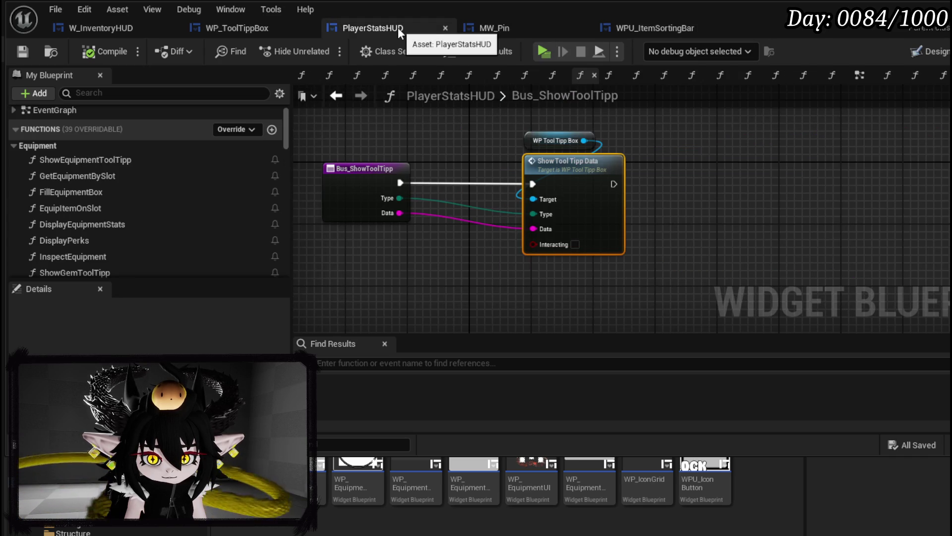
left_click(495, 34)
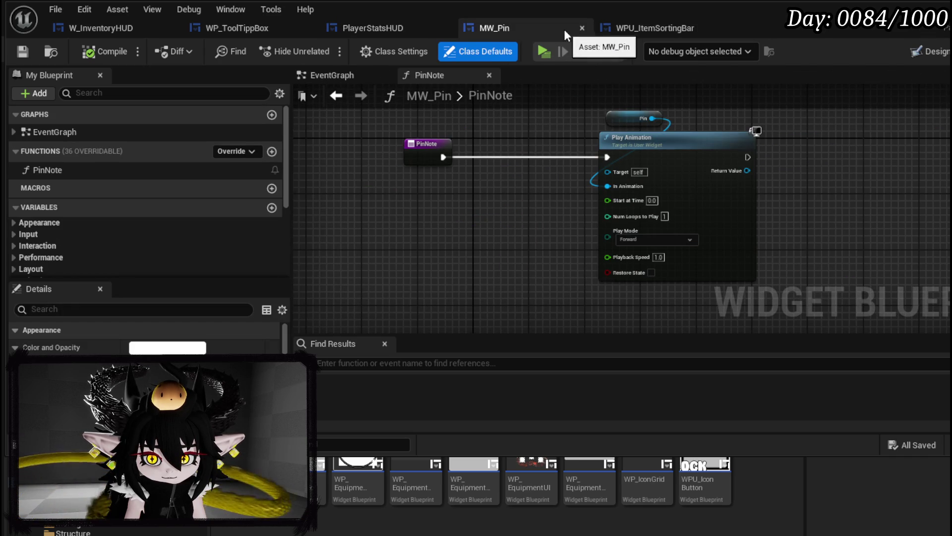
Close MW_Pin and add a Not Hit-Testable (Self Only) Set Visibility node in WP_ToolTippBox's Pin graph.
left_click(581, 29)
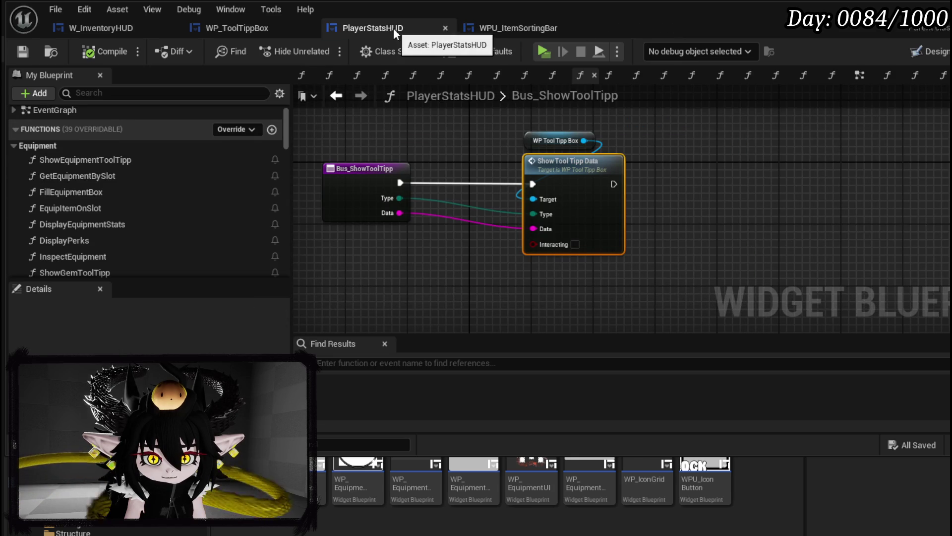
left_click(261, 26)
left_click(360, 95)
right_click(492, 297)
type("Set Visi")
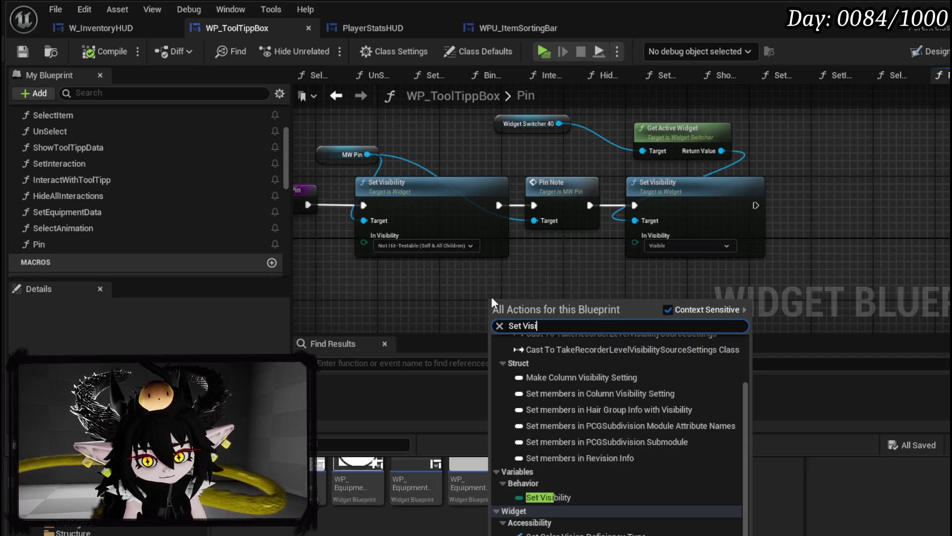
key("Return")
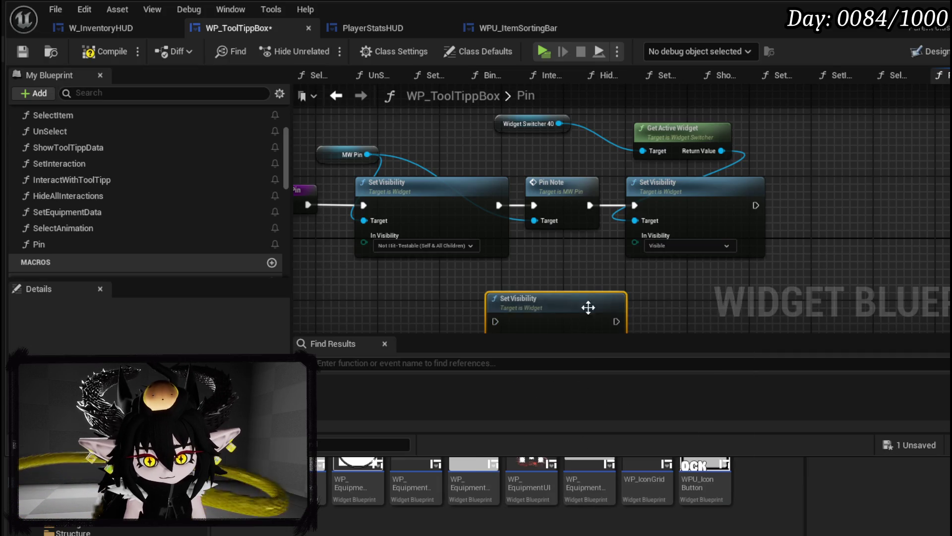
left_click_drag(557, 272, 491, 238)
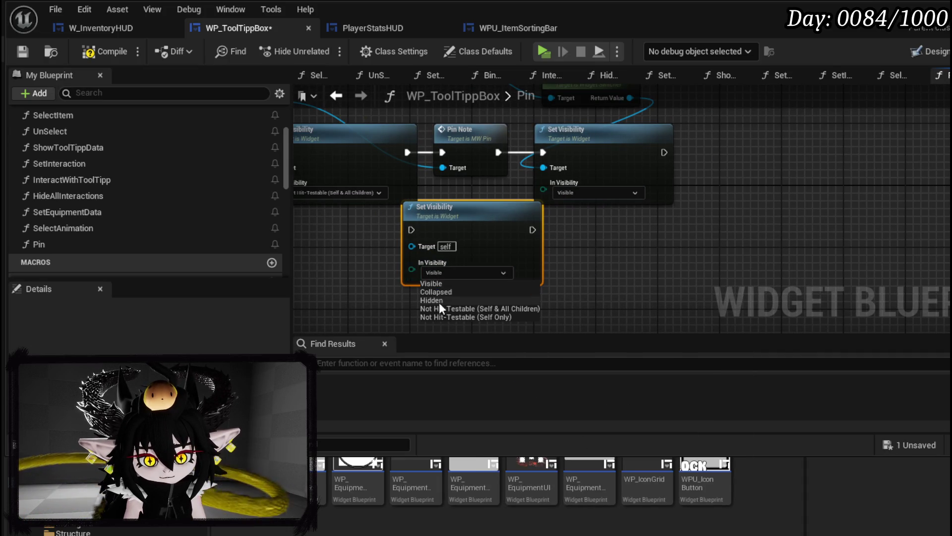
left_click(437, 299)
Rearrange the chain so Pin Note feeds the new node before the Visible step and Get Active Widget.
left_click(481, 206)
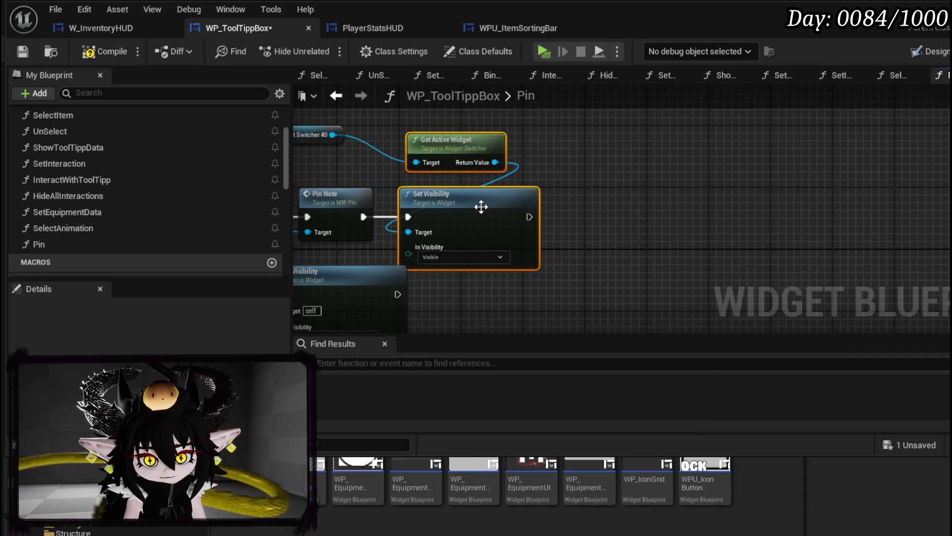
left_click_drag(482, 206, 708, 206)
mouse_move(350, 289)
left_mouse_down()
mouse_move(529, 196)
mouse_move(502, 211)
left_mouse_up()
left_click_drag(363, 216, 426, 217)
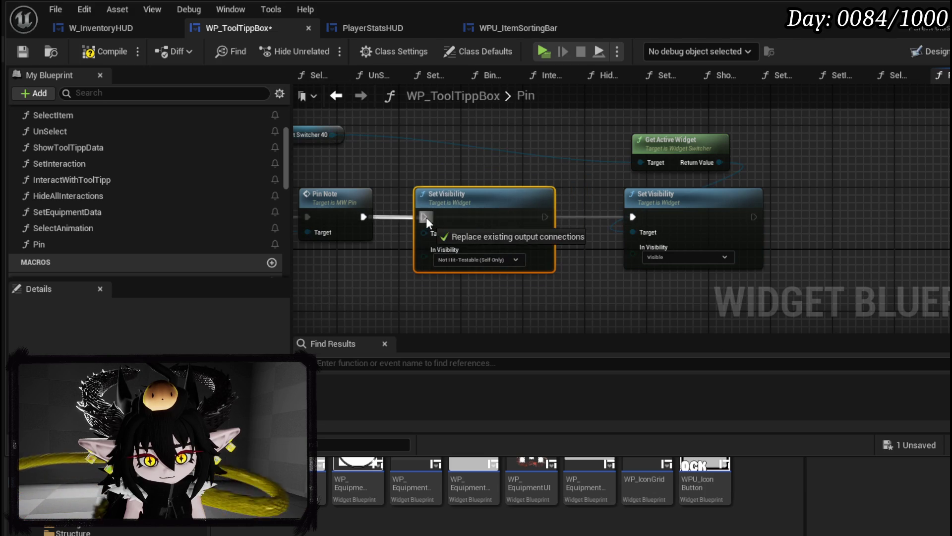
left_click_drag(813, 277, 615, 129)
left_click_drag(656, 196, 600, 196)
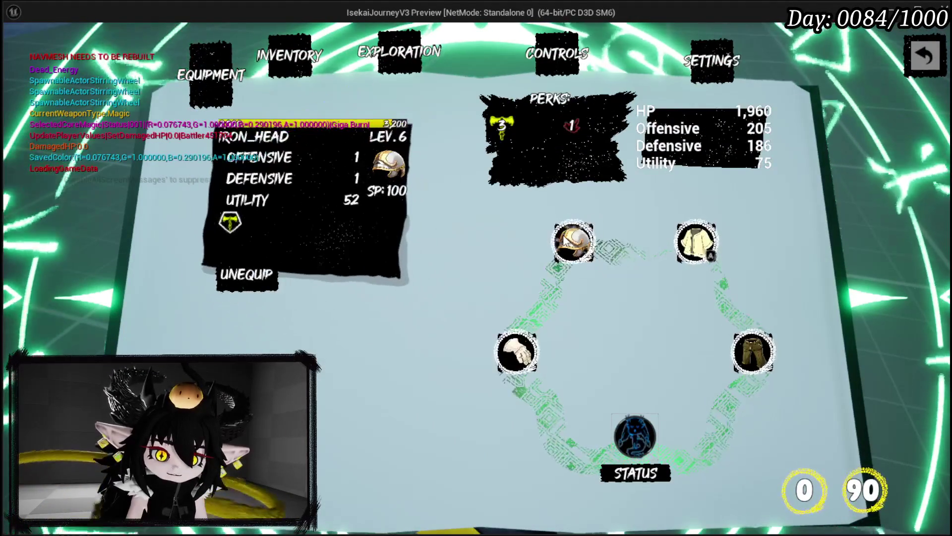
Open the helmet list under the Iron_Head card in the preview, then stop it.
left_click(567, 238)
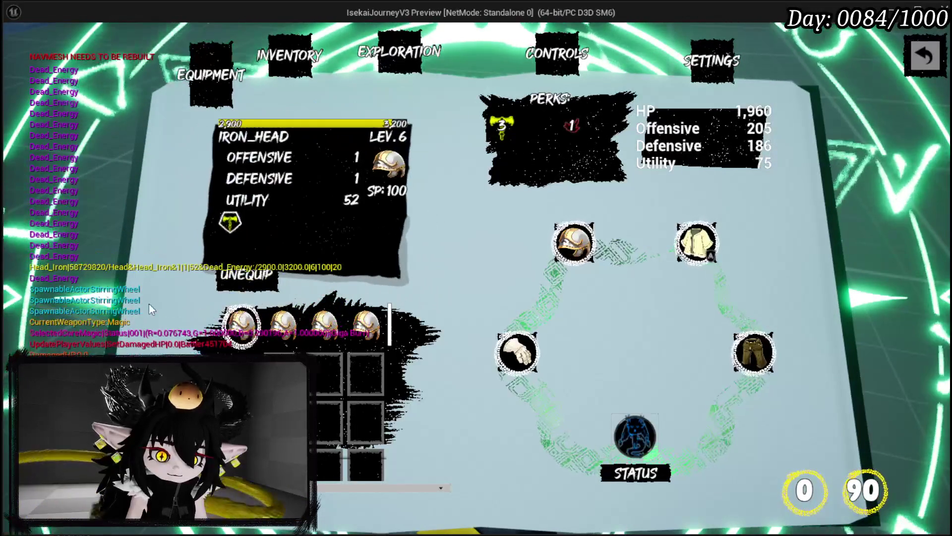
key("Escape")
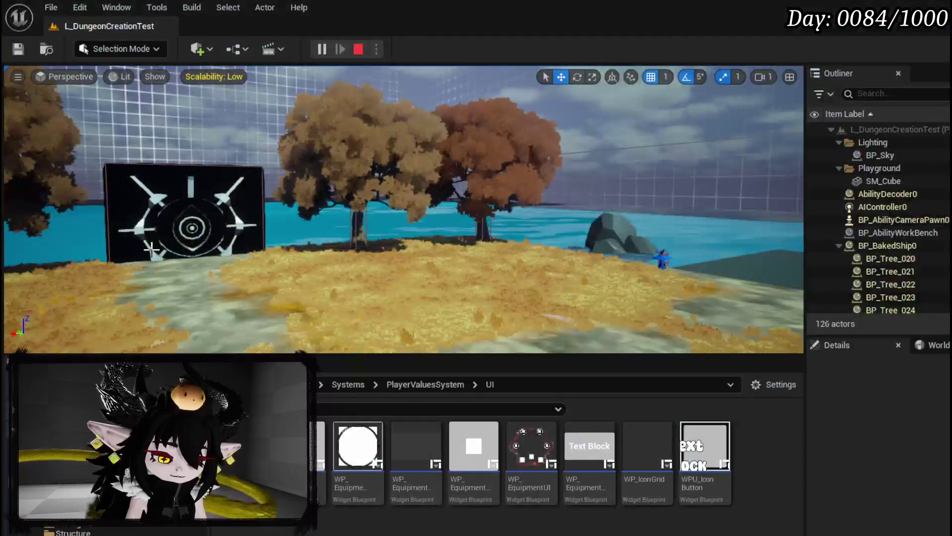
Save the level, move Widget Switcher 40 beside Get Active Widget in Pin, and save WP_ToolTippBox.
left_click(16, 50)
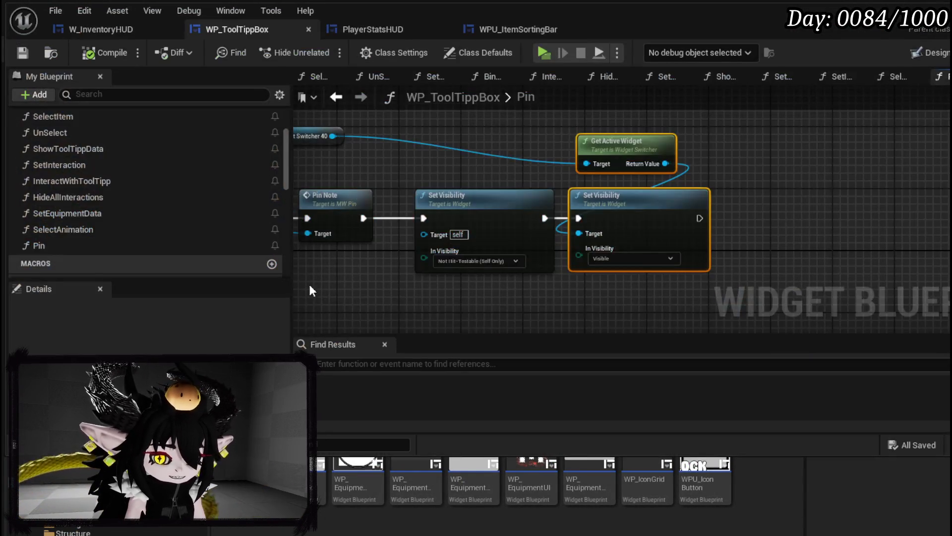
left_click_drag(310, 285, 514, 289)
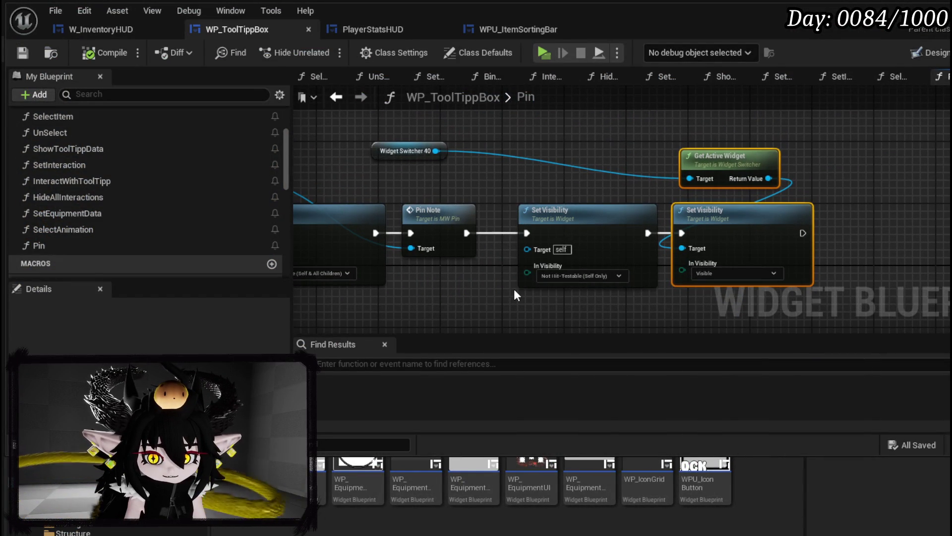
left_click_drag(515, 289, 804, 117)
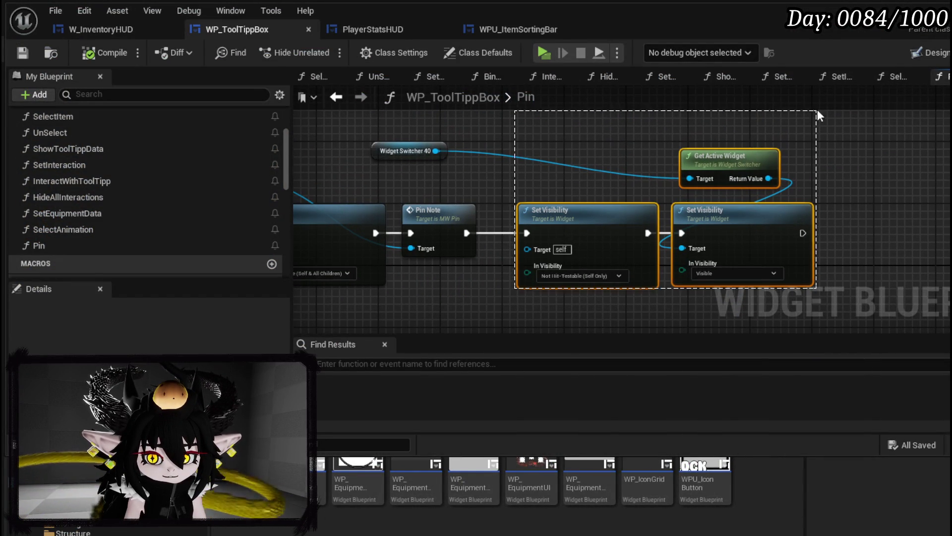
left_click(476, 177)
left_click_drag(492, 183, 725, 177)
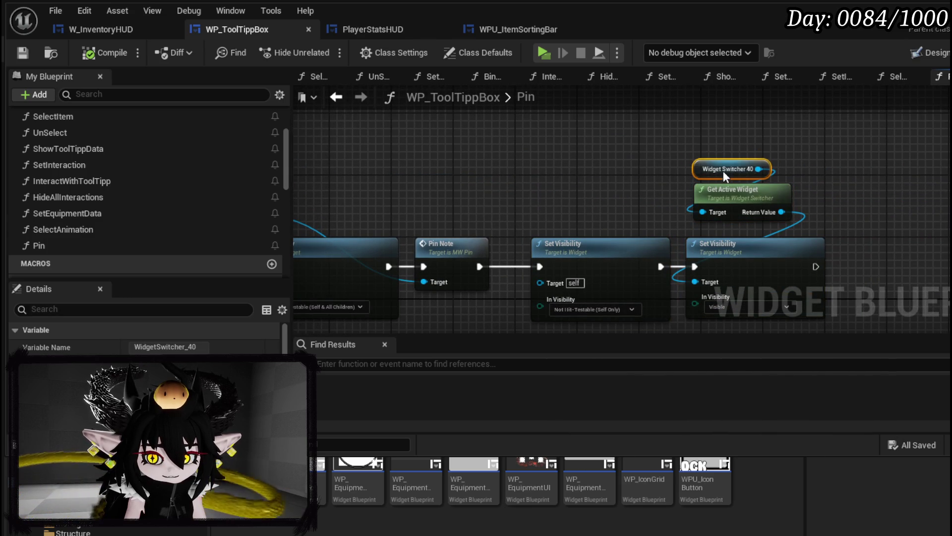
left_click(494, 181)
left_click_drag(493, 181, 710, 154)
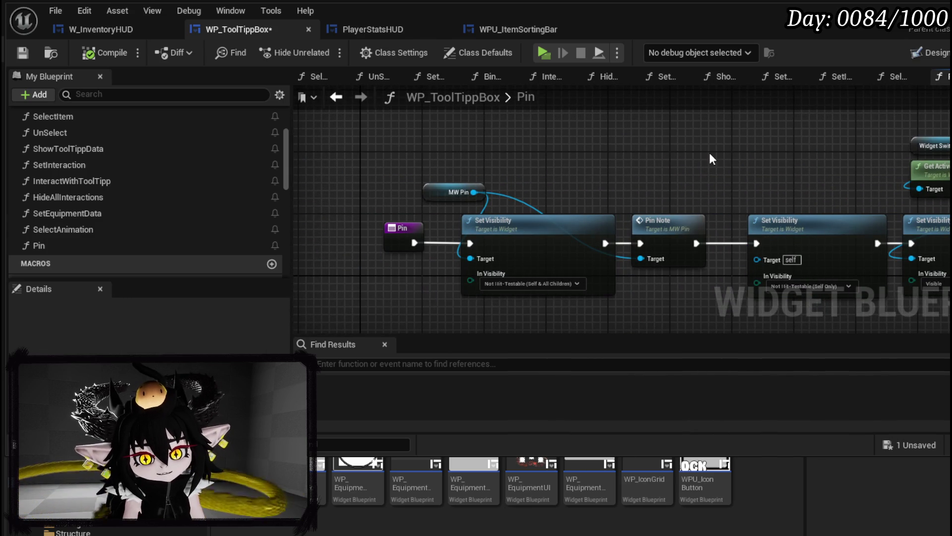
left_click(33, 53)
Glance at W_InventoryHUD, return to WP_ToolTippBox and open its SelectAnimation graph.
left_click(80, 30)
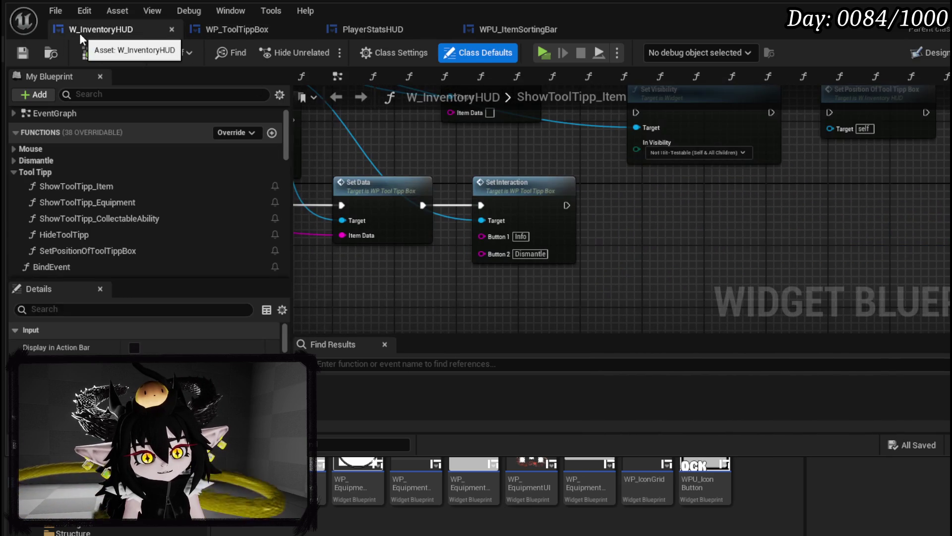
left_click(260, 32)
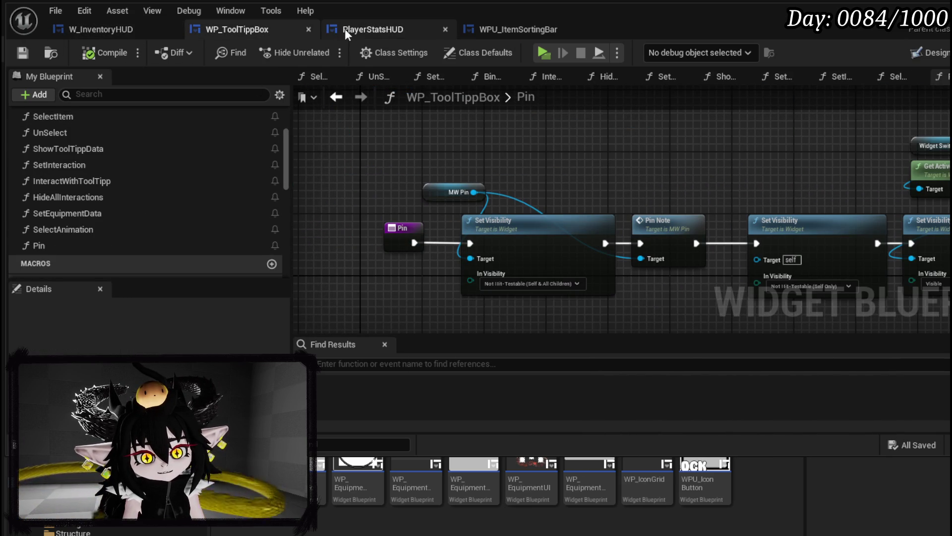
double_click(75, 230)
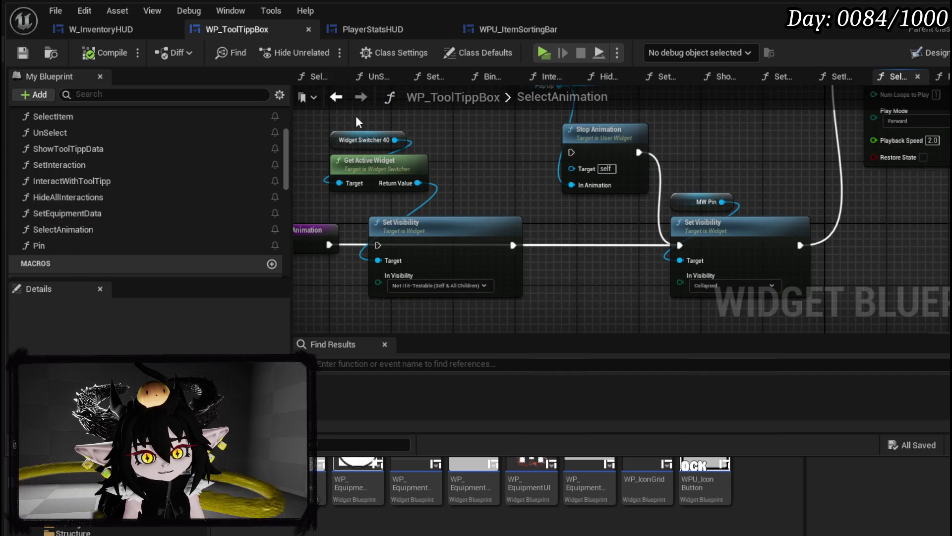
In ShowToolTippData wire SET straight into the Switch, move the Set Visibility pair up, compile, return to SelectAnimation.
left_click(404, 32)
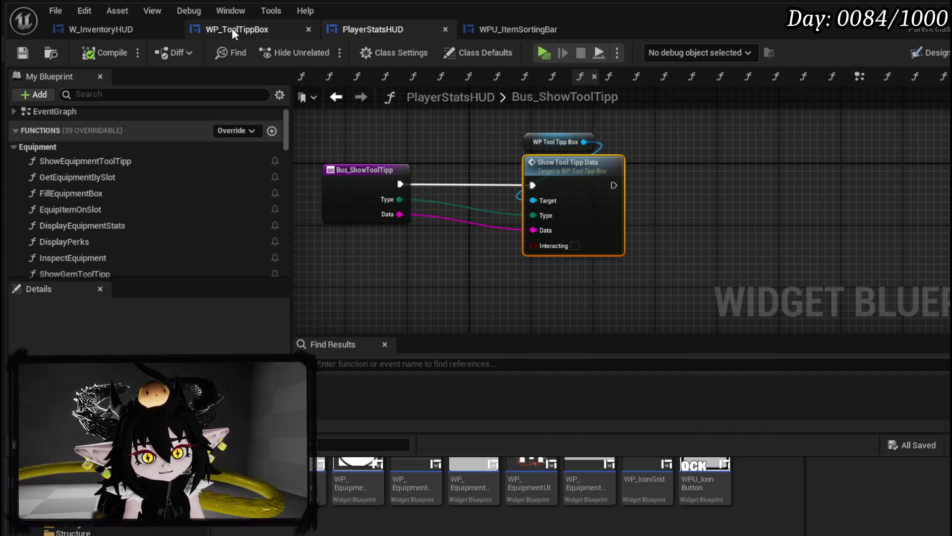
double_click(576, 183)
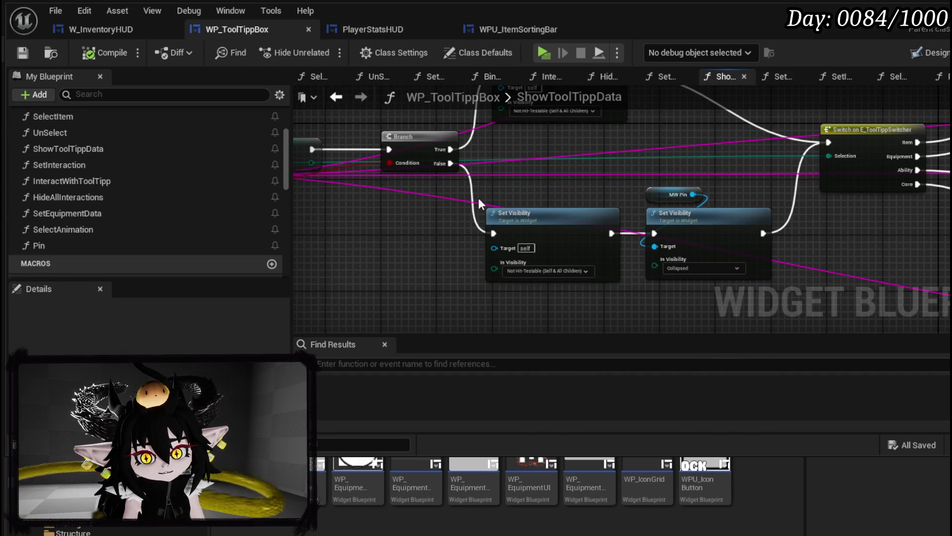
scroll(435, 265, "down", 2)
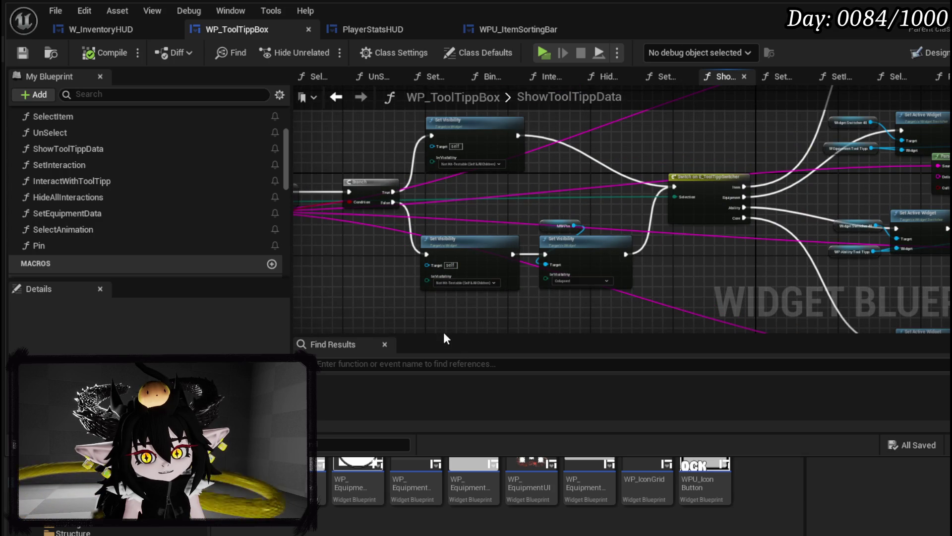
left_click_drag(443, 335, 603, 129)
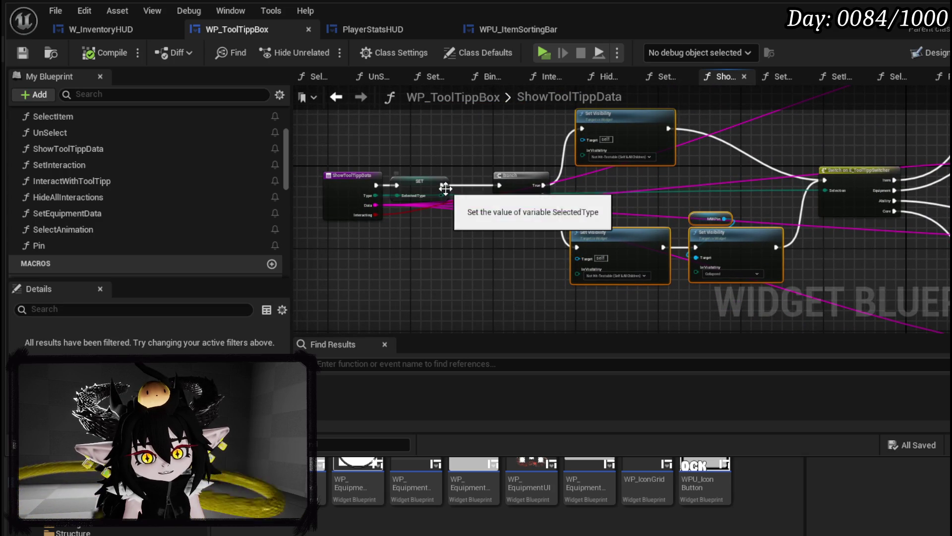
left_click_drag(445, 185, 810, 182)
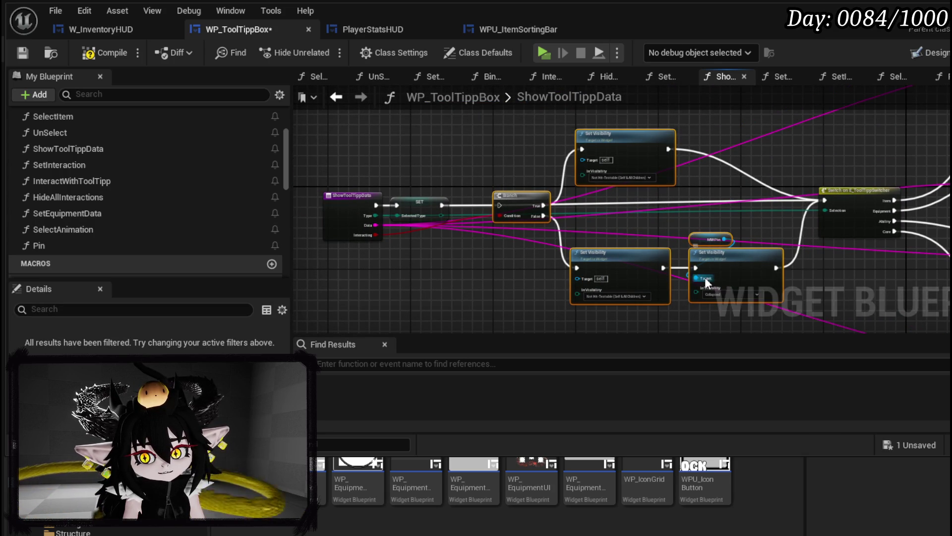
left_click_drag(701, 274, 692, 160)
left_click(95, 55)
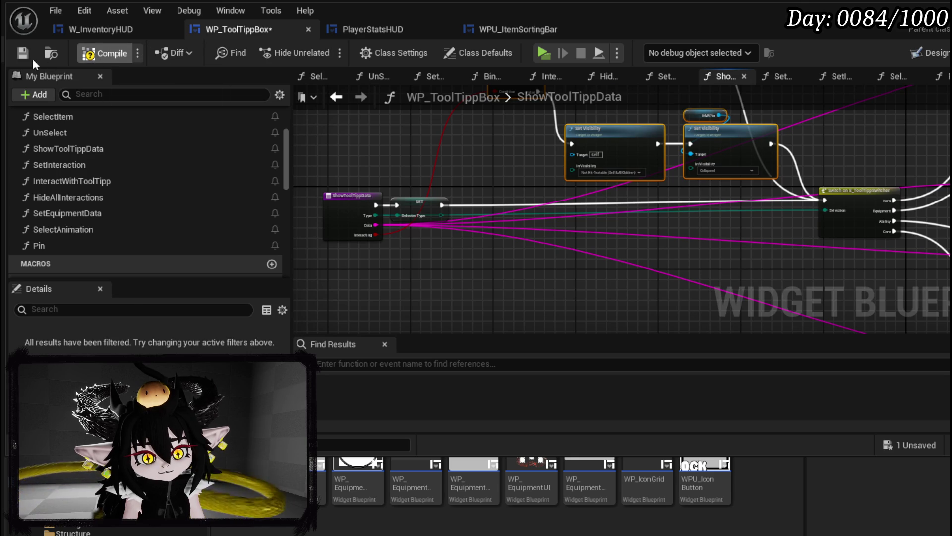
double_click(74, 229)
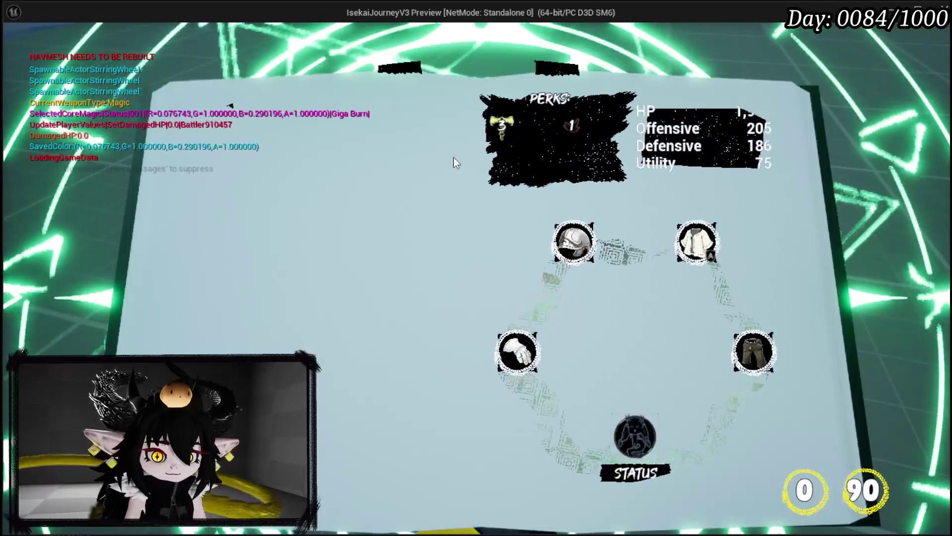
Show the helmet choices in the equipment menu, stop the preview, save, and return to SelectAnimation.
left_click(573, 242)
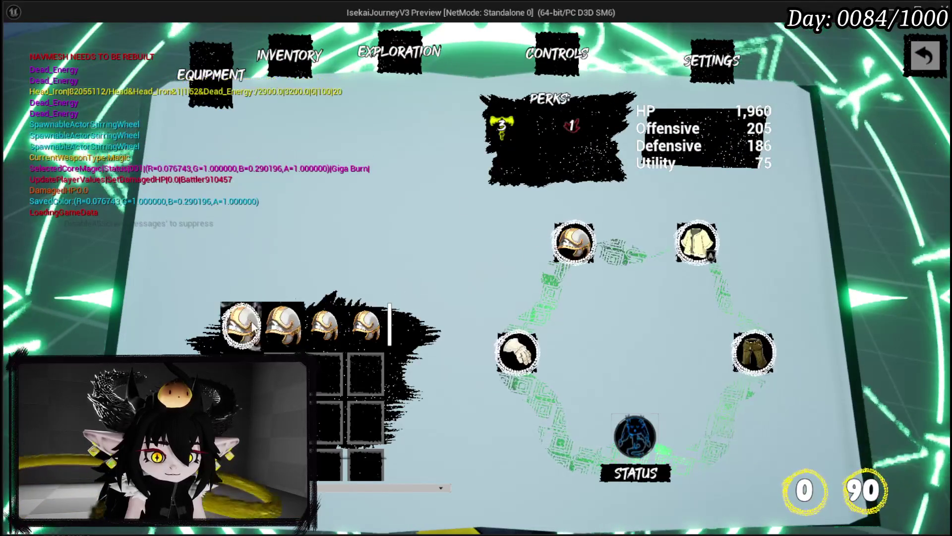
left_click(922, 33)
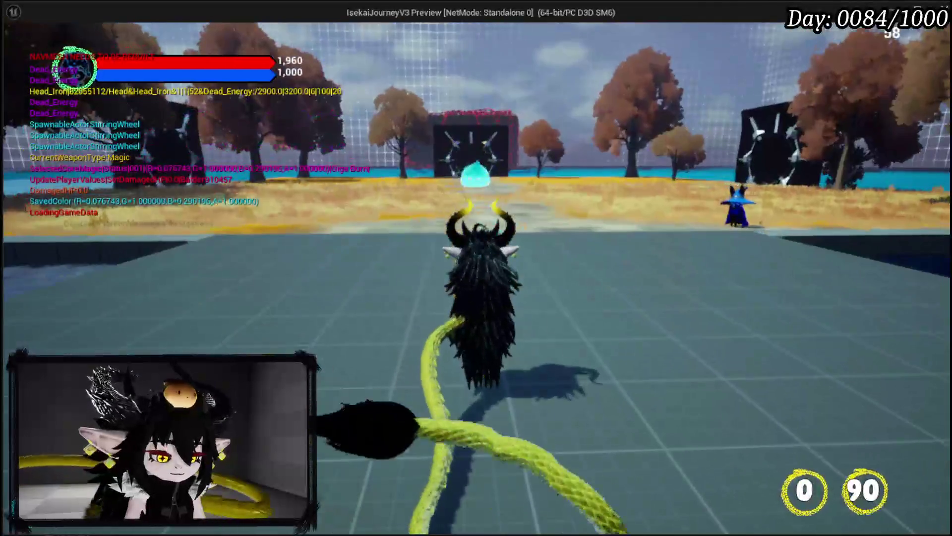
key("Escape")
left_click(21, 54)
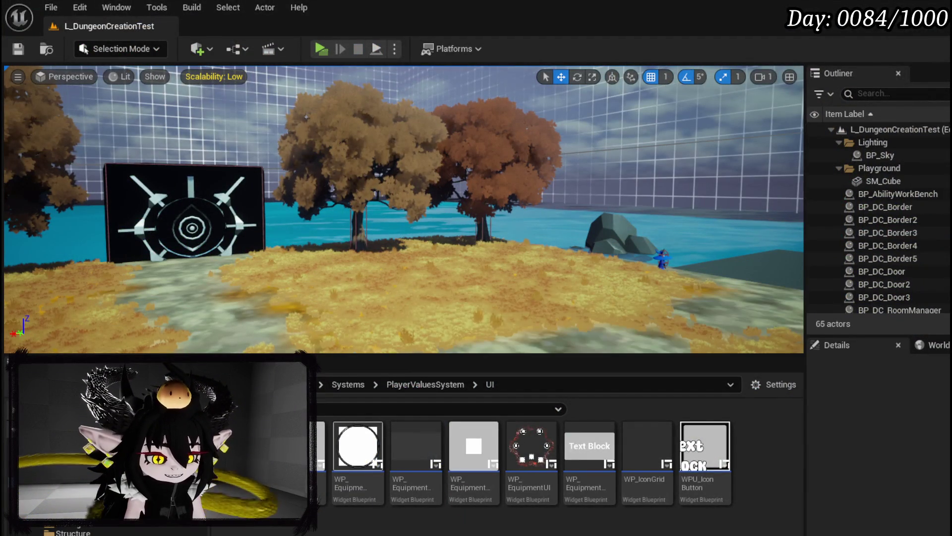
key("alt+Tab")
mouse_move(488, 197)
left_mouse_down()
mouse_move(610, 179)
mouse_move(570, 219)
mouse_move(549, 181)
left_mouse_up()
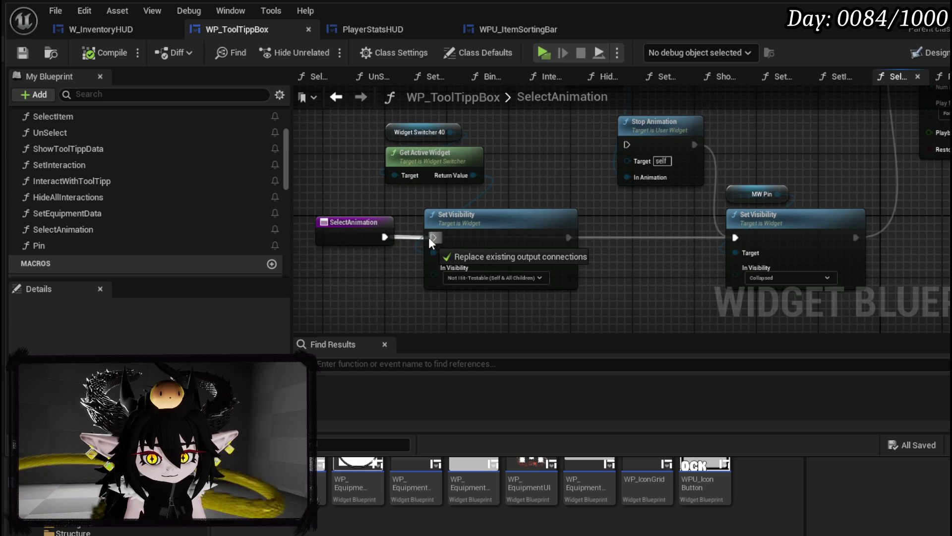
Wire SelectAnimation through both Set Visibility nodes, compile and save, then launch the standalone preview.
left_click_drag(379, 236, 432, 238)
left_click_drag(566, 237, 736, 238)
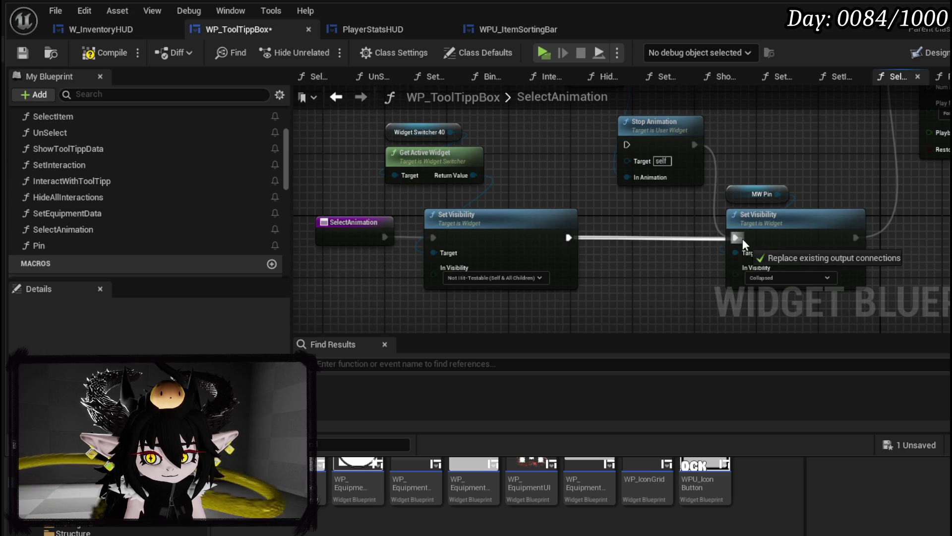
left_click(98, 54)
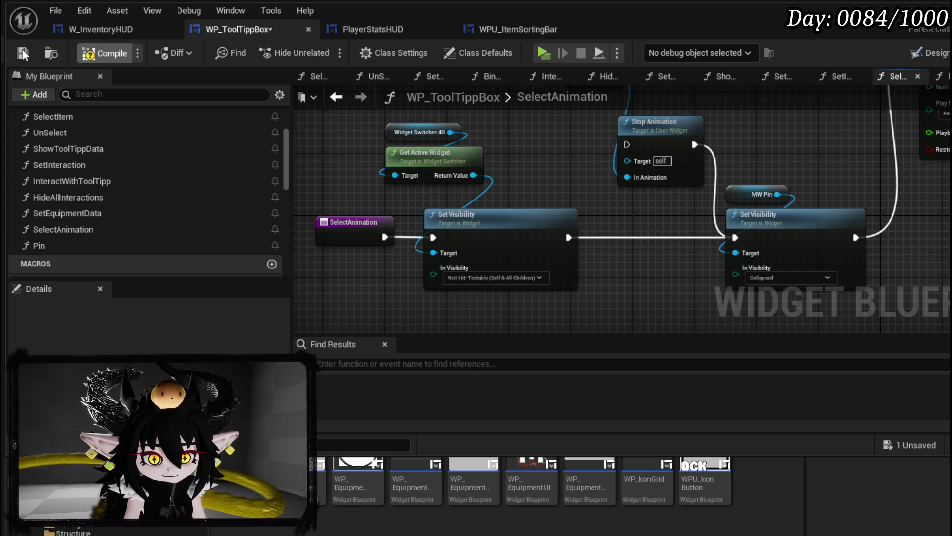
left_click(22, 53)
key("alt+Tab")
left_click(321, 49)
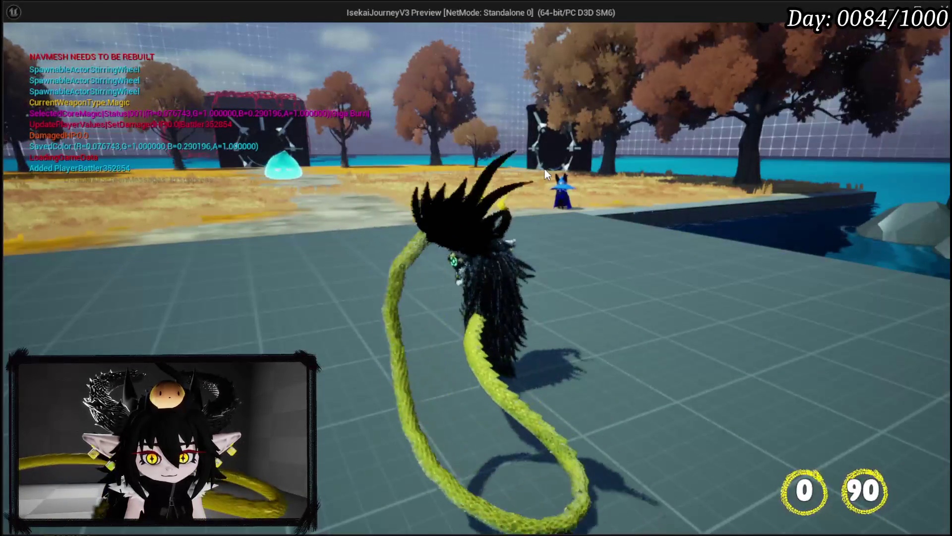
key("Tab")
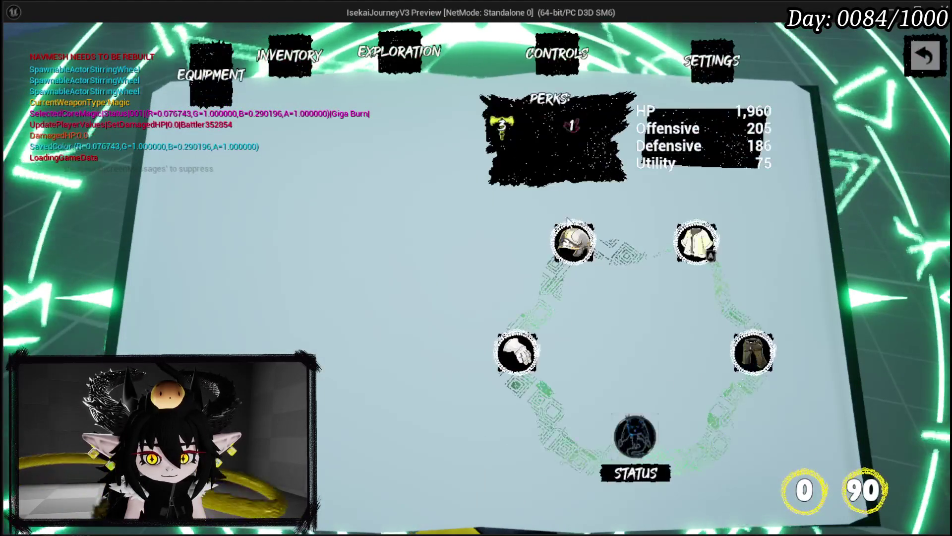
key("Tab")
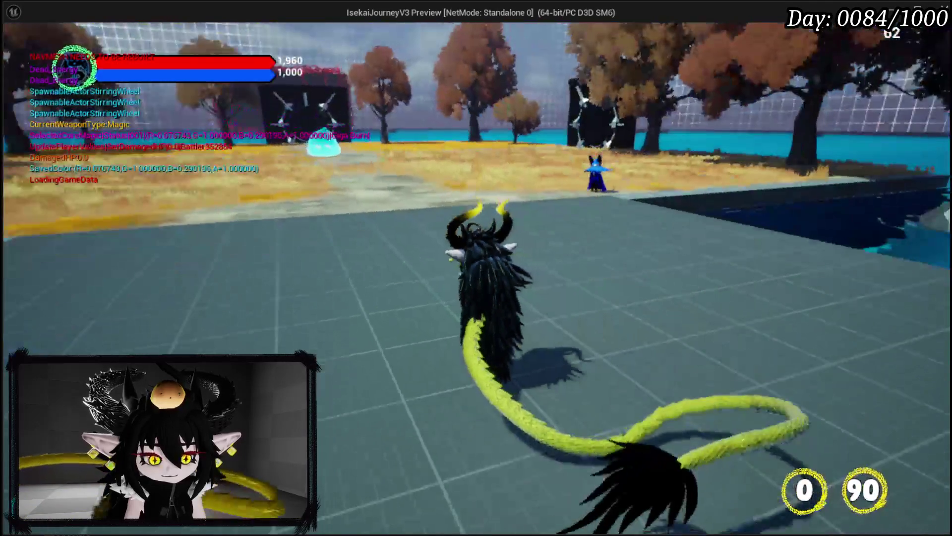
key("Escape")
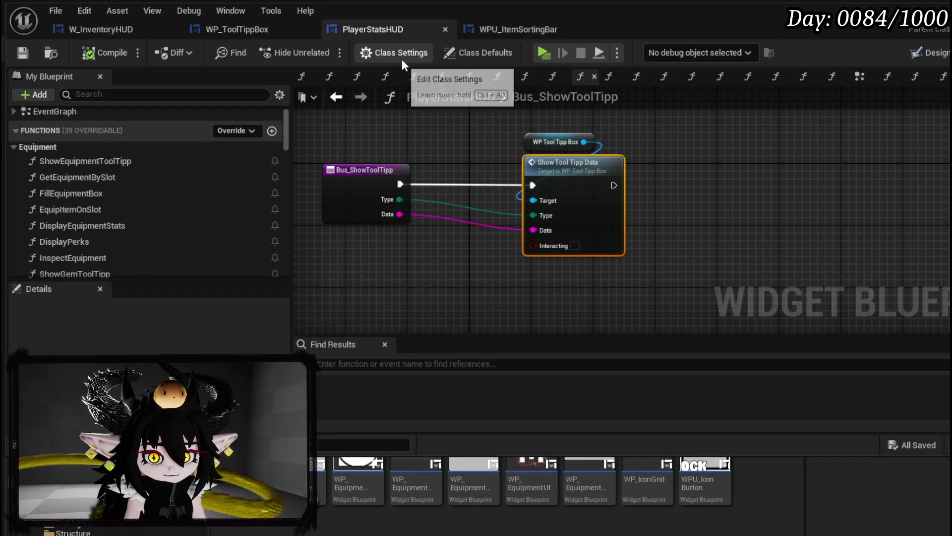
Navigate from ShowEquipmentToolTipp into SetInteraction and into the SelectAnimation function its Select Animation node calls.
left_click(345, 98)
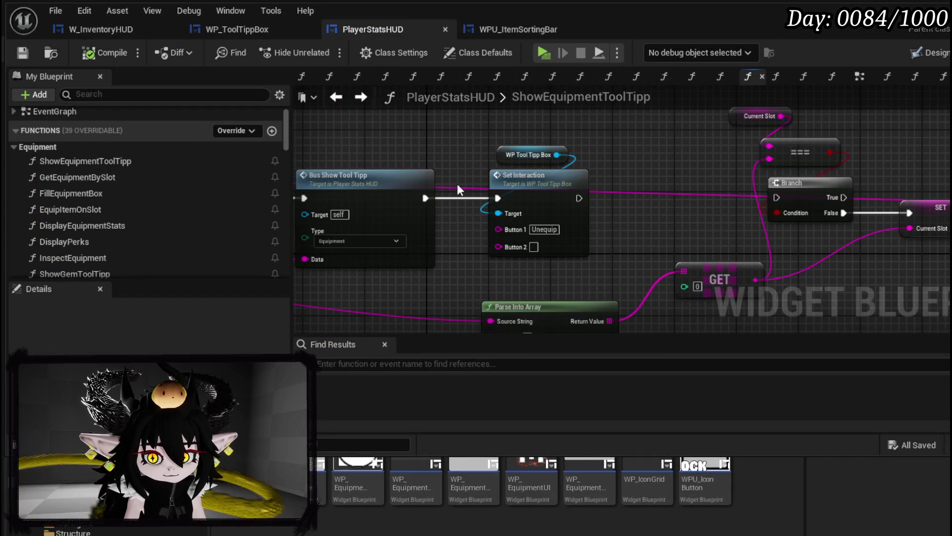
double_click(601, 183)
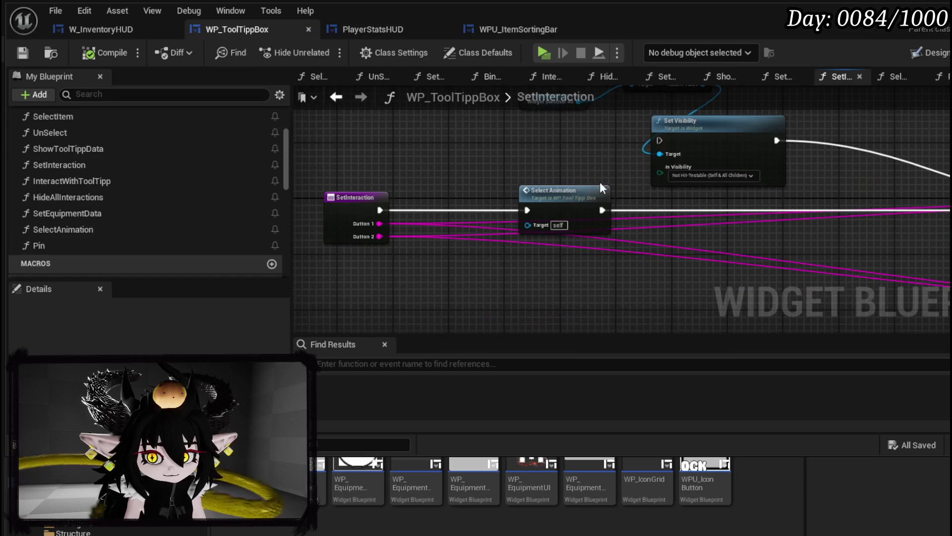
mouse_move(564, 192)
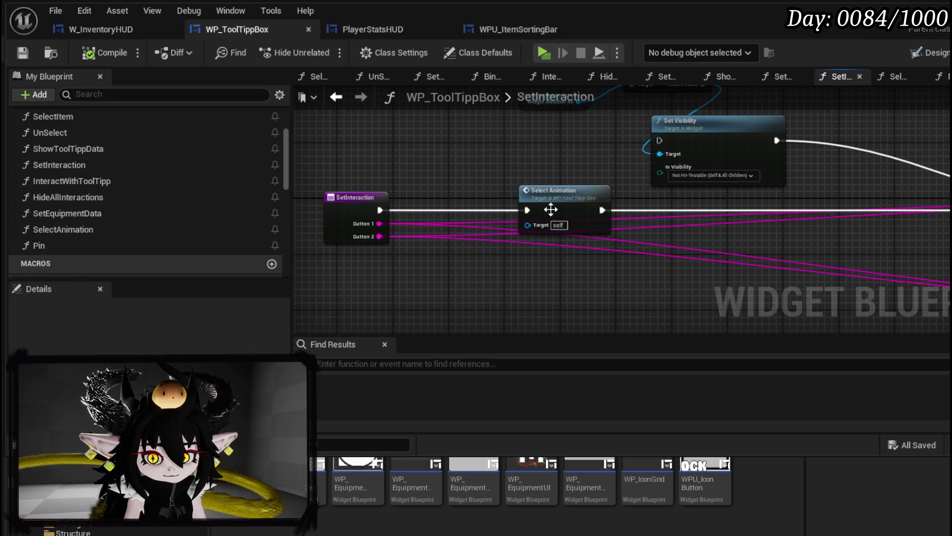
left_click(554, 217)
mouse_move(570, 260)
left_mouse_down()
mouse_move(418, 319)
mouse_move(578, 318)
left_mouse_up()
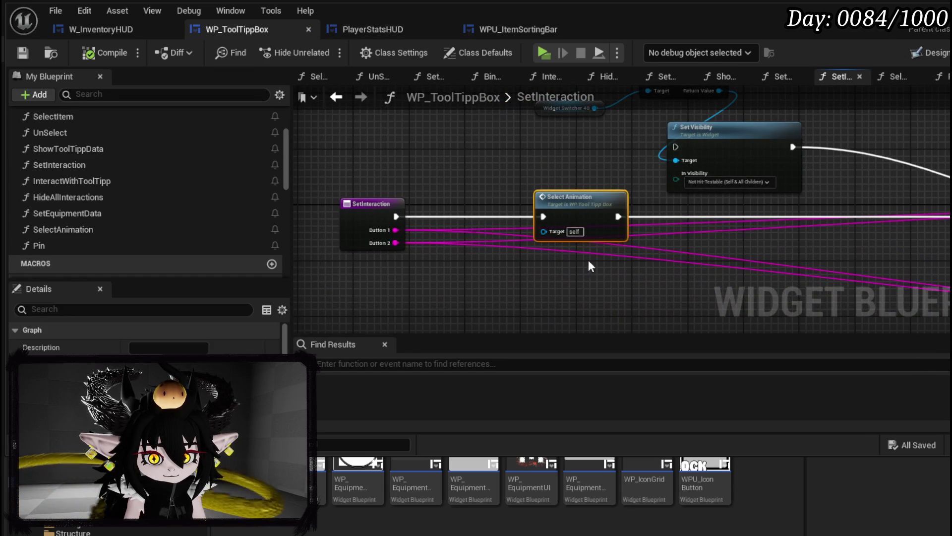
double_click(576, 216)
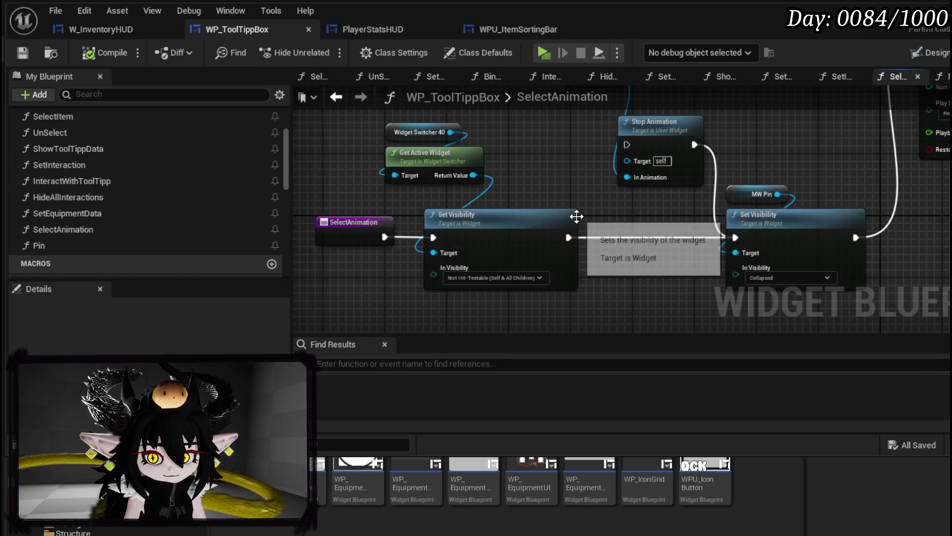
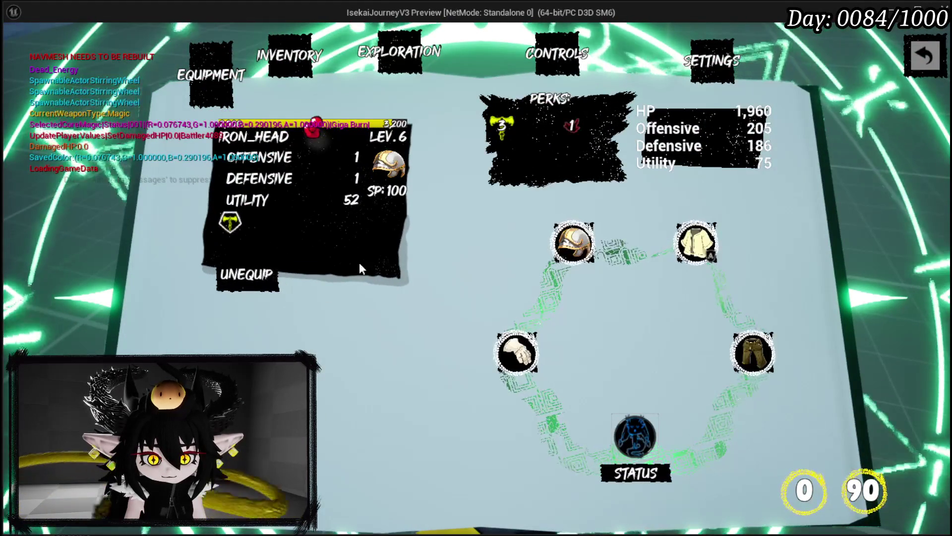
Unequip the iron helmet, end the play session, and return to the PlayerStatsHUD graph.
left_click(262, 275)
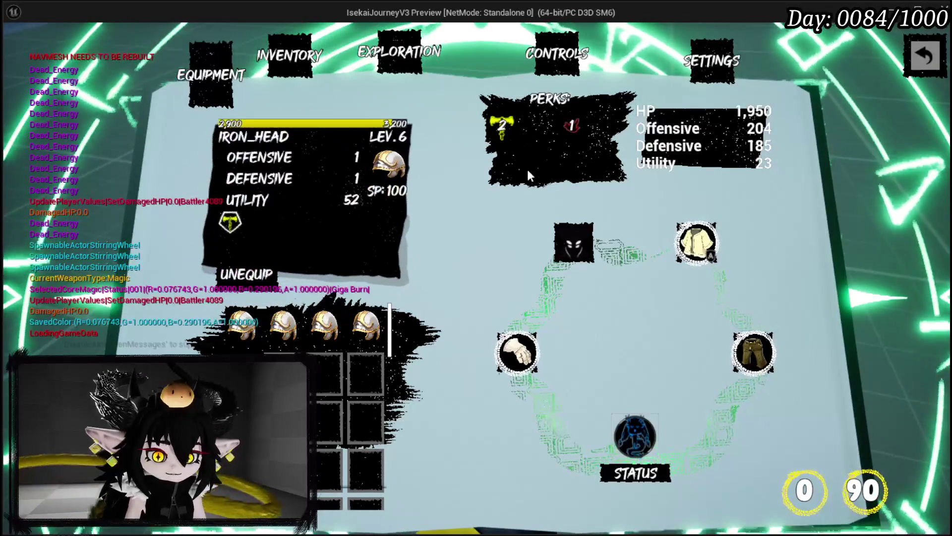
key("Escape")
left_click(14, 48)
key("alt+Tab")
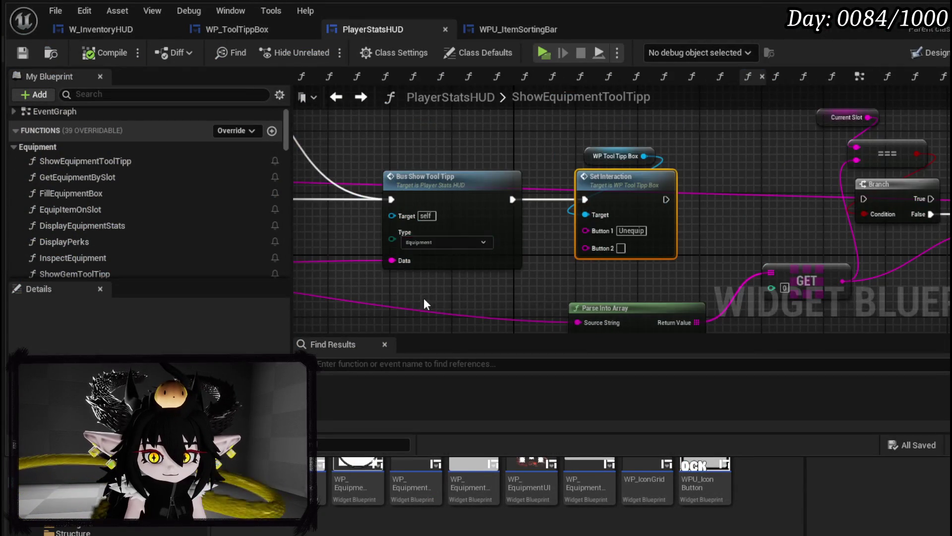
In WP_ToolTippBox's SelectAnimation graph, move the Create Event node up beside the timer.
left_click_drag(424, 300, 378, 289)
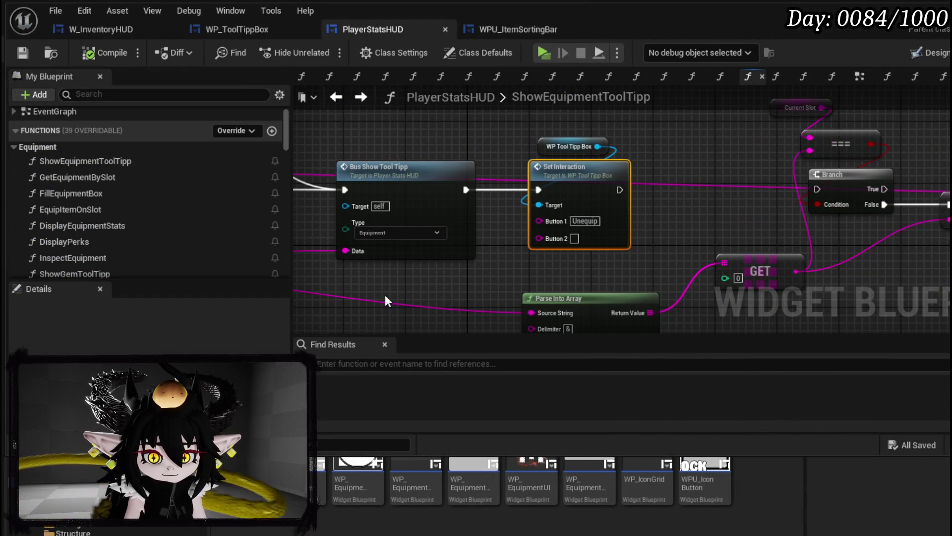
left_click(225, 24)
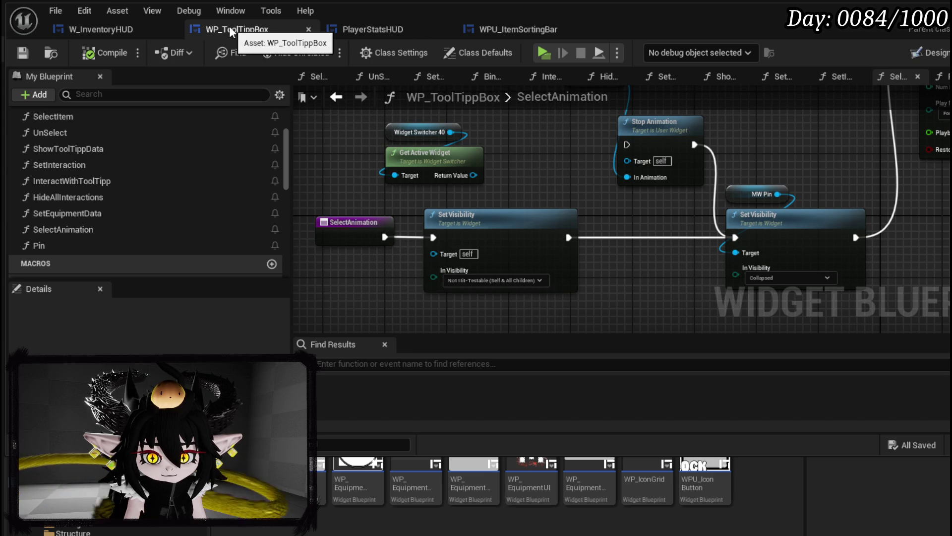
mouse_move(583, 165)
left_mouse_down()
mouse_move(320, 263)
mouse_move(676, 201)
left_mouse_up()
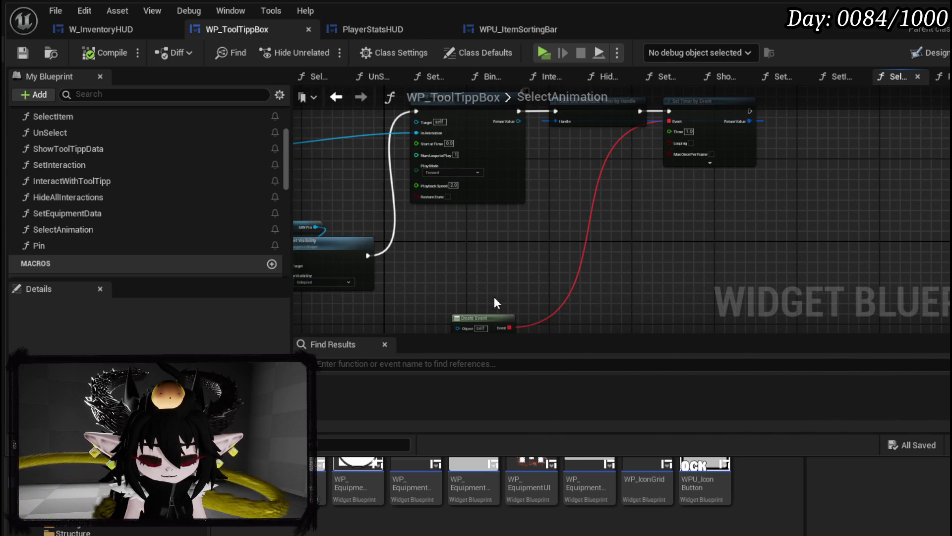
left_click_drag(490, 318, 707, 174)
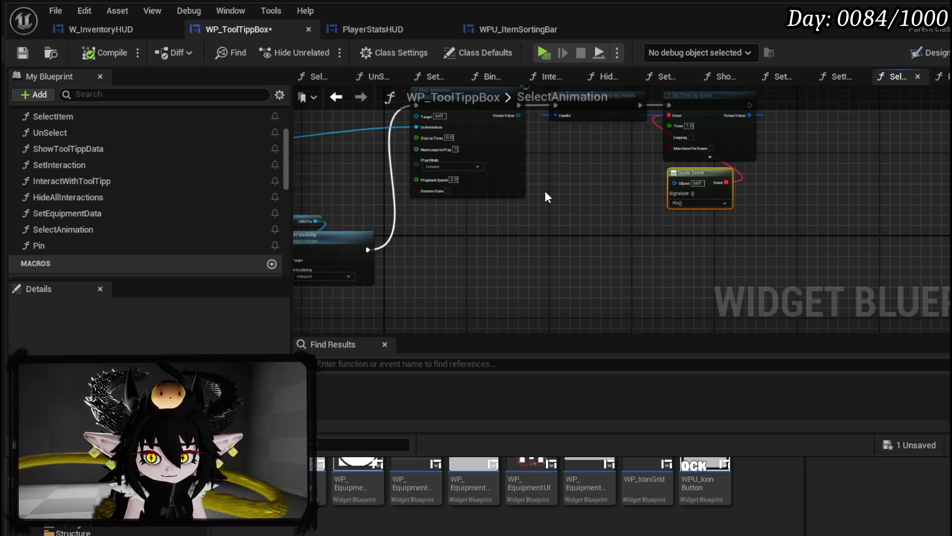
Reposition the Stop Animation node near Set Visibility, then go to the widget designer.
left_click_drag(545, 191, 553, 255)
left_click_drag(526, 172, 757, 263)
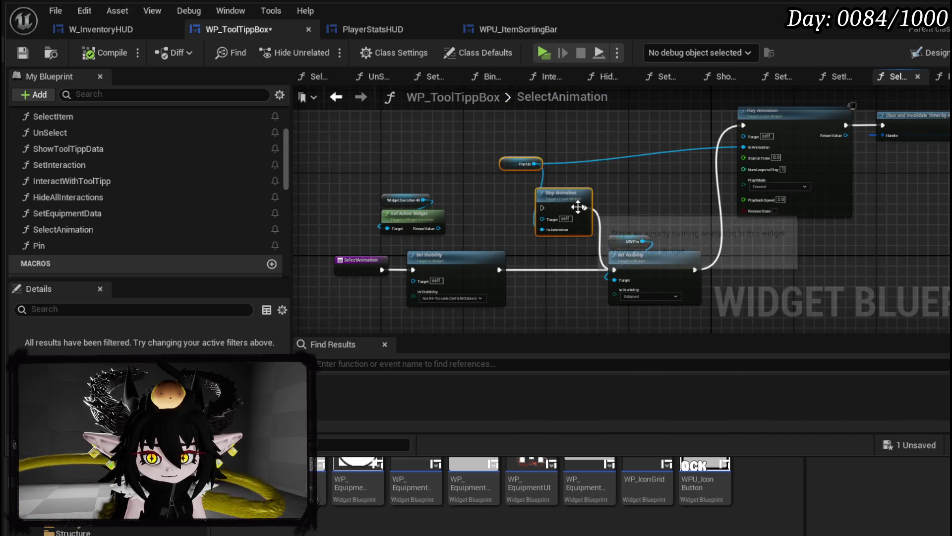
left_click_drag(579, 210, 562, 194)
left_click_drag(451, 258, 474, 221)
scroll(474, 221, "up", 3)
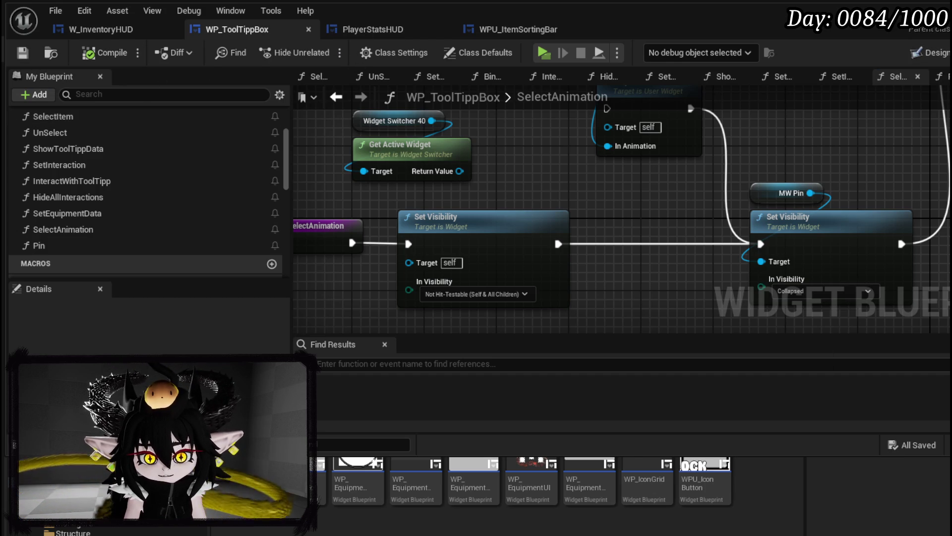
left_click(910, 55)
scroll(366, 287, "down", 2)
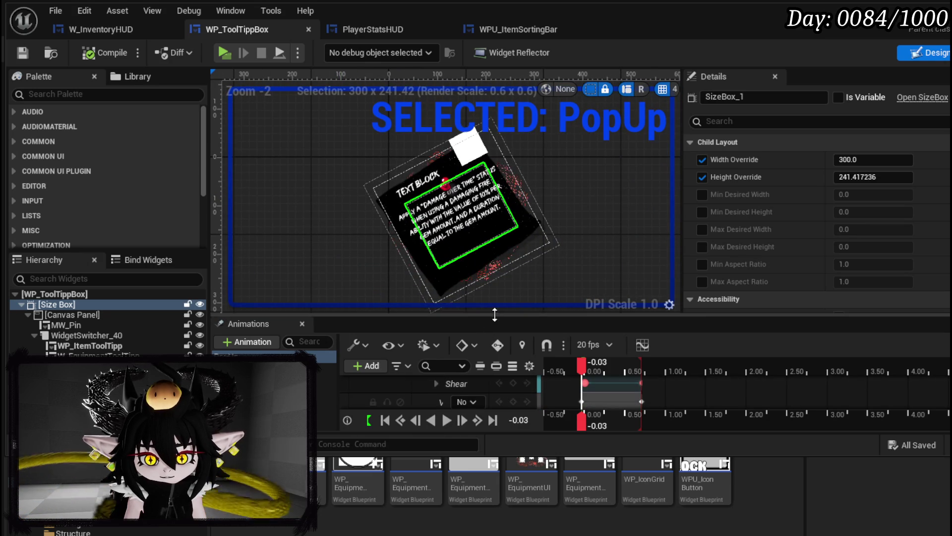
Delete the Rotation track keyframes from the PopUp animation.
left_click_drag(493, 314, 516, 203)
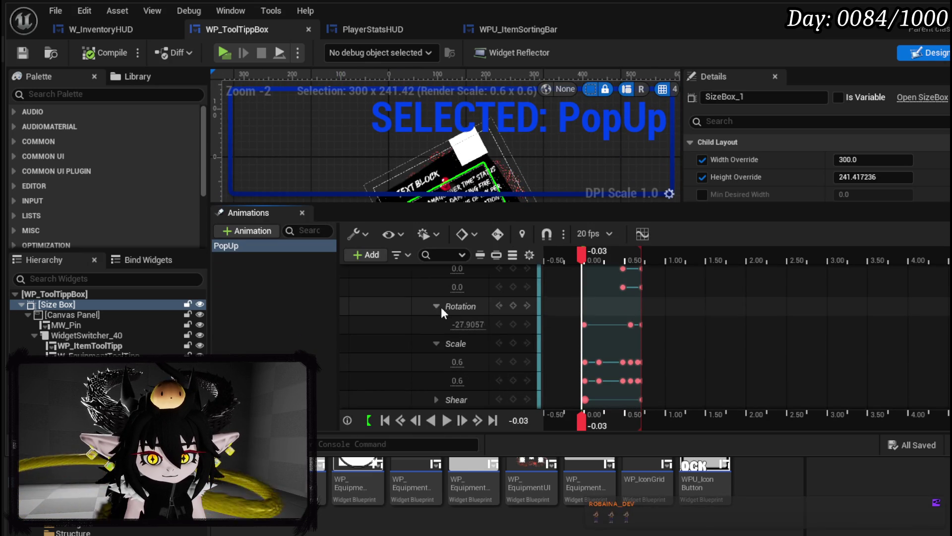
left_click(439, 305)
left_click_drag(568, 328, 701, 315)
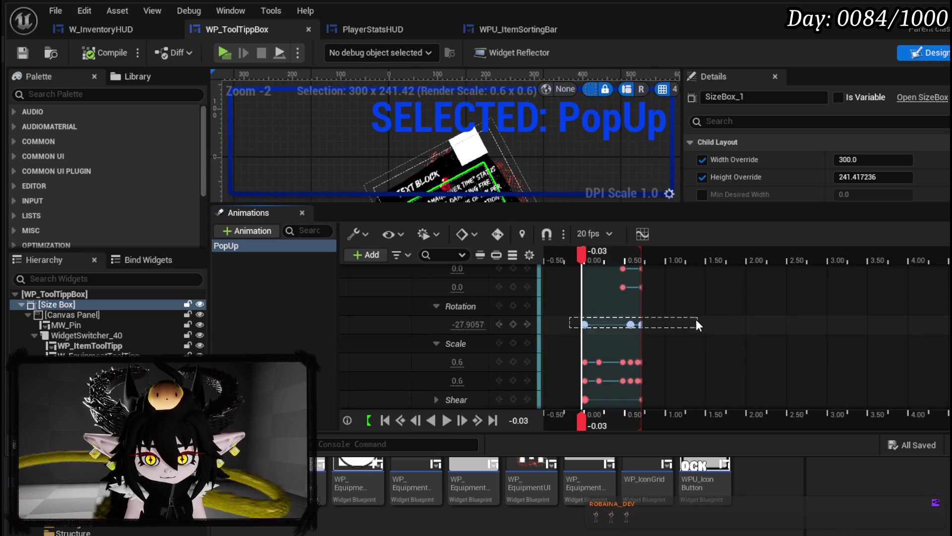
key("Delete")
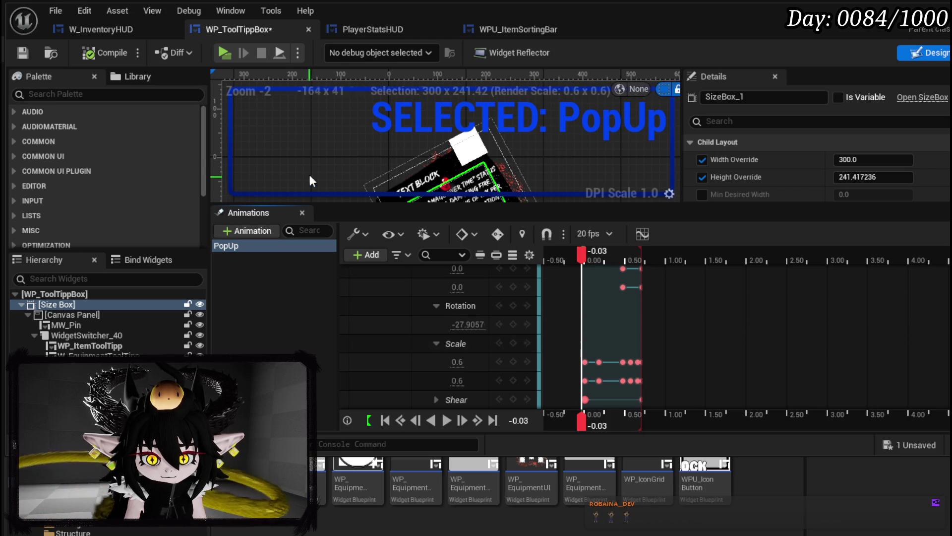
Set the Rotation value to 0, compile the widget, and return to the level editor.
left_click(467, 325)
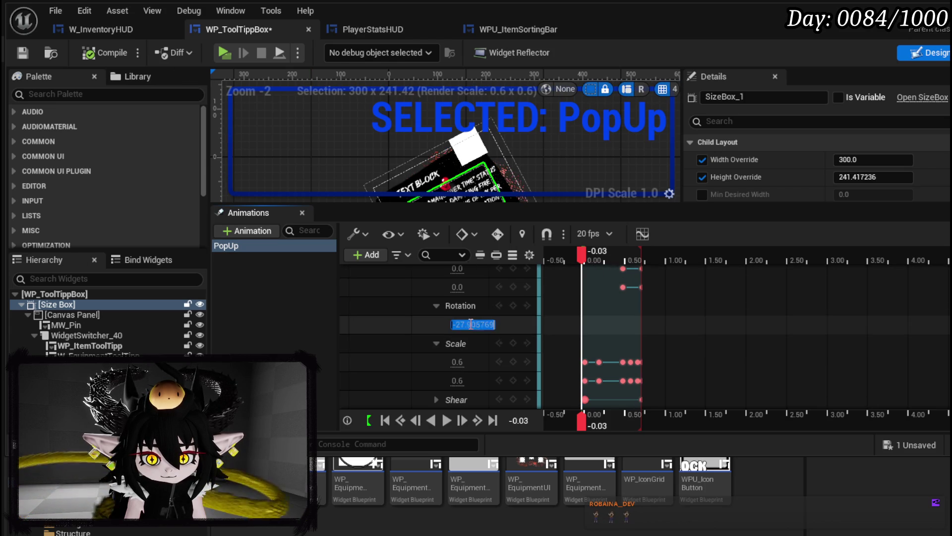
type("0")
key("Return")
left_click(513, 325)
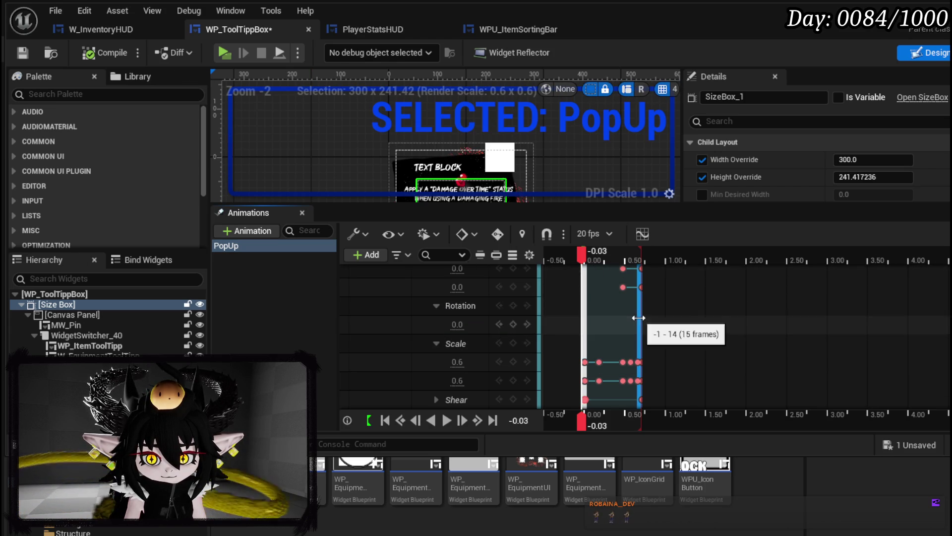
left_click(89, 52)
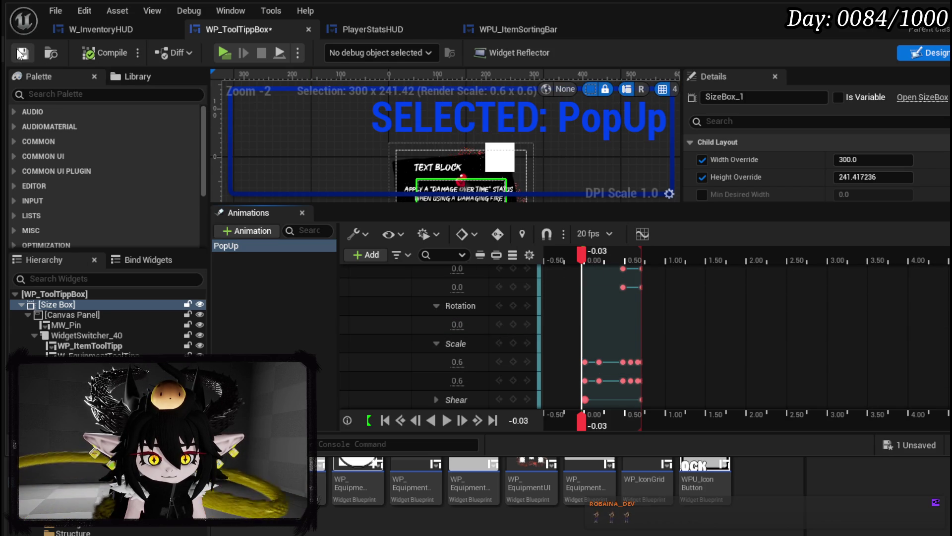
key("alt+Tab")
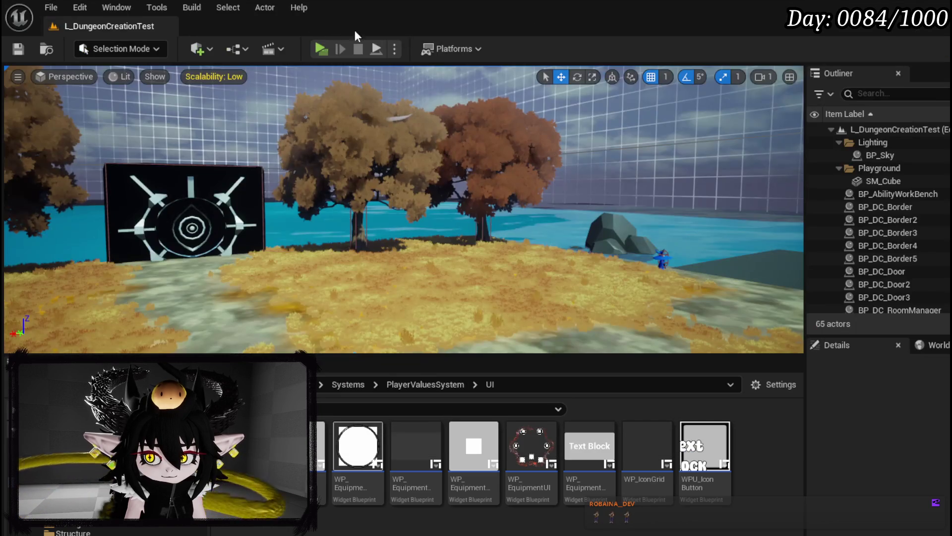
Play the level, check the helmet slot's item list in the equipment menu, then stop and view the PlayerStatsHUD graph.
key("alt+p")
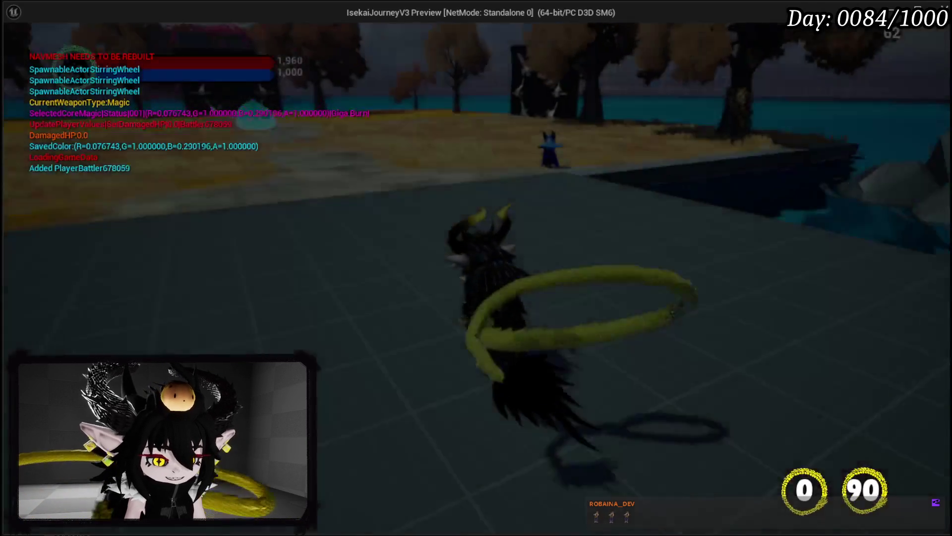
key("Tab")
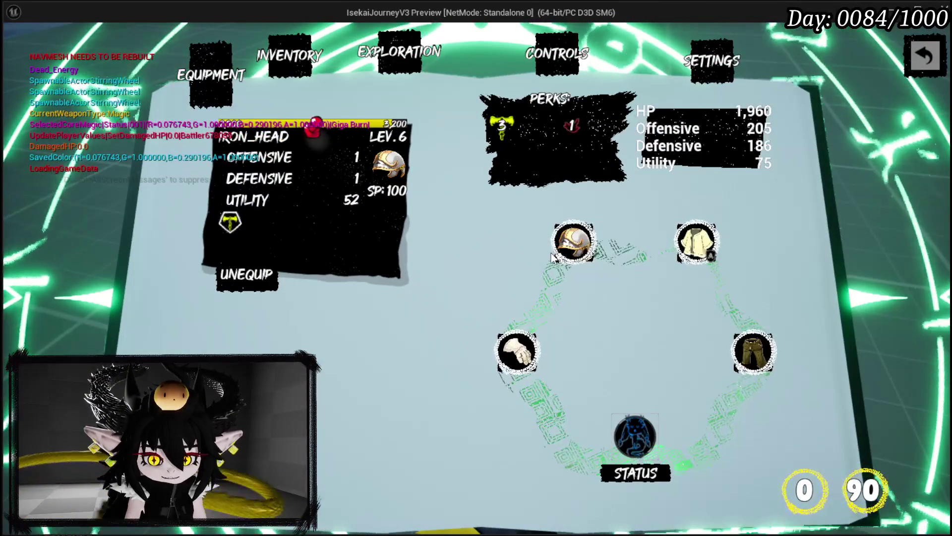
left_click(573, 245)
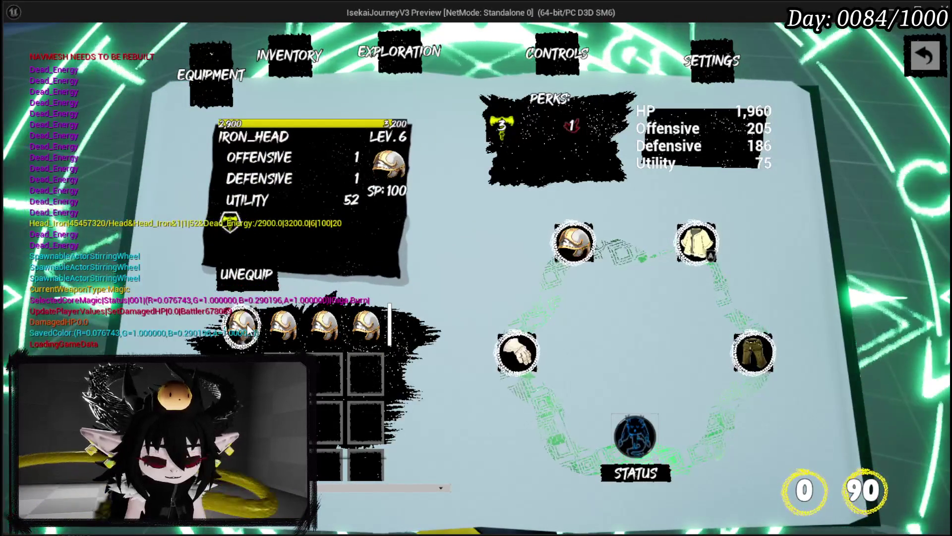
key("Escape")
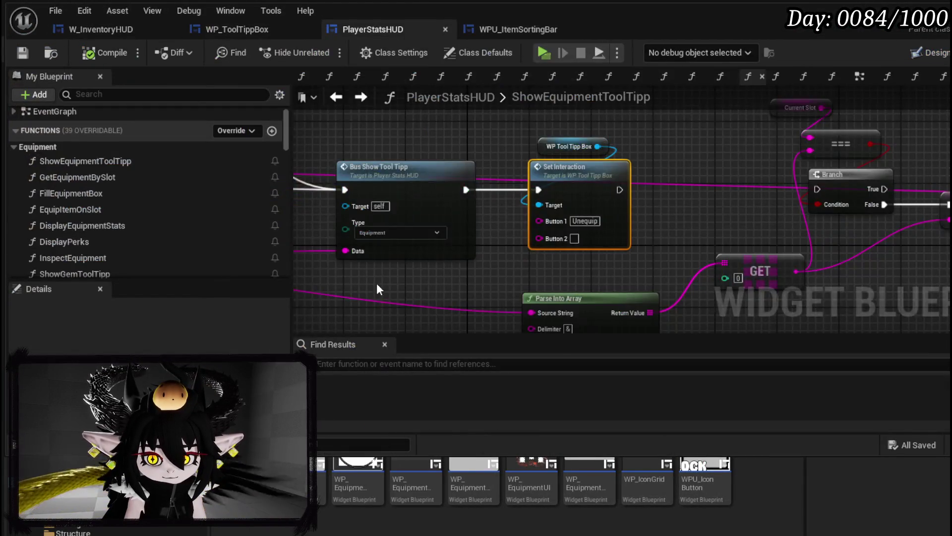
mouse_move(377, 289)
left_mouse_down()
mouse_move(601, 266)
mouse_move(420, 295)
mouse_move(293, 278)
left_mouse_up()
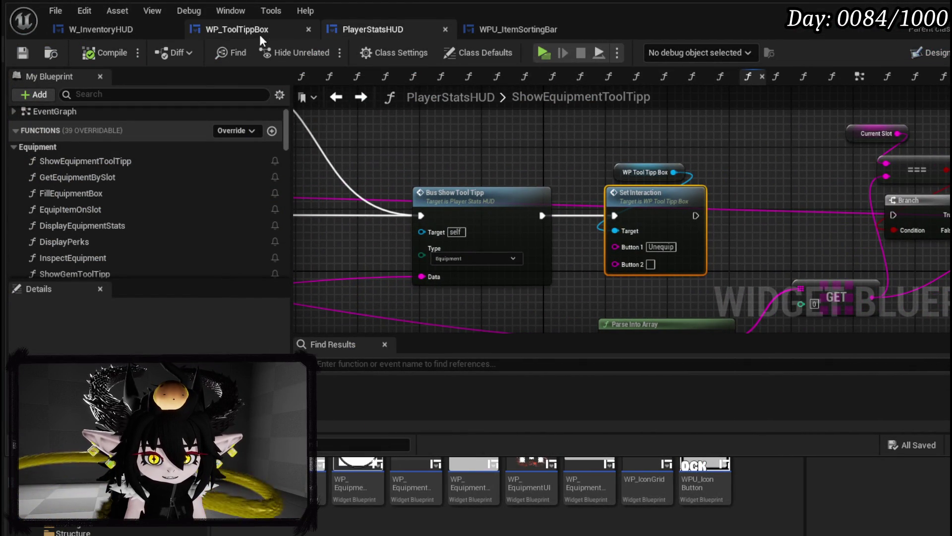
Review the Bus Show Tool Tipp node, then go to the WP_ToolTippBox widget designer.
left_click(489, 204)
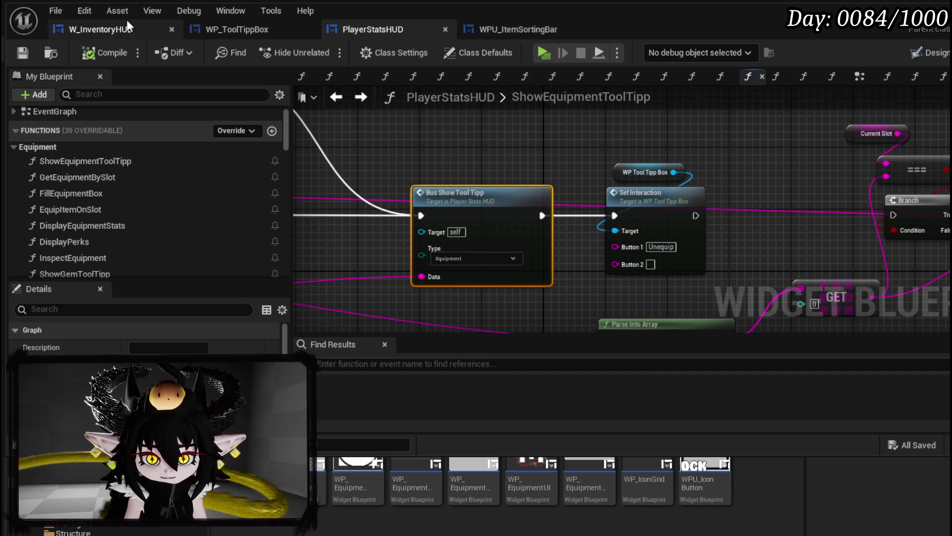
left_click_drag(679, 247, 497, 186)
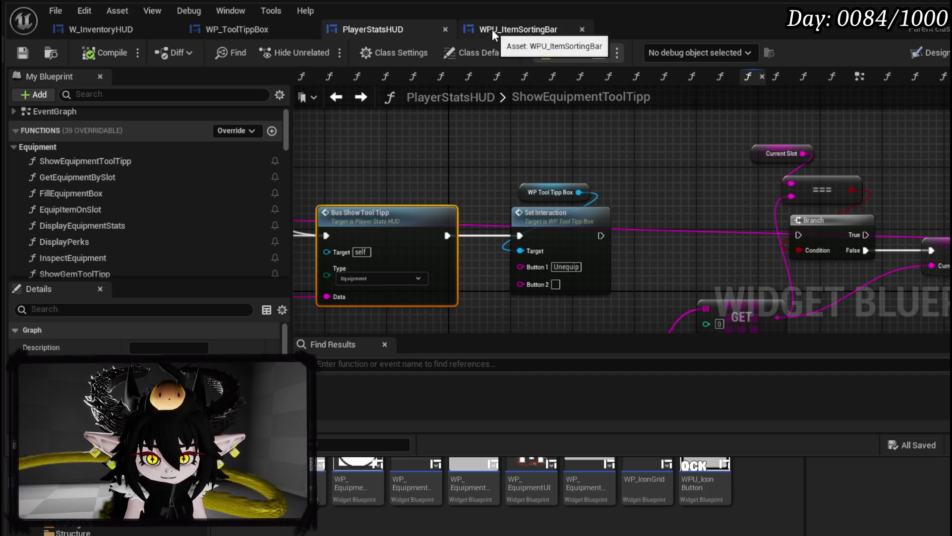
left_click(260, 31)
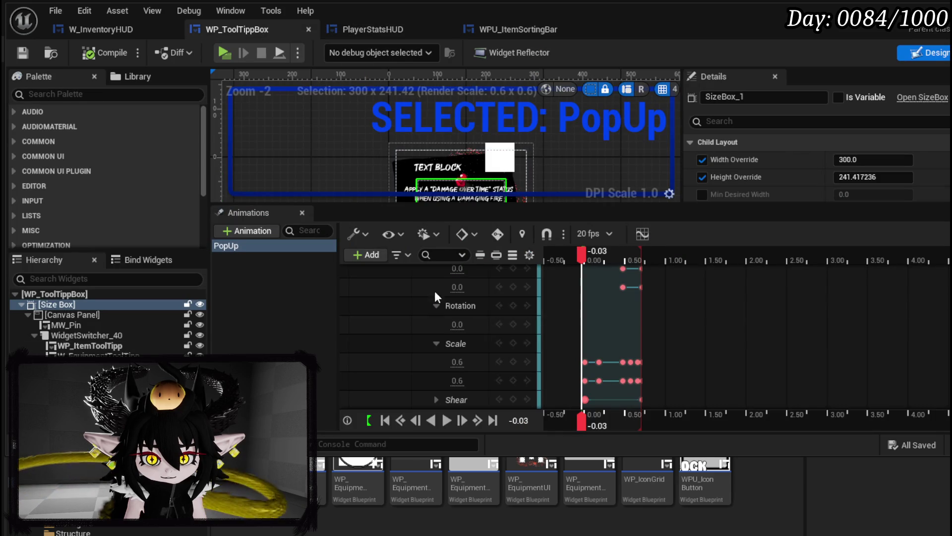
Set the PopUp animation's Scale key at 0.18 to 1.1 on X and Y, save, and return to the level.
left_click(586, 360)
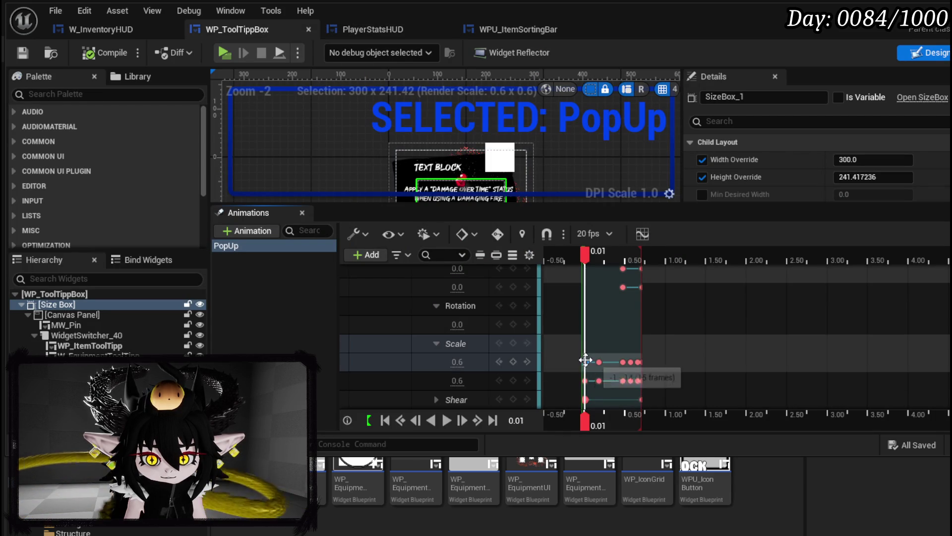
left_click(599, 423)
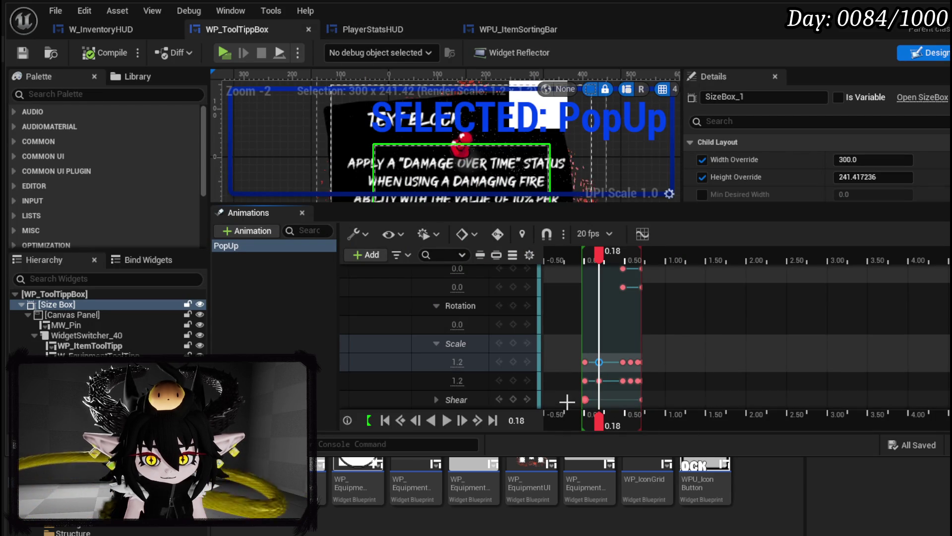
left_click(626, 362)
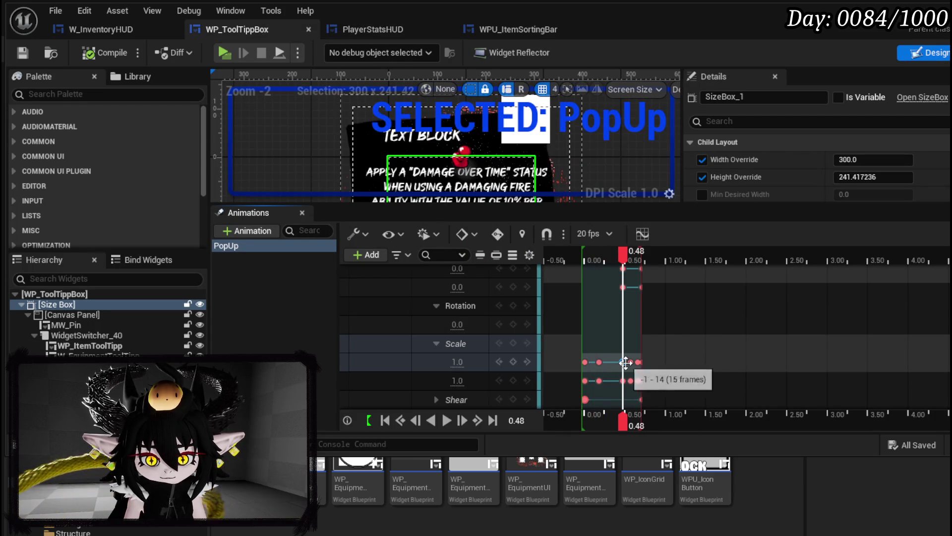
left_click(600, 361)
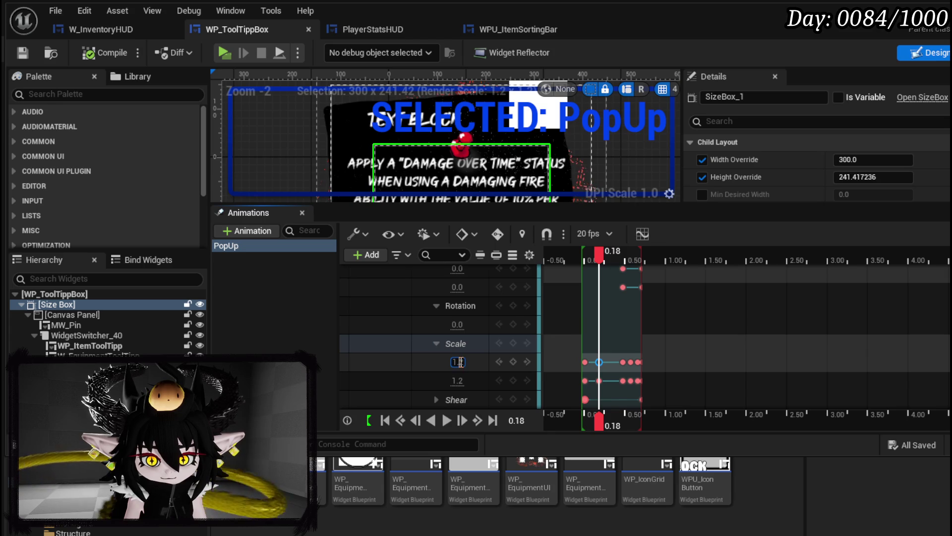
type("1.1")
key("Return")
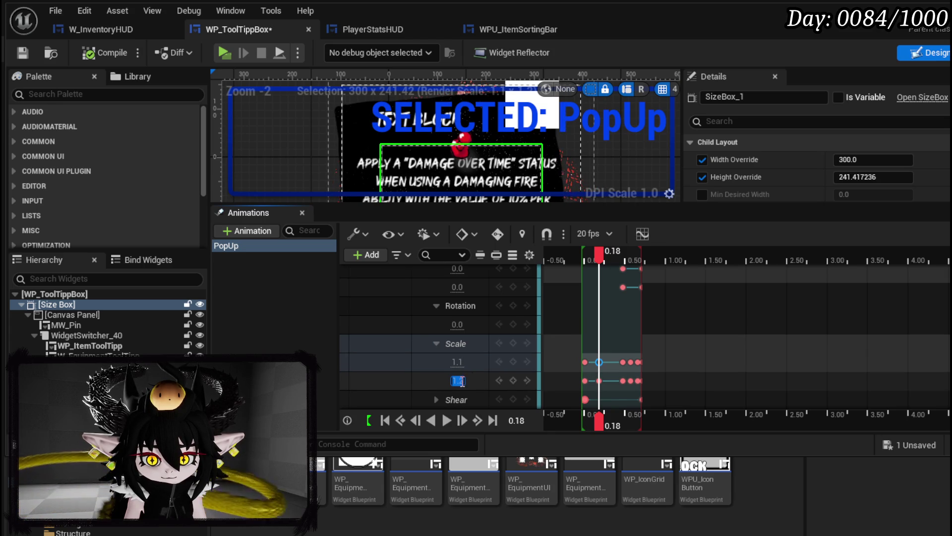
key("Return")
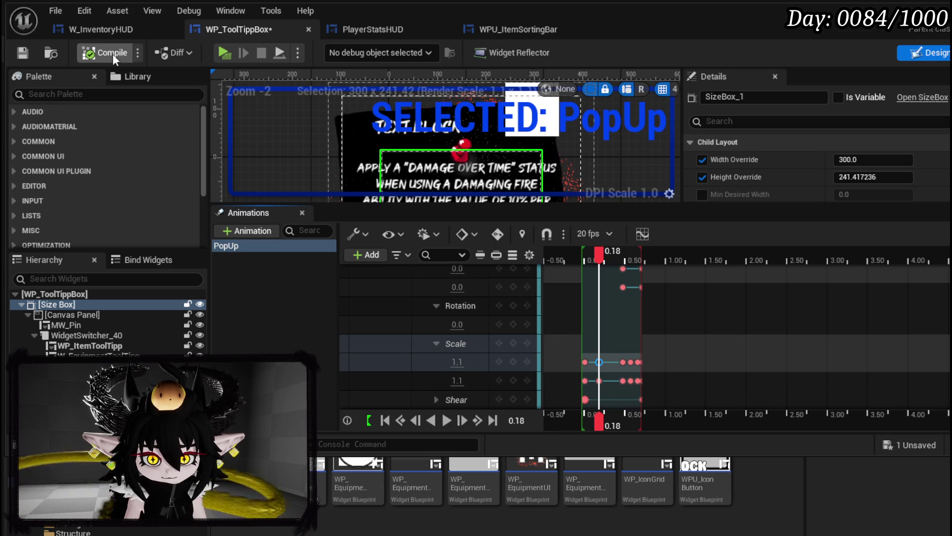
left_click(23, 52)
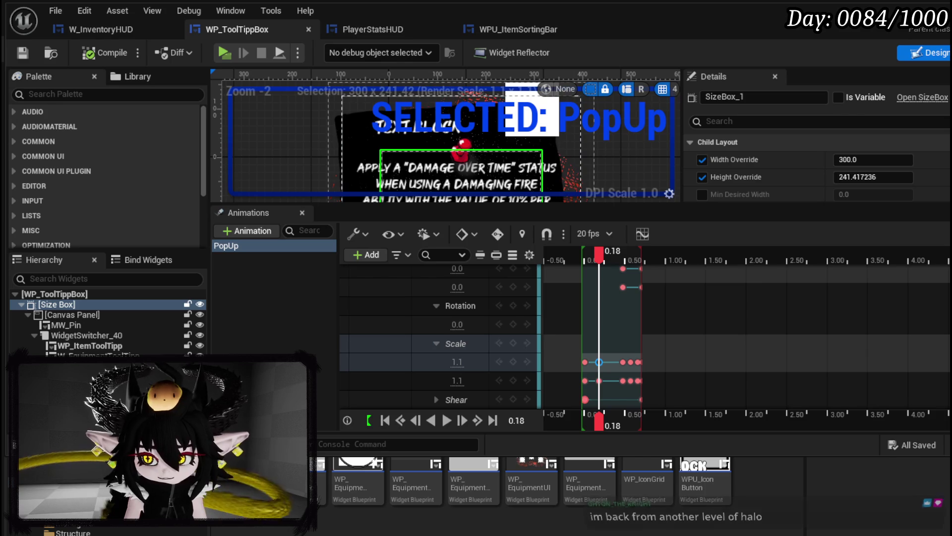
key("alt+Tab")
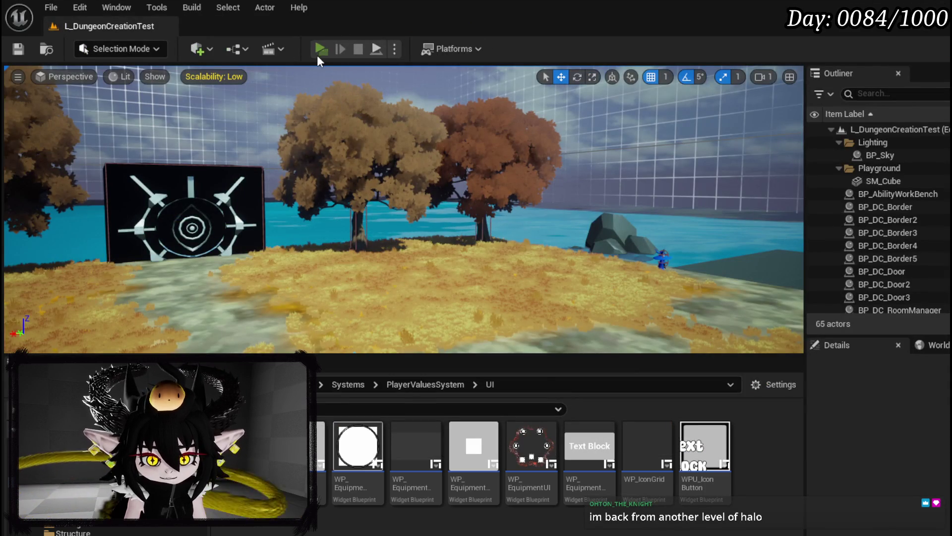
Play-test the level, cycling through each helmet in the head slot to check the IRON_HEAD tooltip, then stop.
left_click(317, 56)
key("Tab")
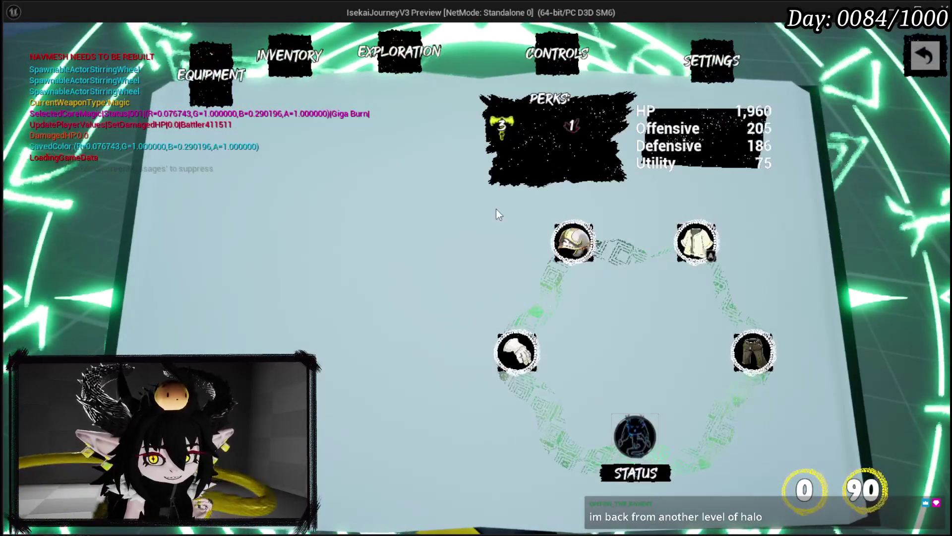
left_click(575, 239)
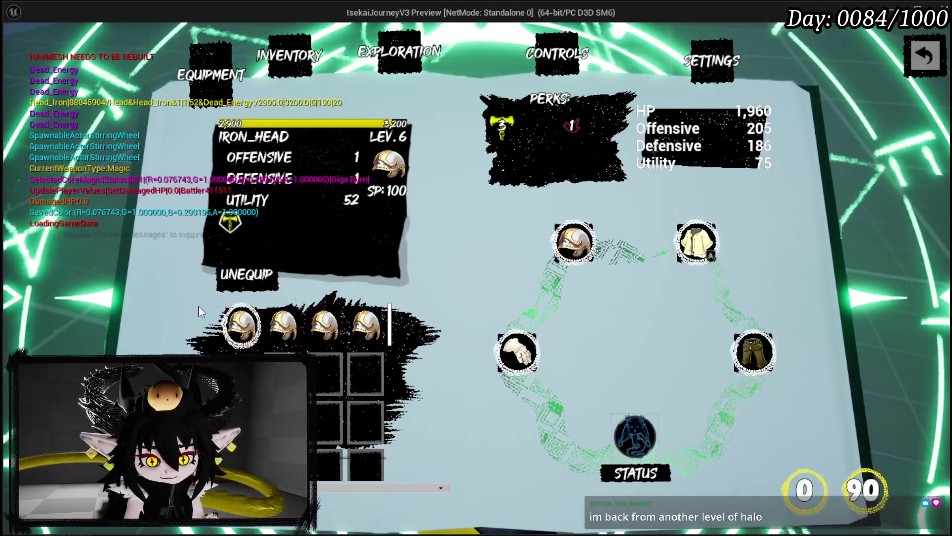
left_click(257, 314)
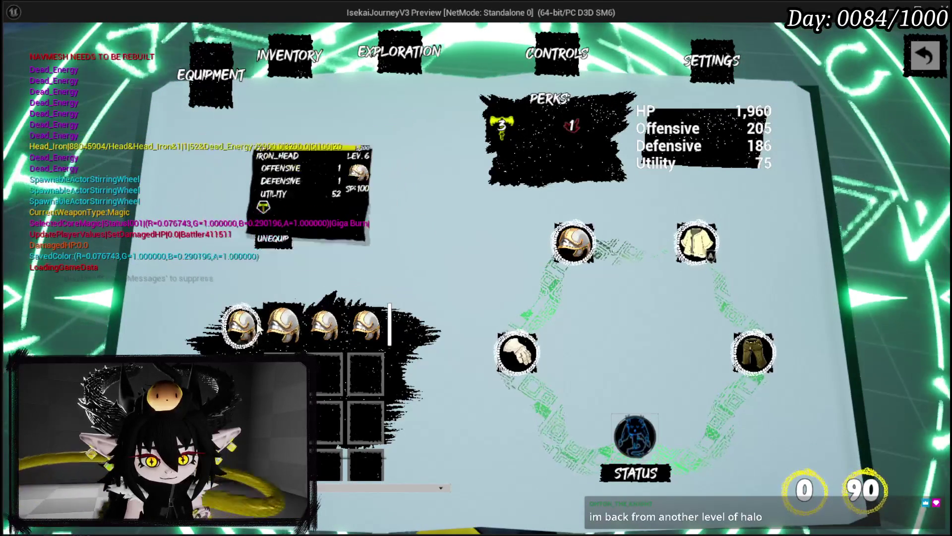
left_click(282, 327)
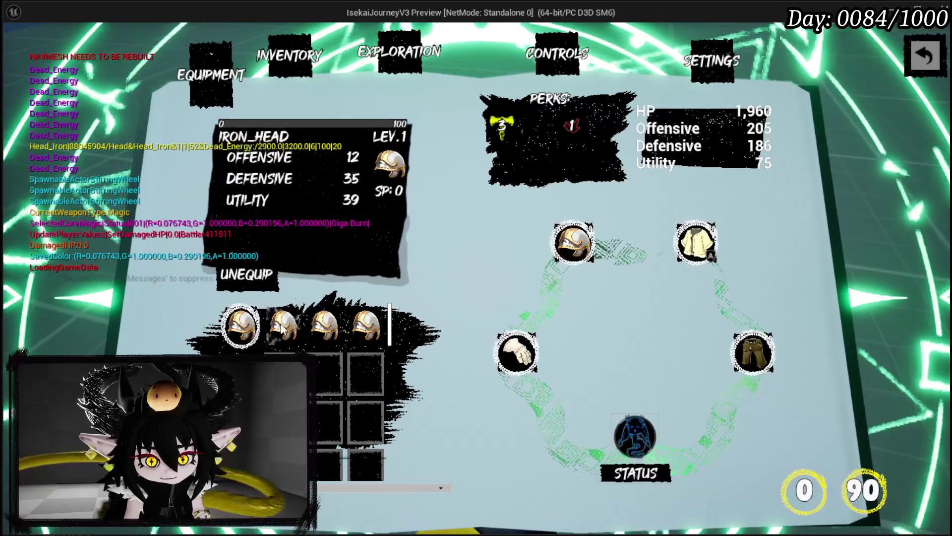
left_click(240, 330)
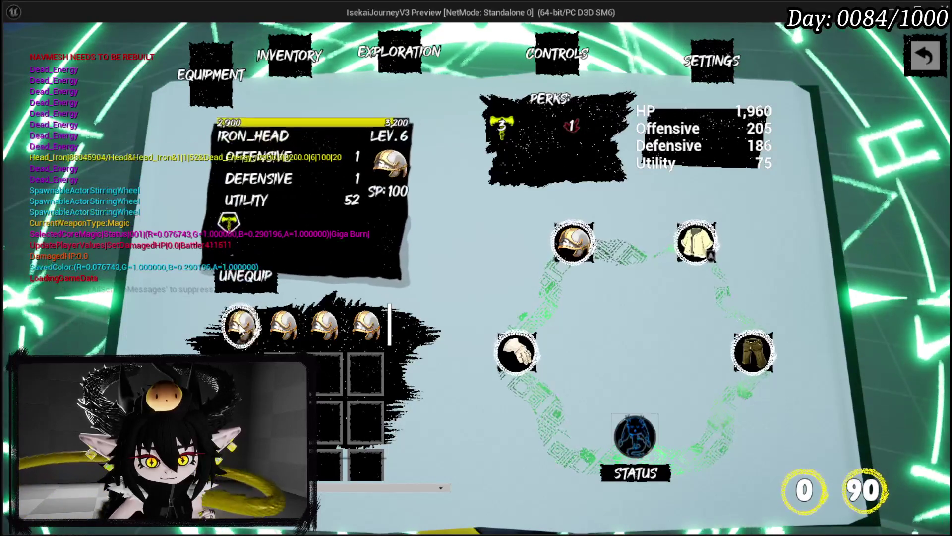
left_click(282, 328)
left_click(323, 328)
left_click(357, 331)
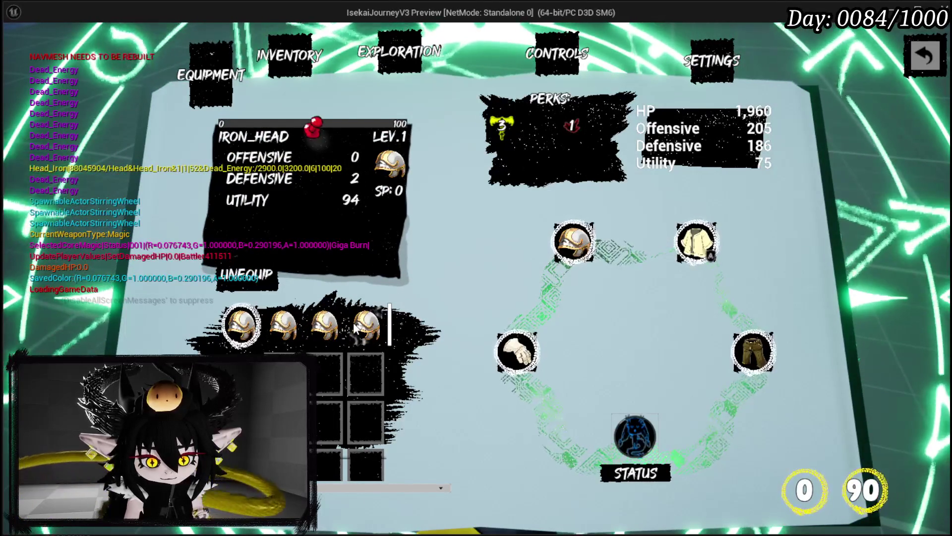
key("Escape")
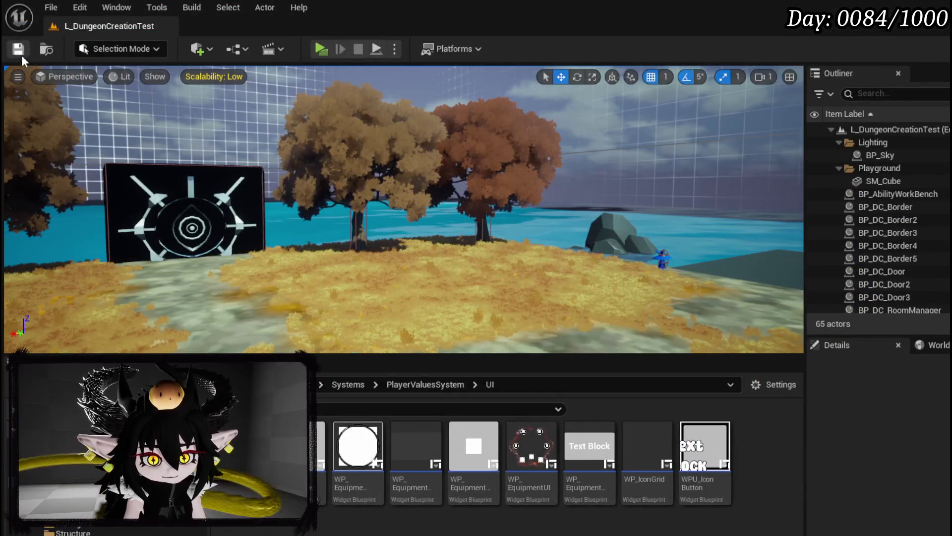
Save the current level and switch back to the WP_ToolTippBox blueprint.
left_click(22, 50)
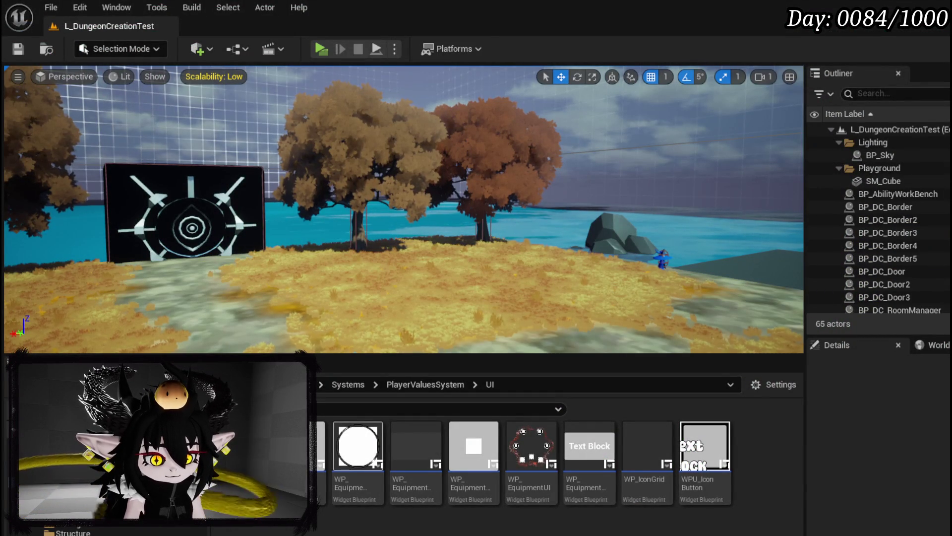
key("alt+Tab")
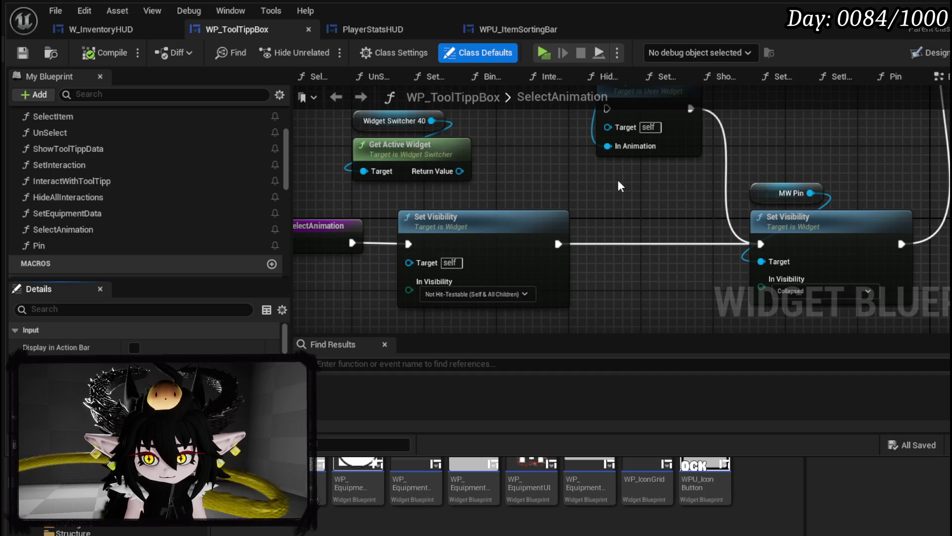
scroll(618, 180, "down", 3)
scroll(673, 175, "up", 3)
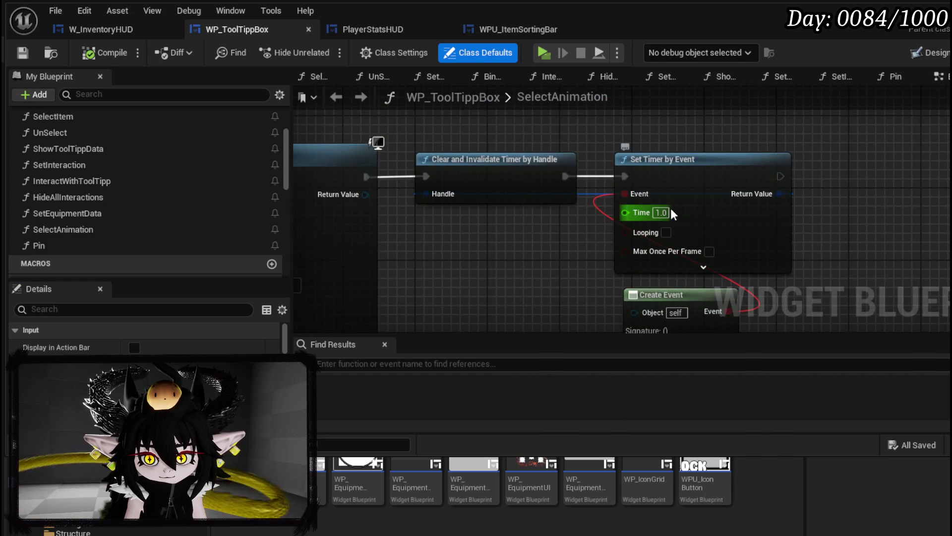
Set the Set Timer by Event time to 0.3, compile and save the widget, and return to the level.
left_click(661, 212)
type("0.3")
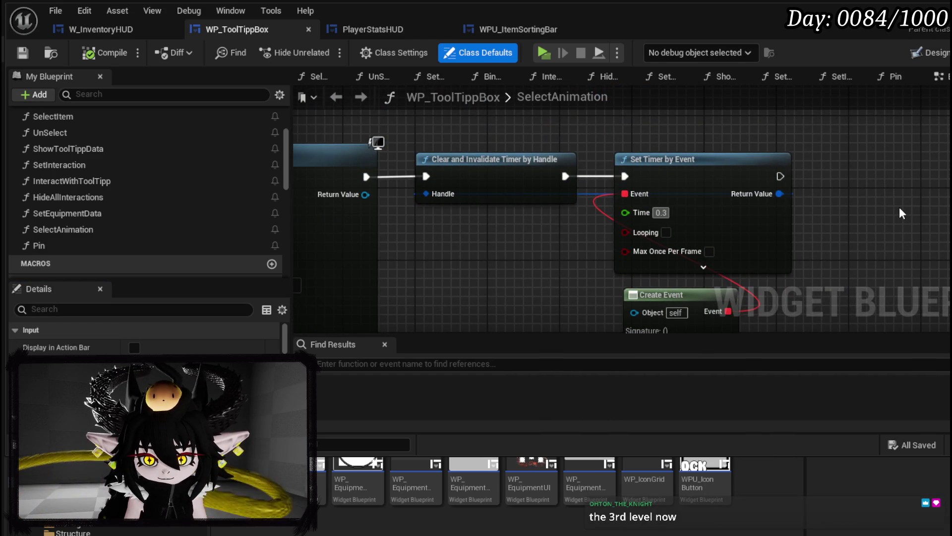
left_click(106, 49)
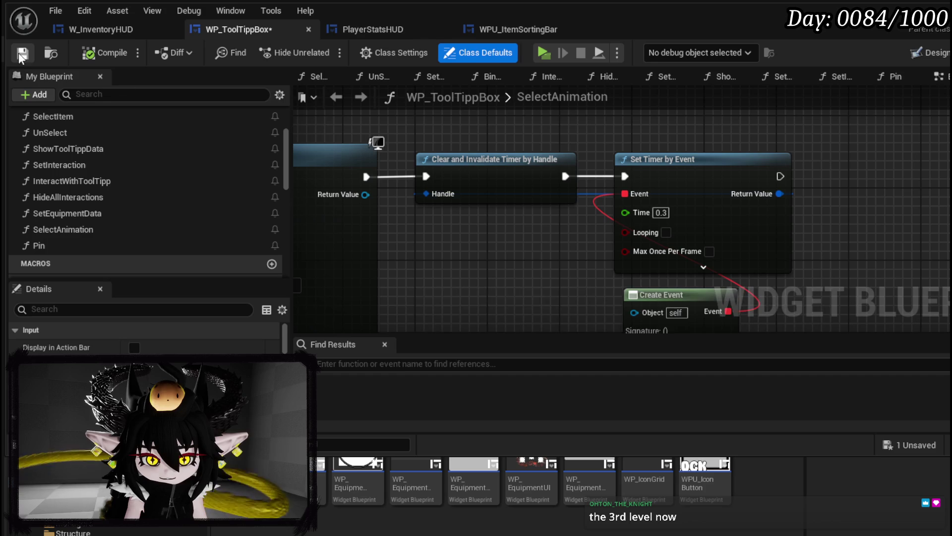
left_click(22, 53)
key("alt+Tab")
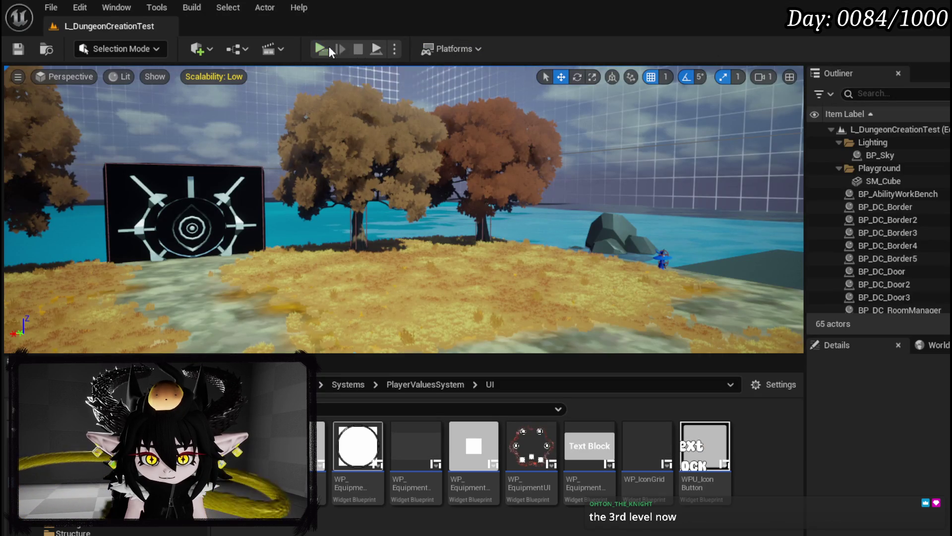
Play-test again, switching between several helmets to check the tooltip pop-up with the 0.3 s timer, then stop.
key("alt+p")
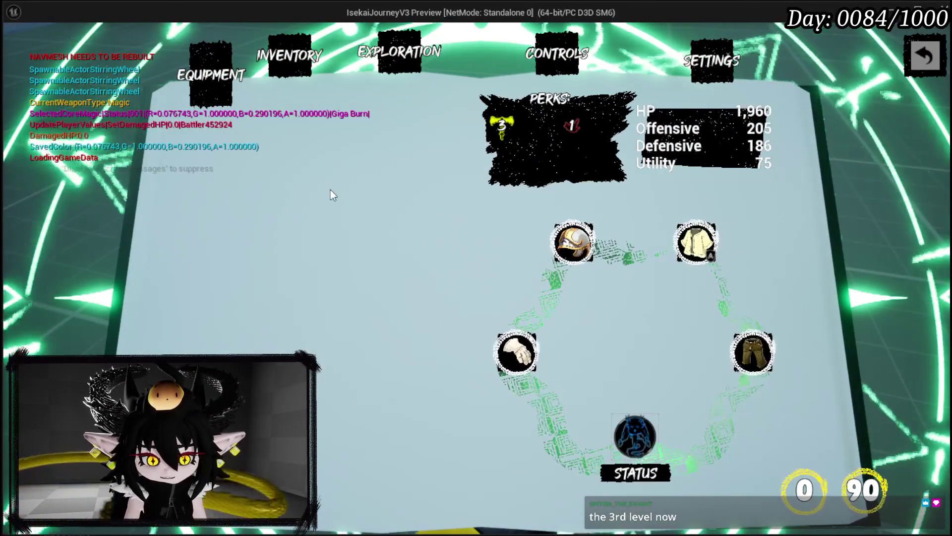
left_click(573, 242)
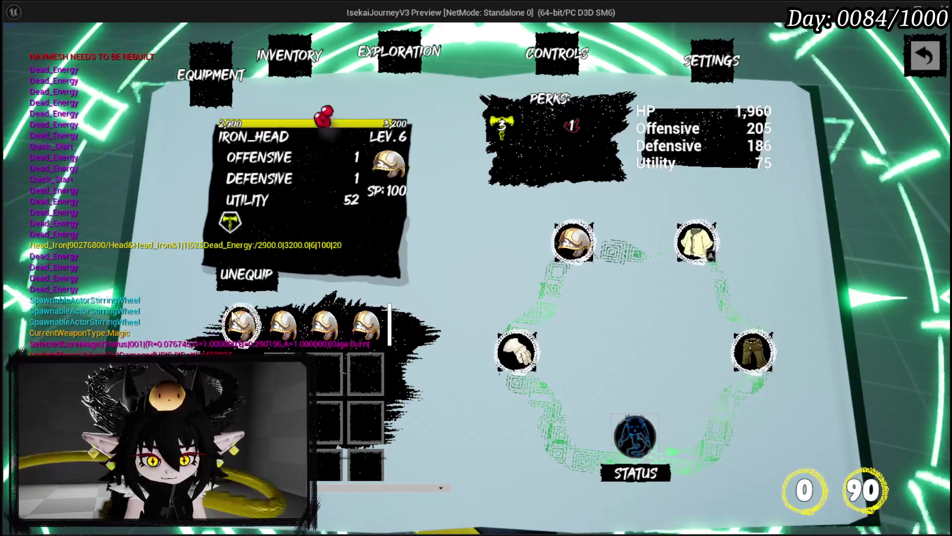
left_click(225, 315)
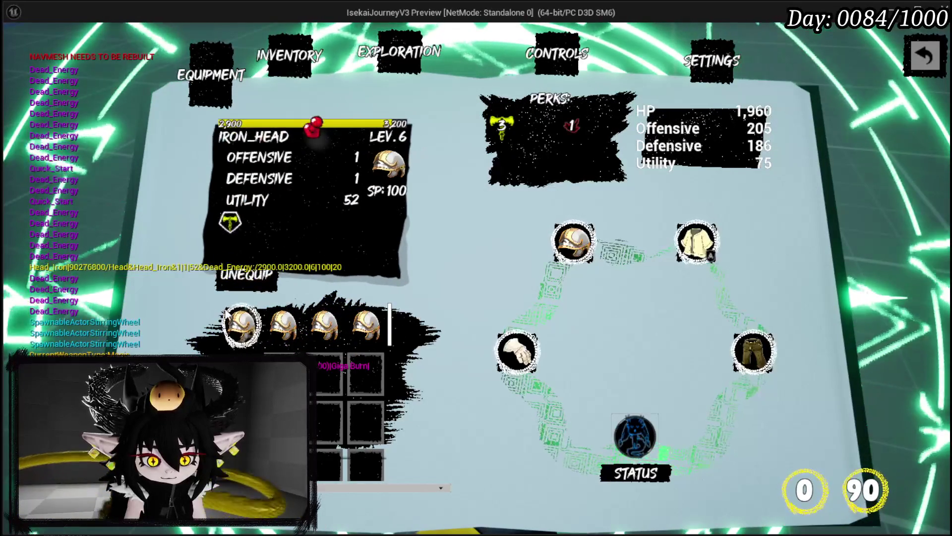
left_click(242, 322)
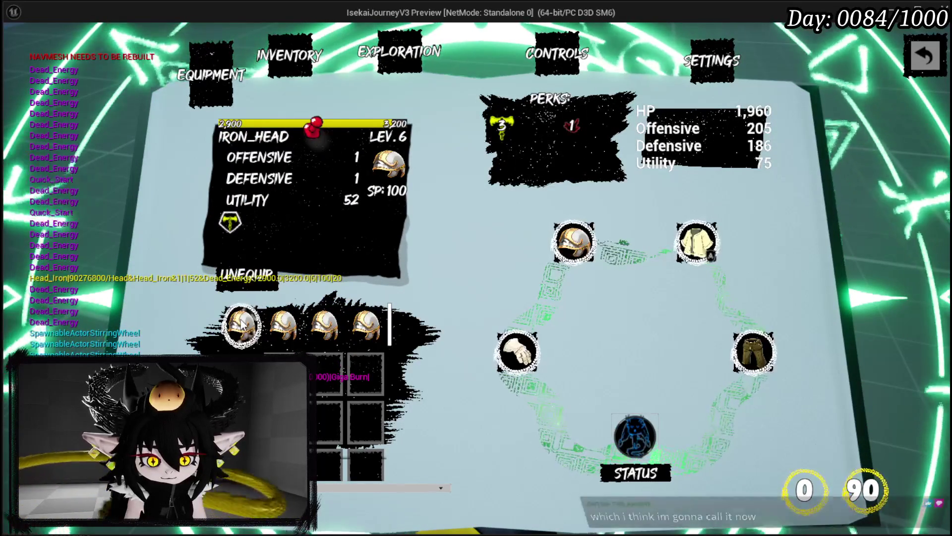
left_click(242, 323)
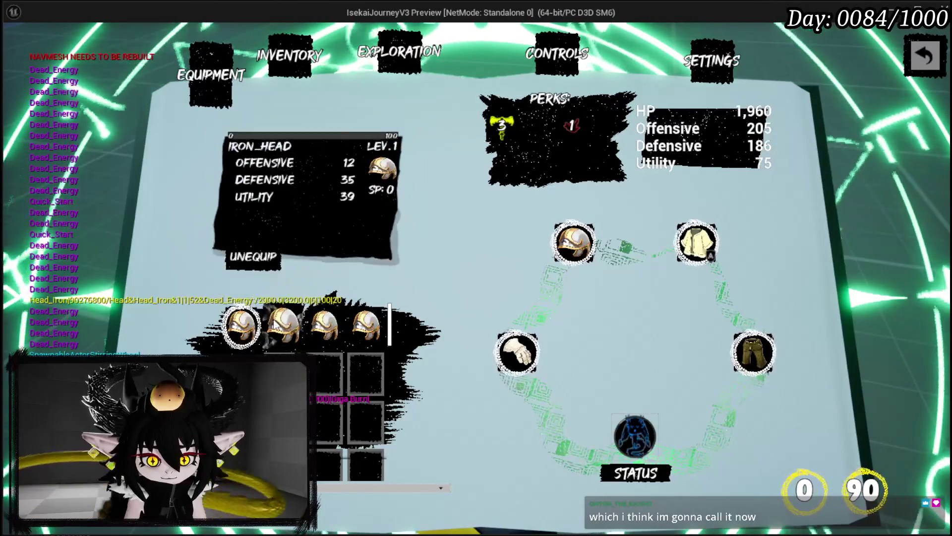
left_click(300, 331)
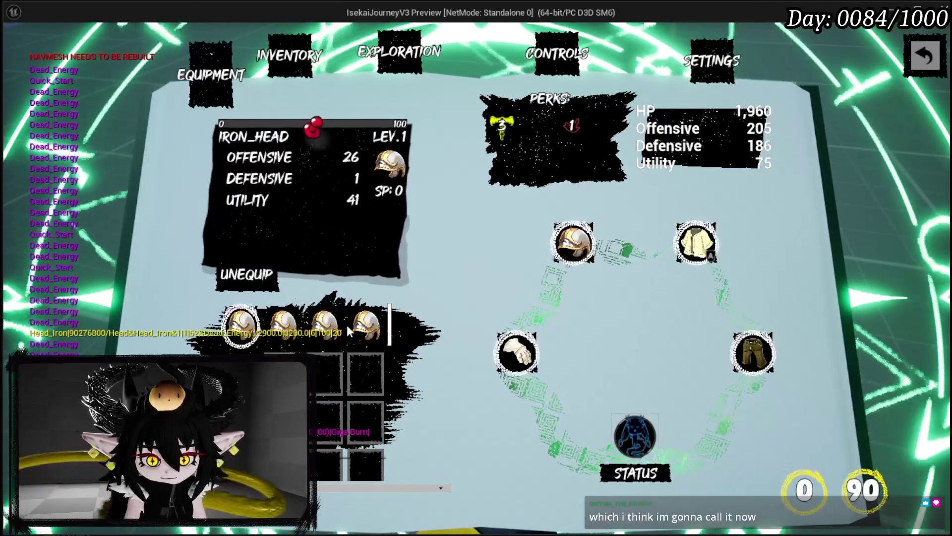
left_click(248, 327)
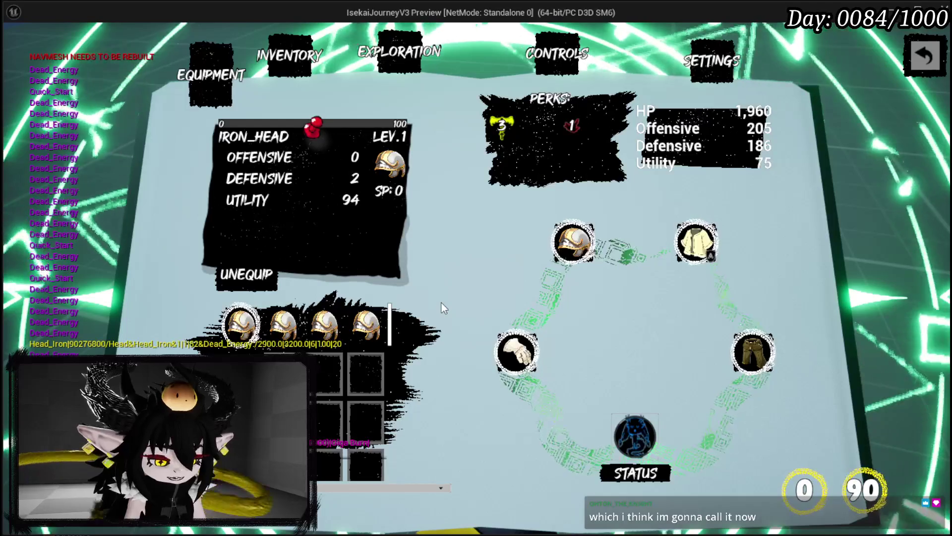
key("Escape")
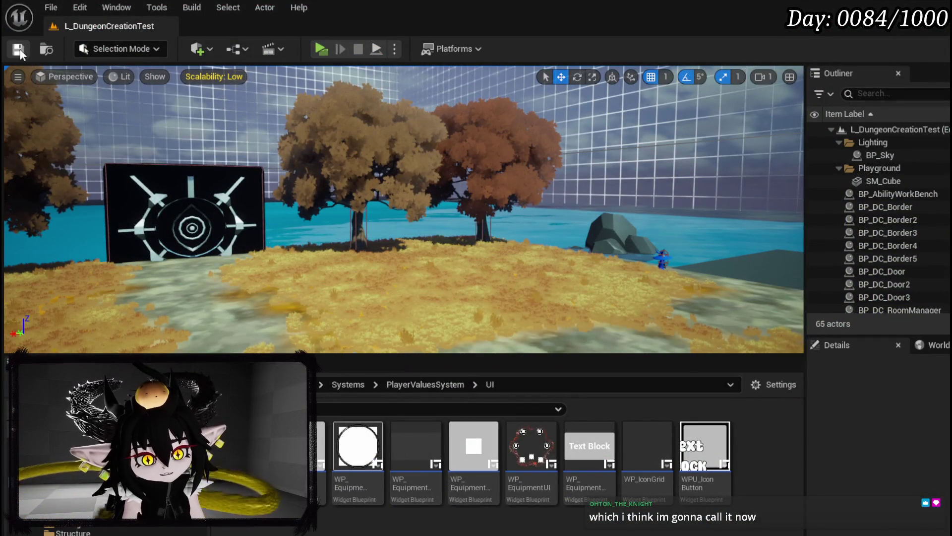
Save the level and bring the Stop Animation and Set Visibility nodes into view.
key("ctrl+s")
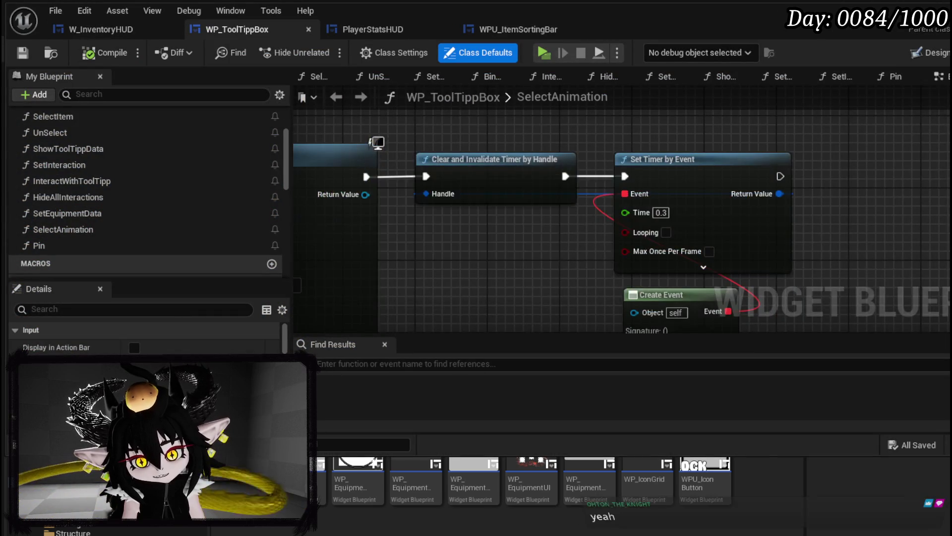
left_click_drag(369, 164, 598, 107)
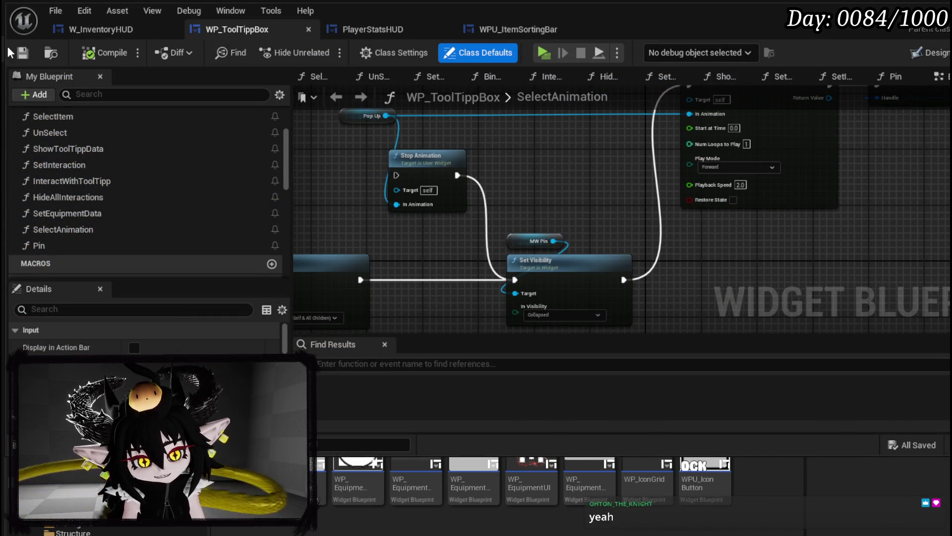
Select the Set Visibility node, then switch to the W_InventoryHUD blueprint's ShowToolTipp_Item graph.
mouse_move(620, 206)
left_mouse_down()
mouse_move(774, 124)
mouse_move(384, 223)
left_mouse_up()
scroll(384, 222, "up", 2)
left_click_drag(369, 126, 591, 280)
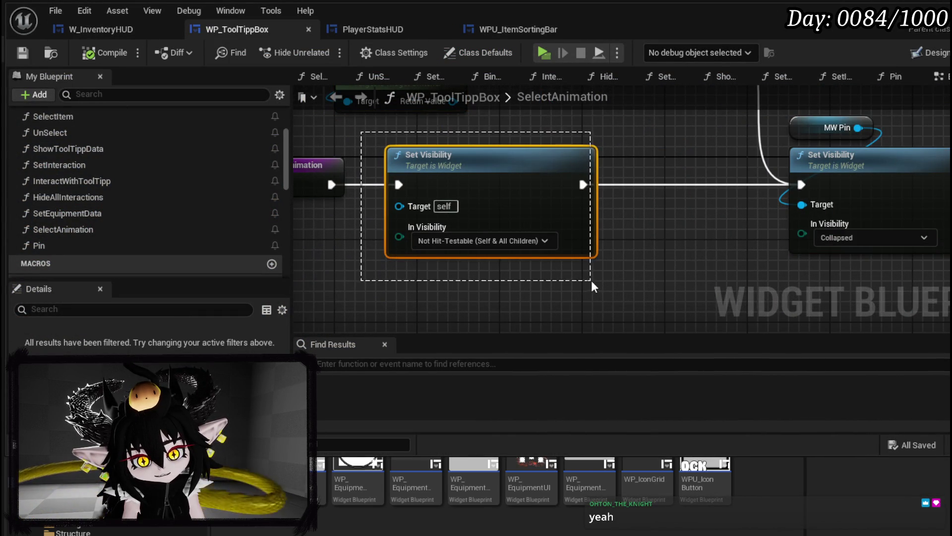
scroll(545, 257, "down", 2)
scroll(616, 281, "down", 1)
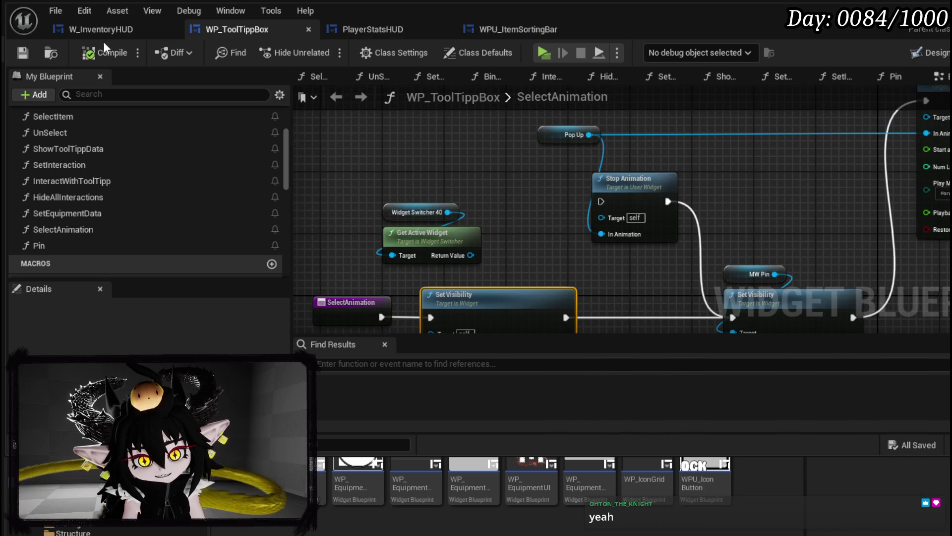
left_click(125, 30)
scroll(560, 176, "down", 2)
scroll(560, 176, "up", 2)
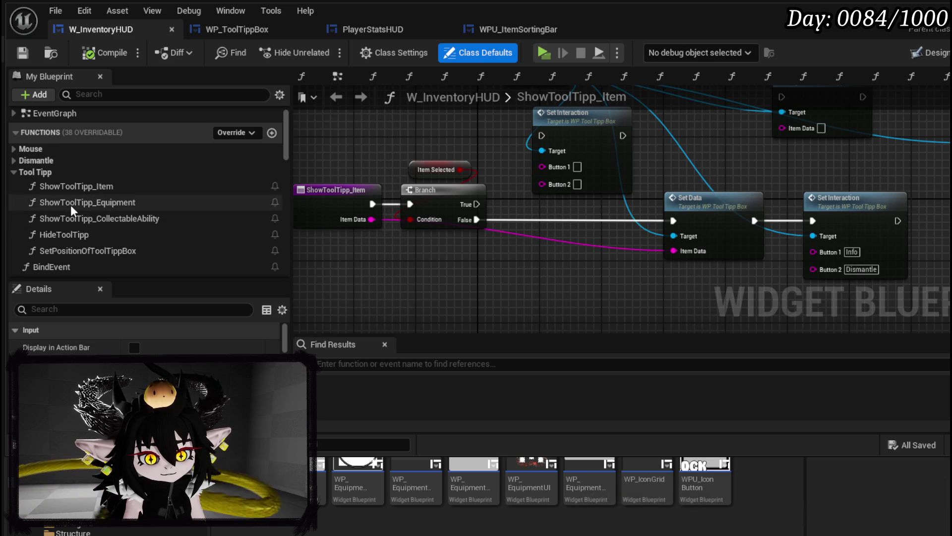
Look through ShowToolTipp_Equipment's Set Interaction and Append nodes, then open PressInteractionButton.
double_click(112, 202)
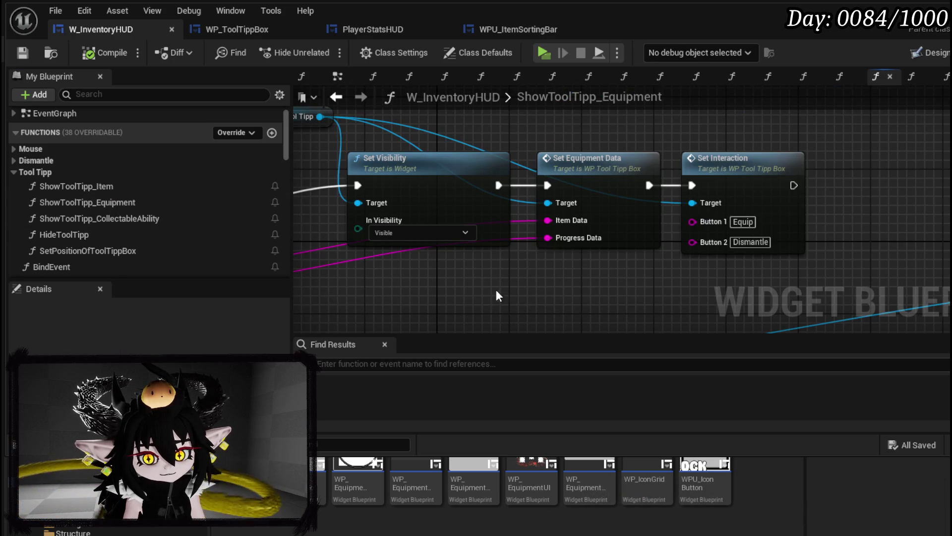
scroll(552, 197, "down", 2)
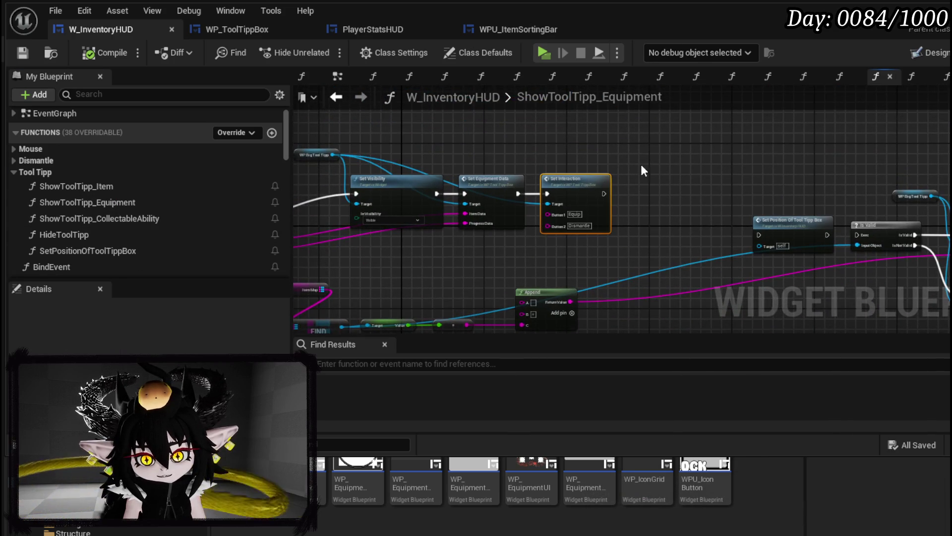
scroll(636, 159, "up", 2)
scroll(562, 177, "up", 1)
scroll(561, 177, "down", 1)
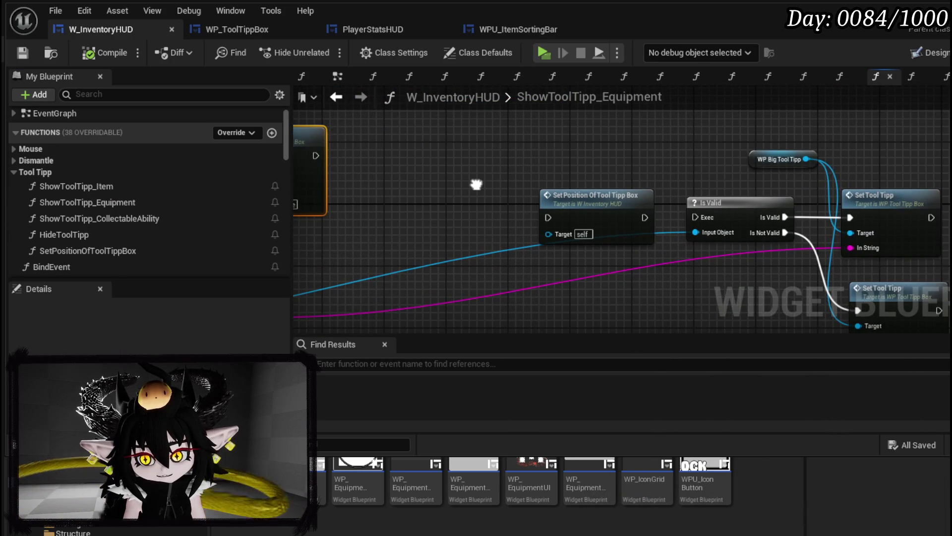
scroll(561, 177, "up", 1)
left_click_drag(554, 178, 777, 163)
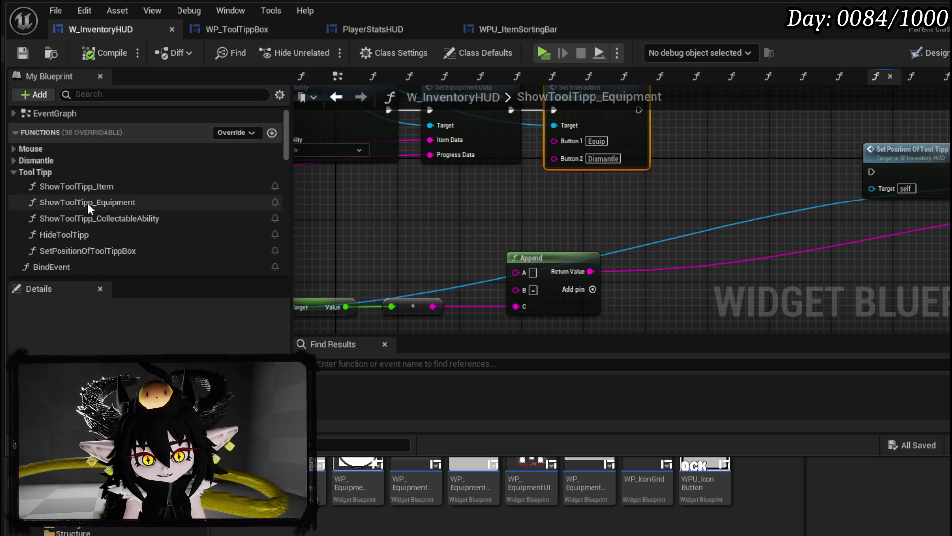
scroll(93, 205, "down", 2)
scroll(154, 217, "down", 3)
scroll(154, 217, "down", 2)
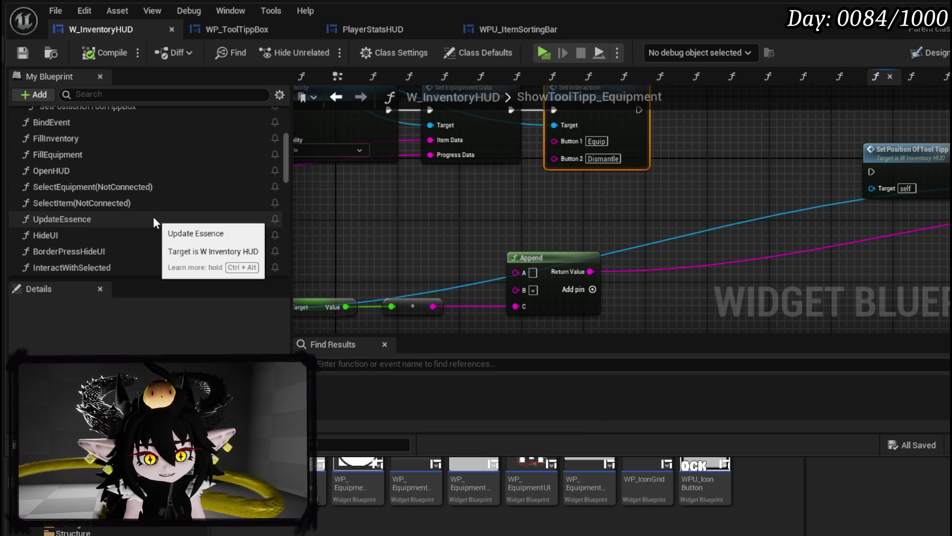
scroll(154, 216, "down", 5)
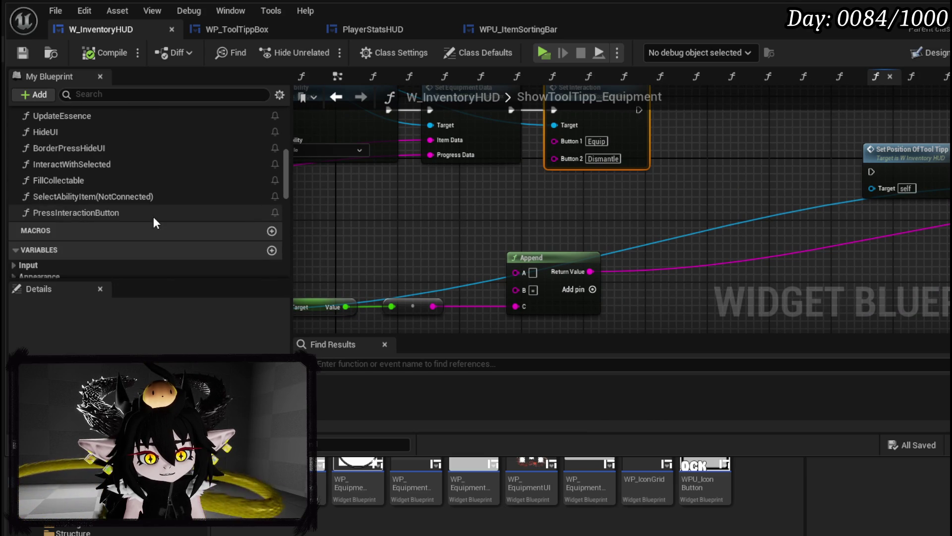
double_click(117, 234)
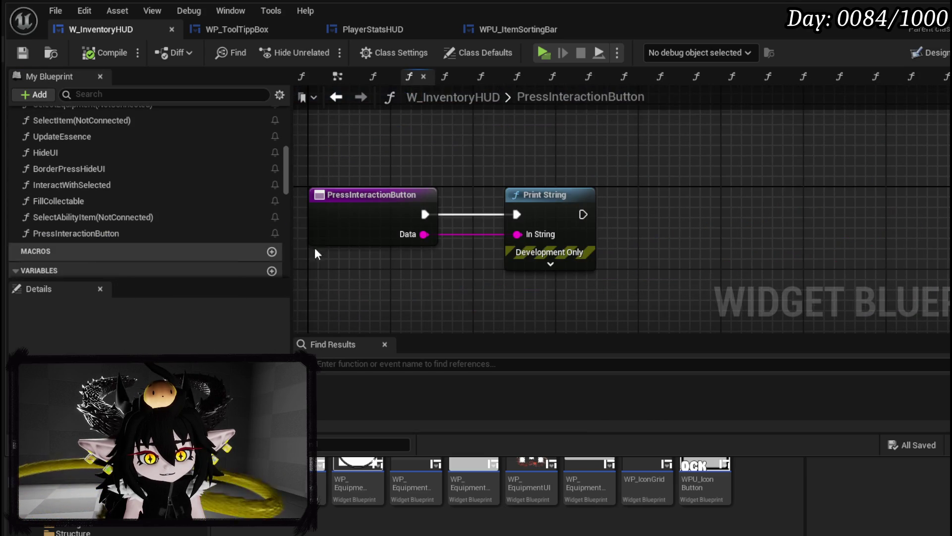
Select the two PressInteractionButton nodes and start a standalone game preview.
left_click_drag(372, 152, 509, 238)
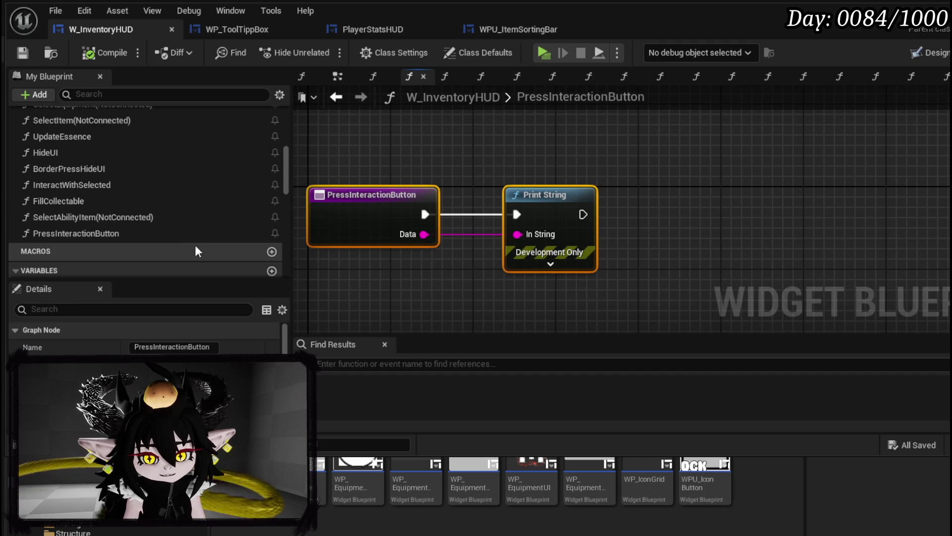
left_click_drag(492, 138, 583, 170)
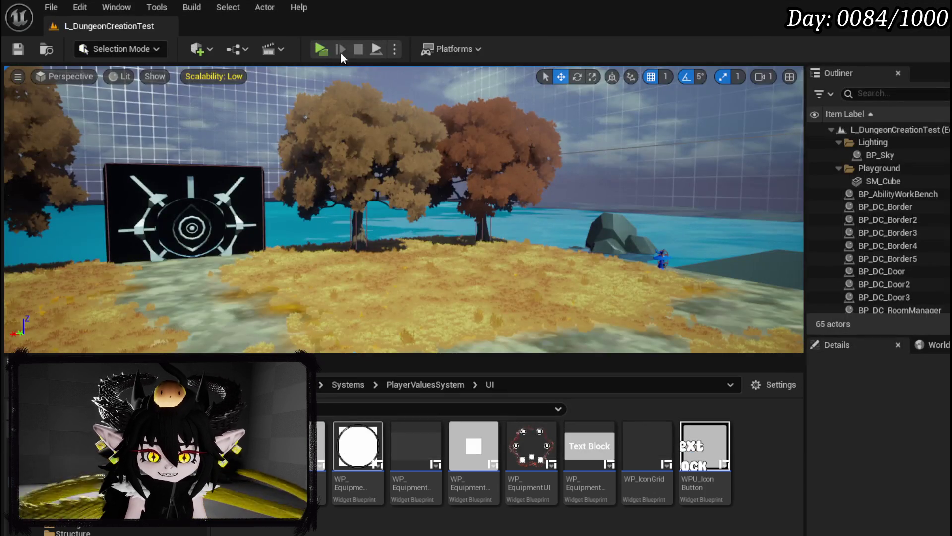
left_click(340, 52)
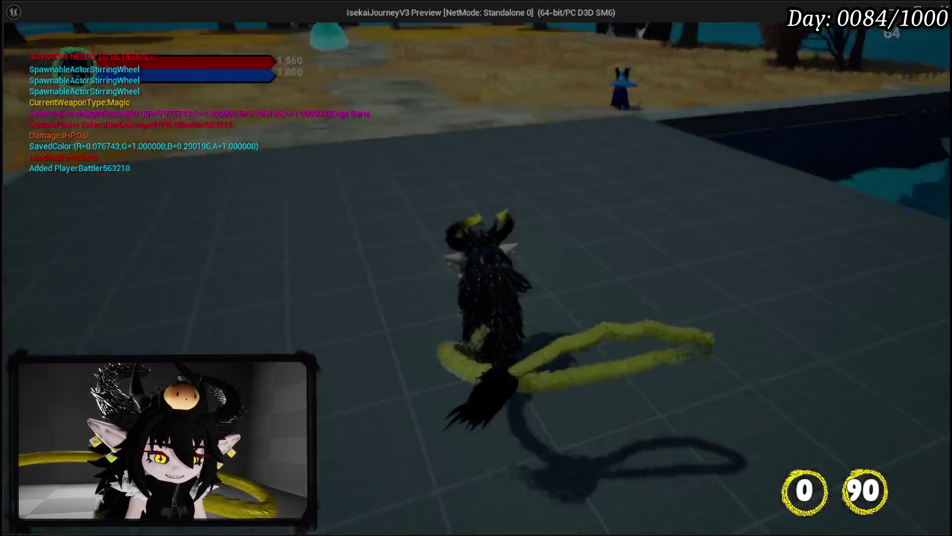
Open the in-game book's Inventory page and pick an item to hit the SelectEquipment breakpoint.
key("e")
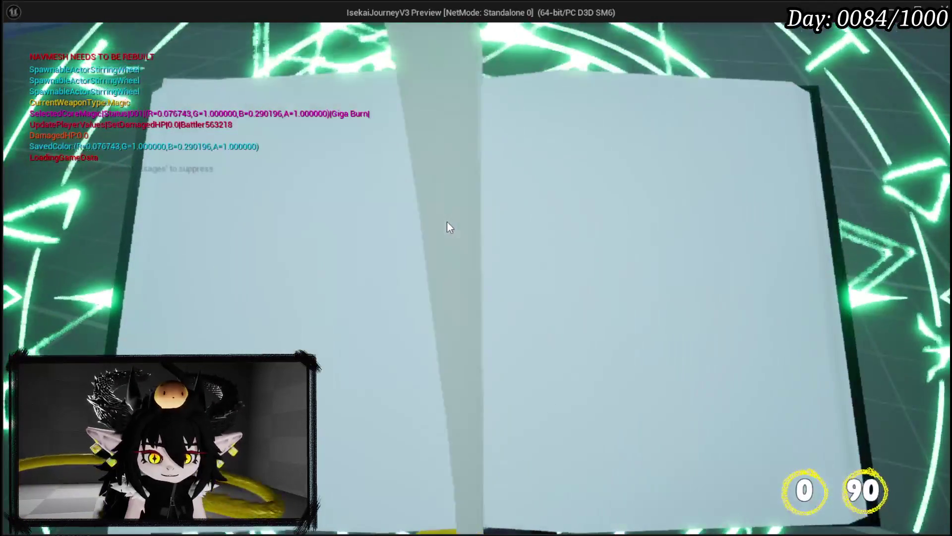
left_click(301, 69)
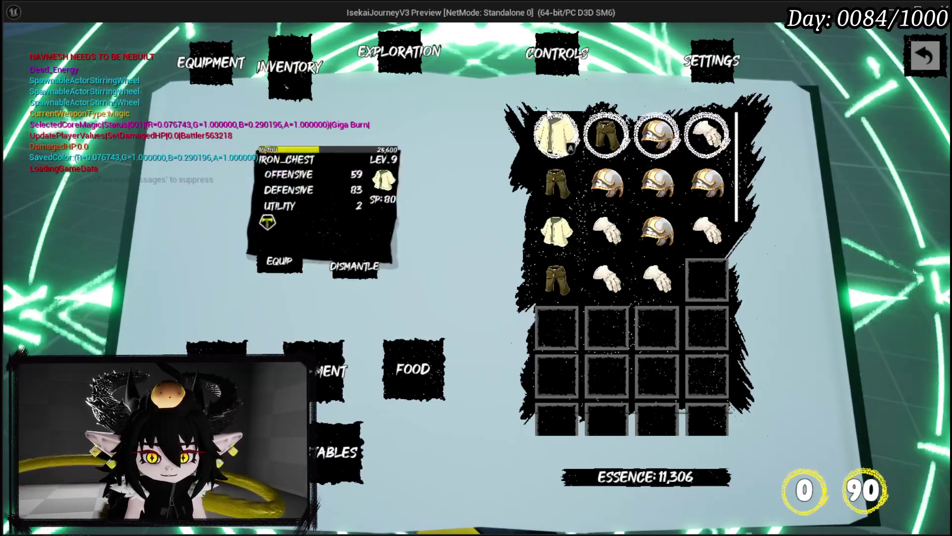
left_click(549, 123)
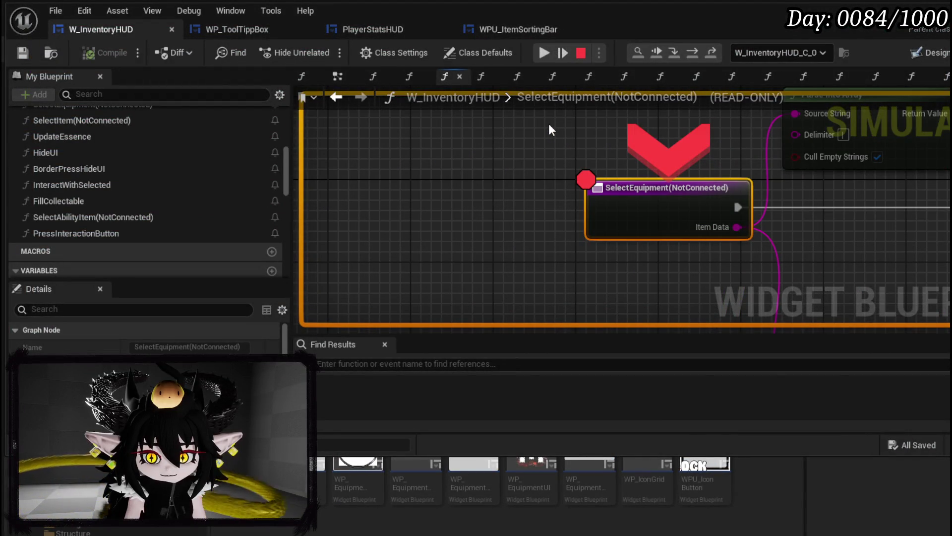
Review SelectEquipment's data table lookup, Parse Into Array and GET nodes, then resume execution.
left_click_drag(549, 125, 310, 158)
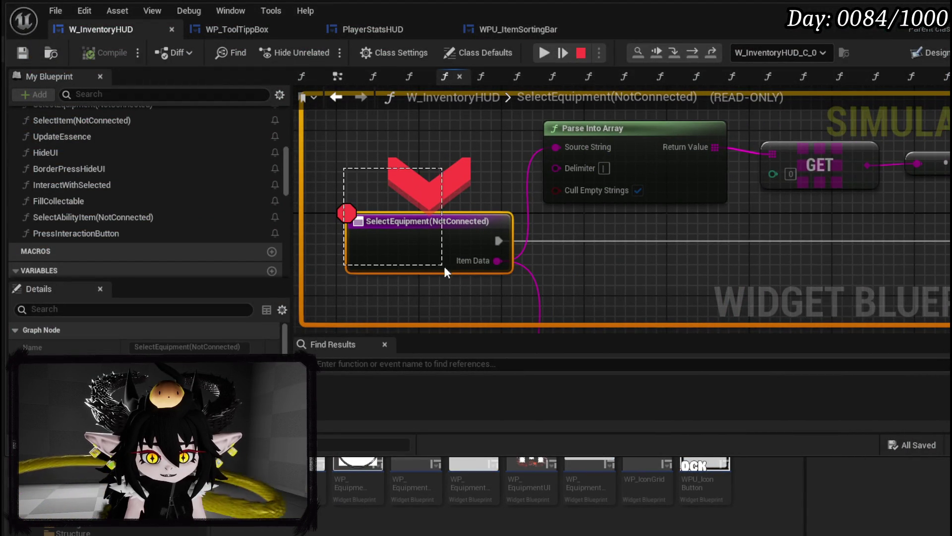
left_click_drag(348, 188, 306, 207)
mouse_move(572, 164)
left_mouse_down()
mouse_move(808, 149)
mouse_move(950, 168)
left_mouse_up()
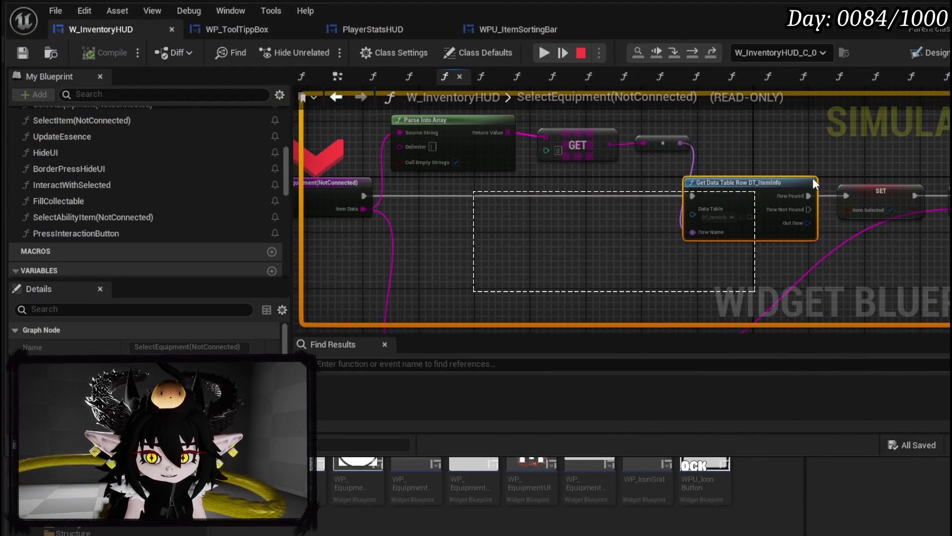
left_click(545, 53)
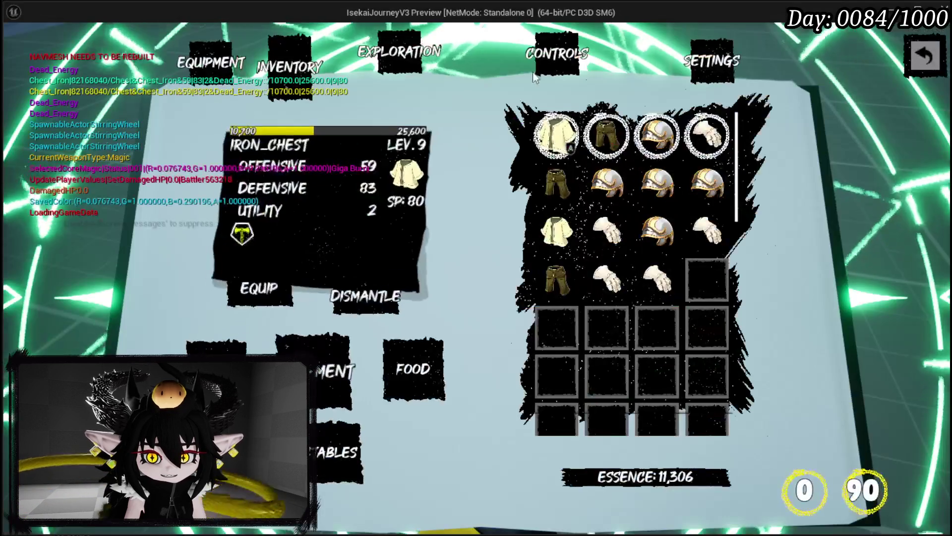
Inspect several armour pieces including IRON_HEAD, then pin the IRON_CHEST details card.
left_click(556, 140)
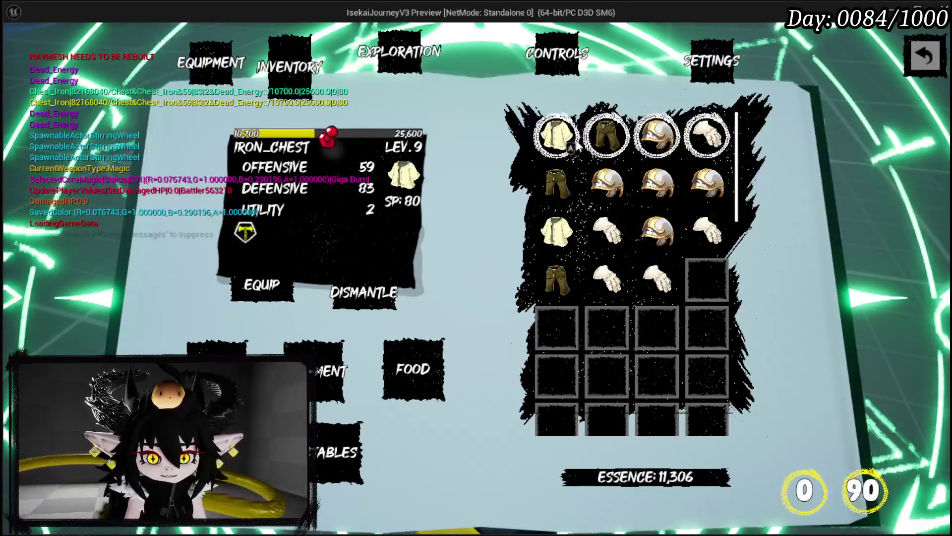
left_click(571, 146)
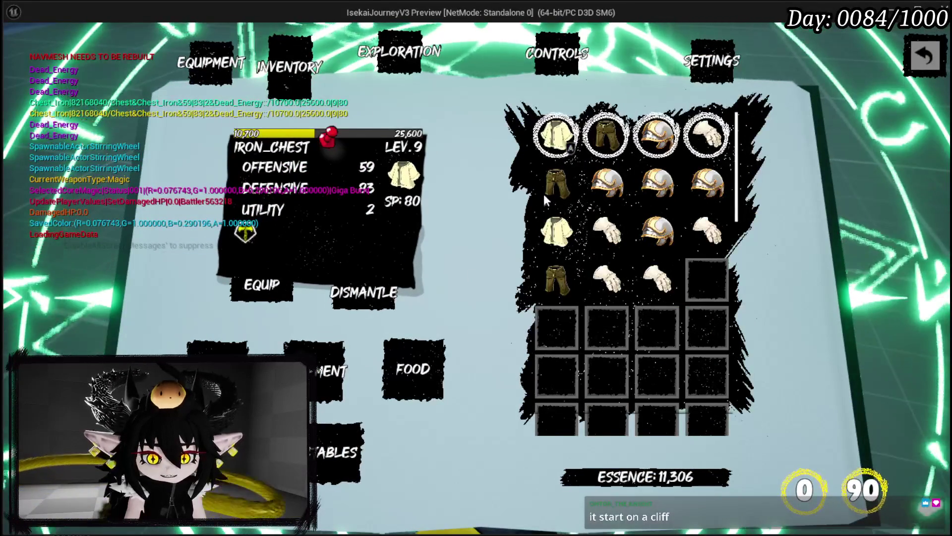
left_click(574, 184)
left_click(649, 206)
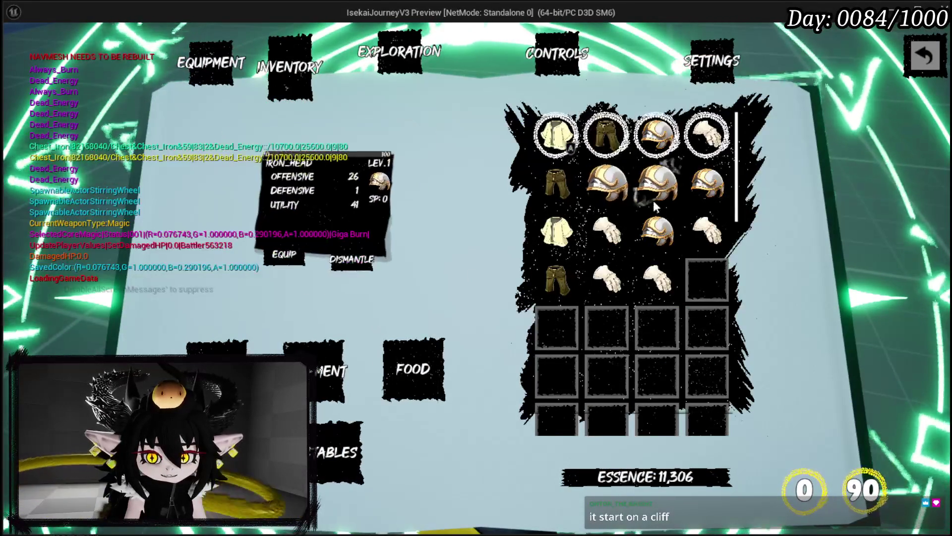
left_click(557, 135)
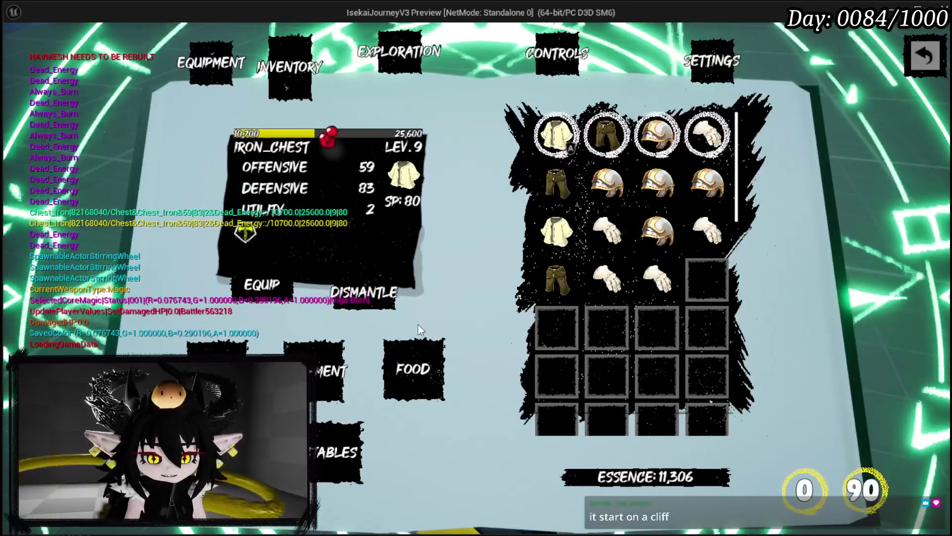
left_click(554, 131)
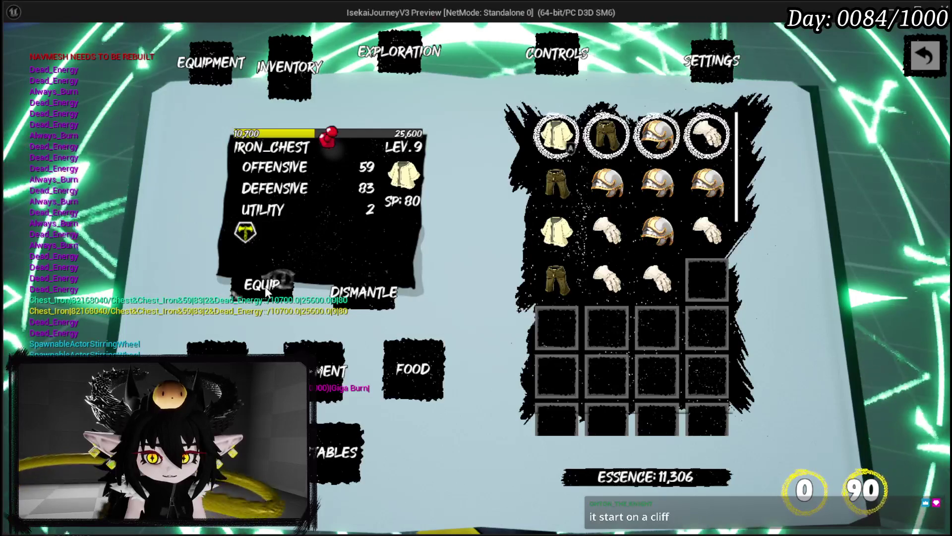
Equip the IRON_CHEST item and stop the game preview.
left_click(266, 290)
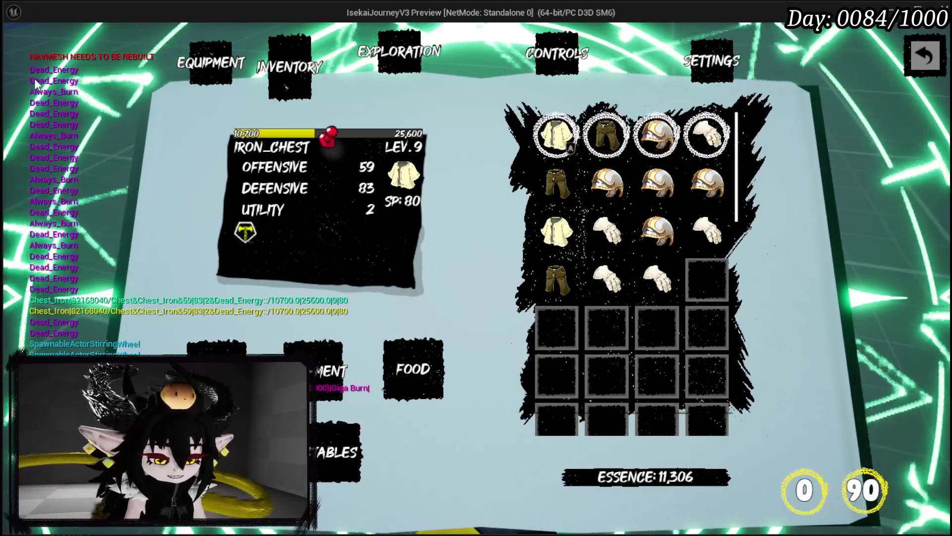
key("Escape")
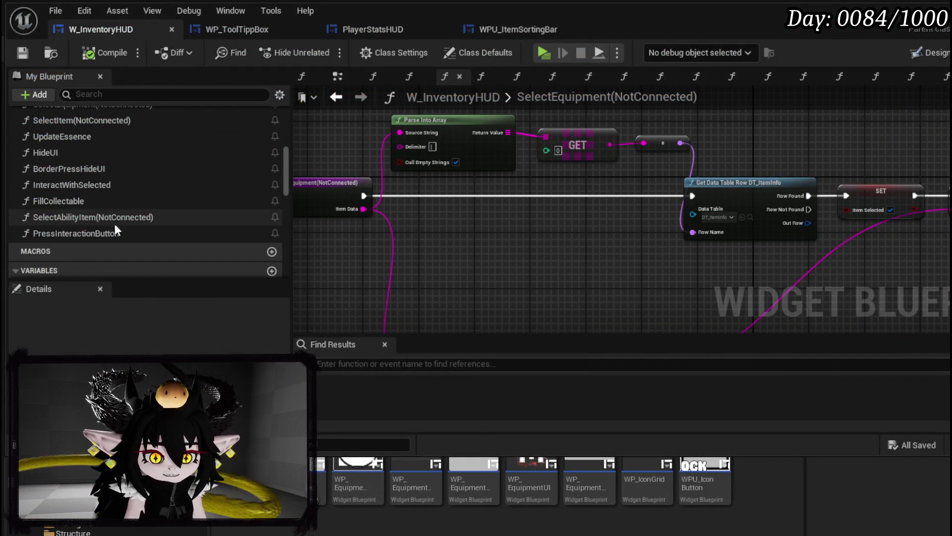
Reopen the PressInteractionButton graph and select its Print String node.
double_click(107, 232)
mouse_move(593, 166)
left_mouse_down()
mouse_move(690, 274)
mouse_move(542, 240)
left_mouse_up()
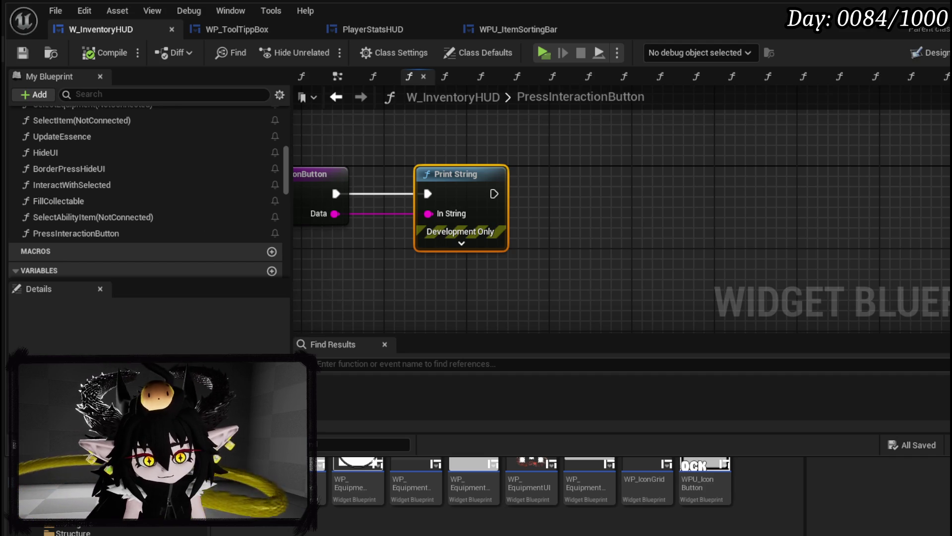
Add a Switch on String on Data after Print String and give it five case outputs.
key("Home")
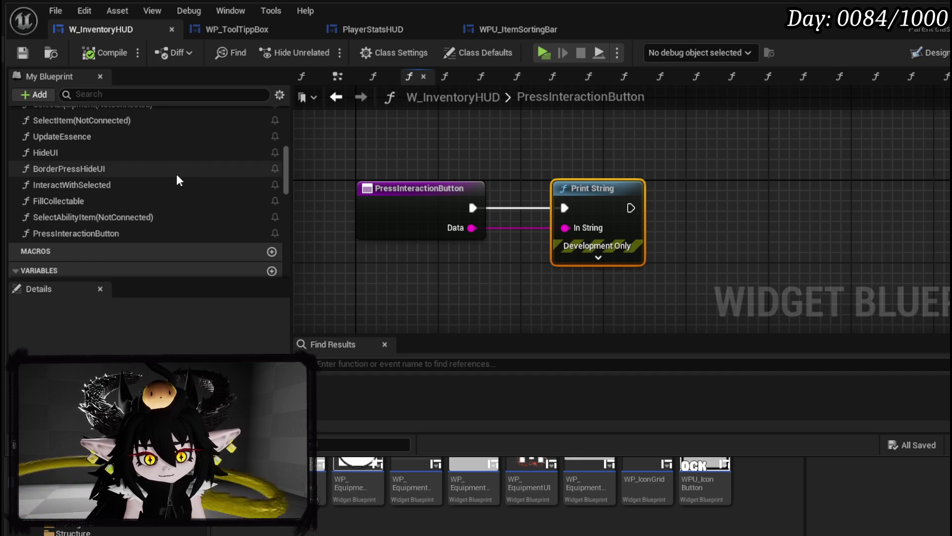
mouse_move(463, 233)
left_mouse_down()
mouse_move(321, 255)
mouse_move(648, 252)
left_mouse_up()
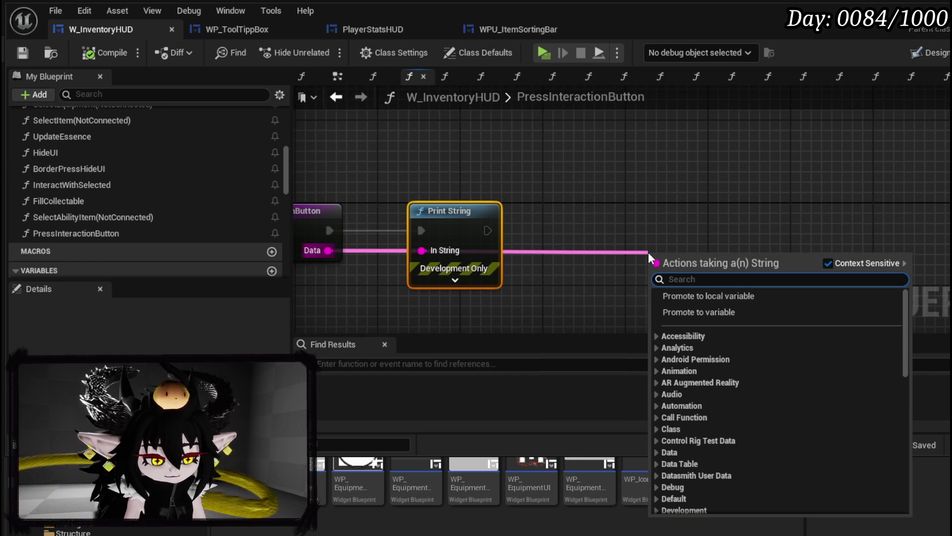
type("Swit")
key("Return")
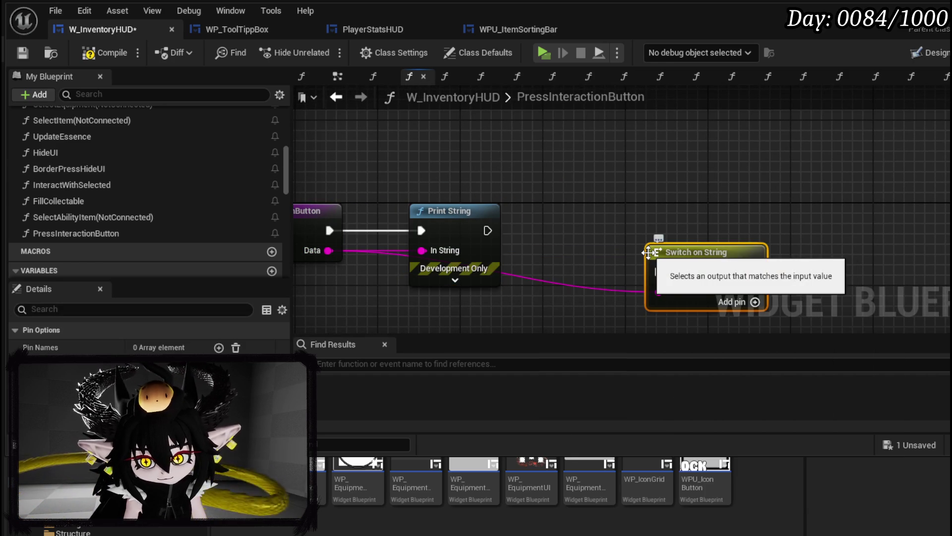
left_click_drag(659, 248, 607, 218)
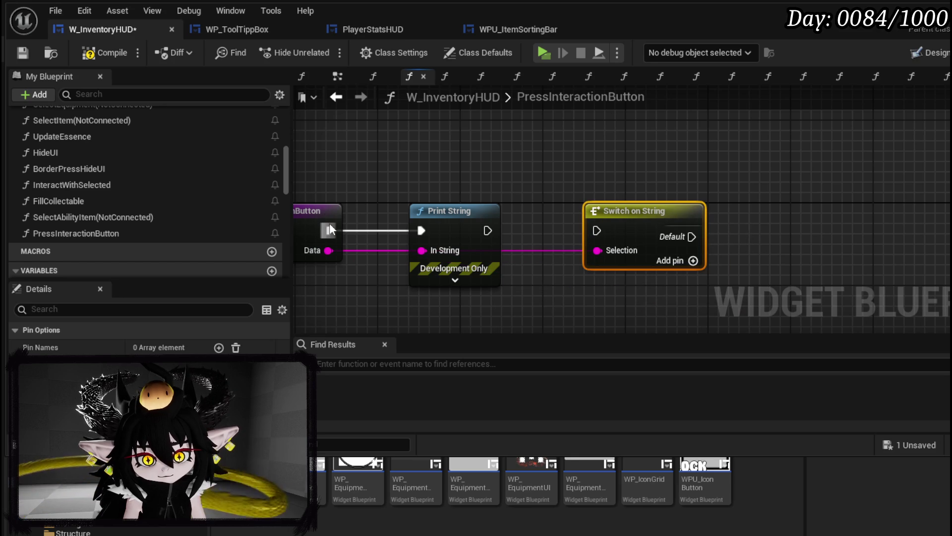
left_click_drag(488, 231, 597, 231)
left_click(693, 261)
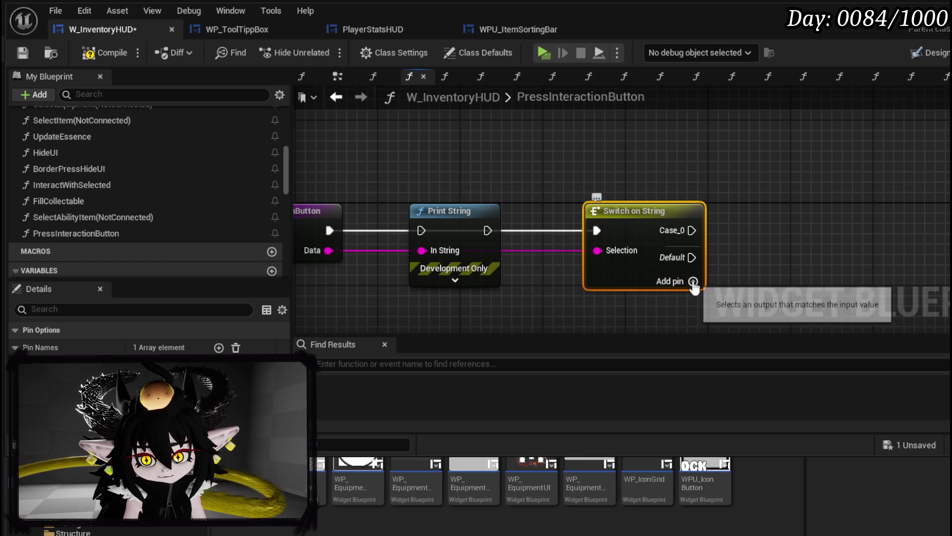
left_click(693, 282)
left_click(587, 278)
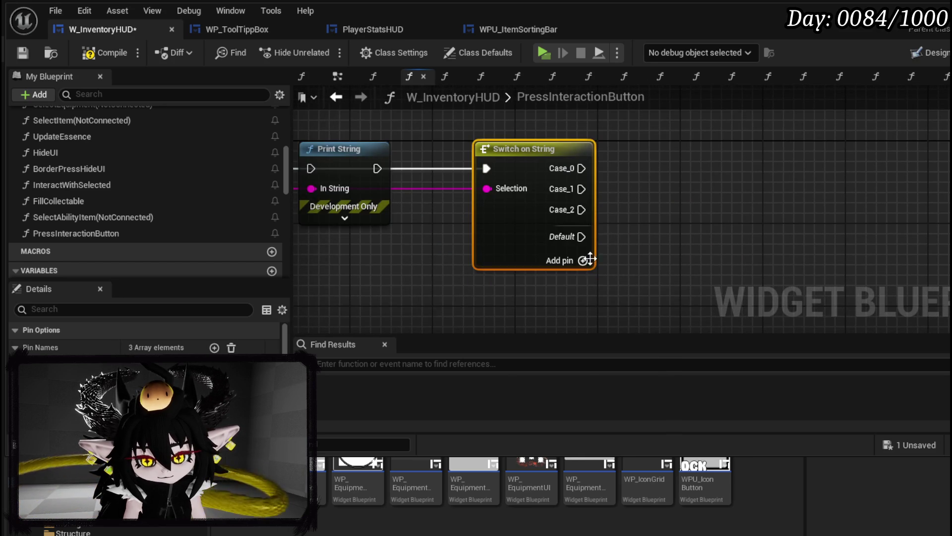
left_click(587, 260)
left_click(586, 281)
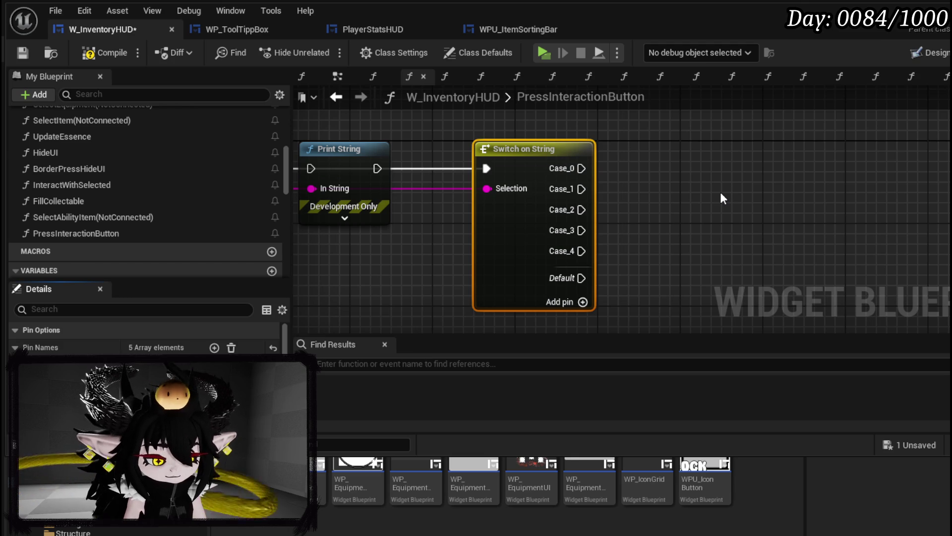
Name the cases Equip, Unequip, Dismantle and Use, then save W_InventoryHUD.
key("Return")
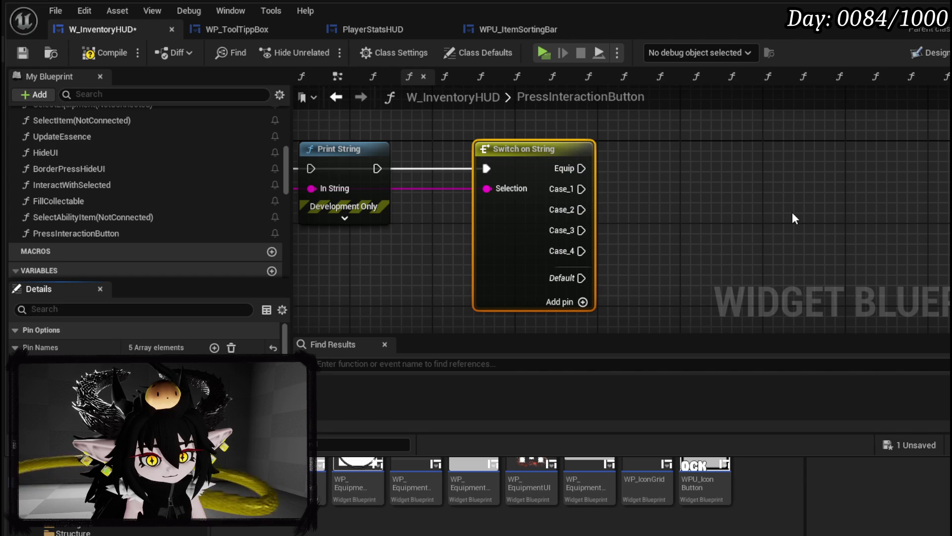
key("Return")
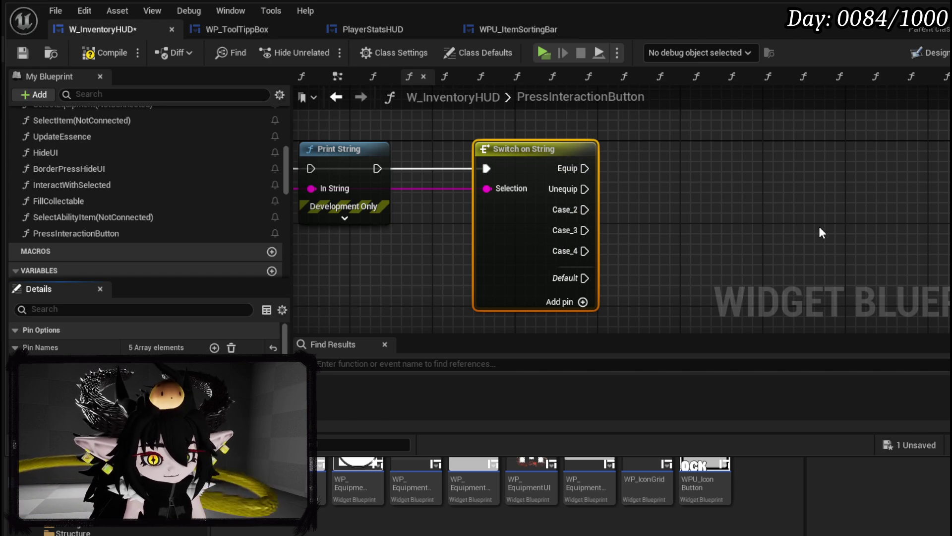
key("Return")
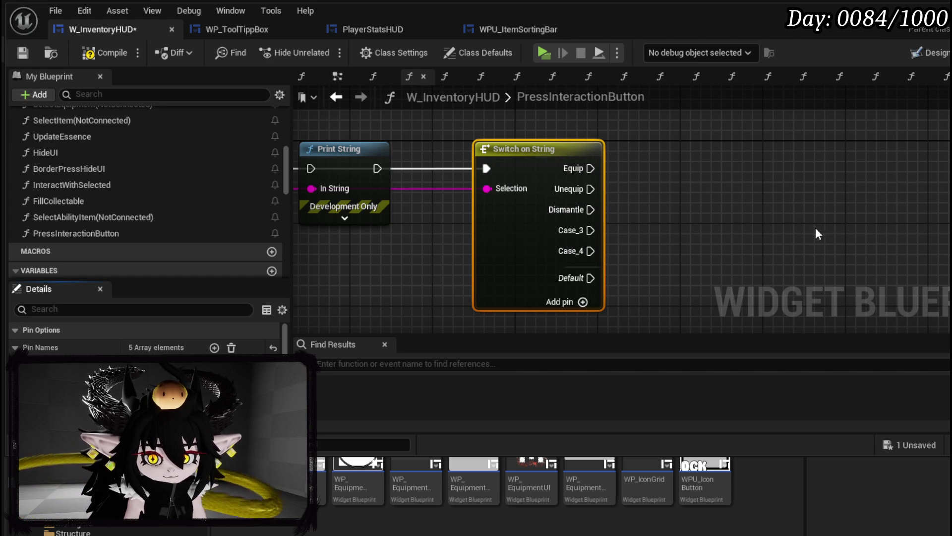
scroll(149, 335, "down", 2)
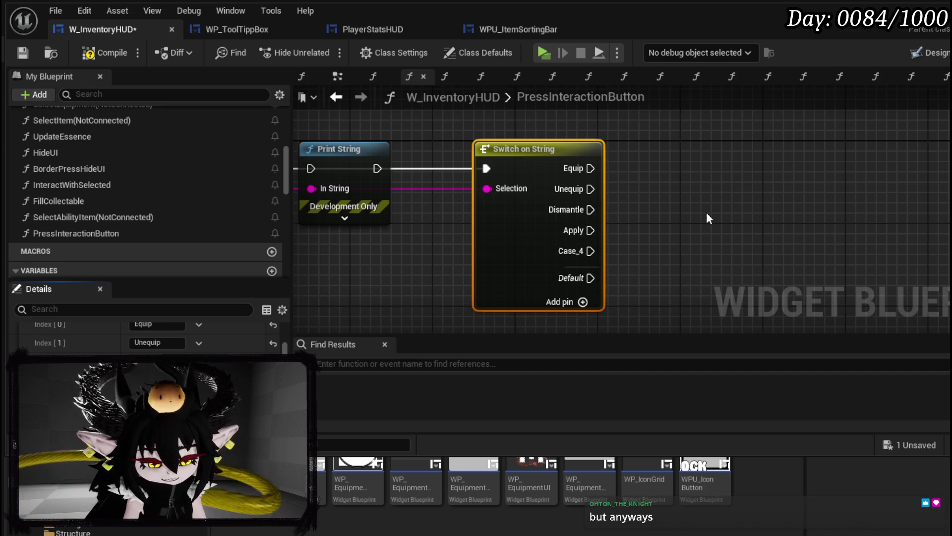
key("Return")
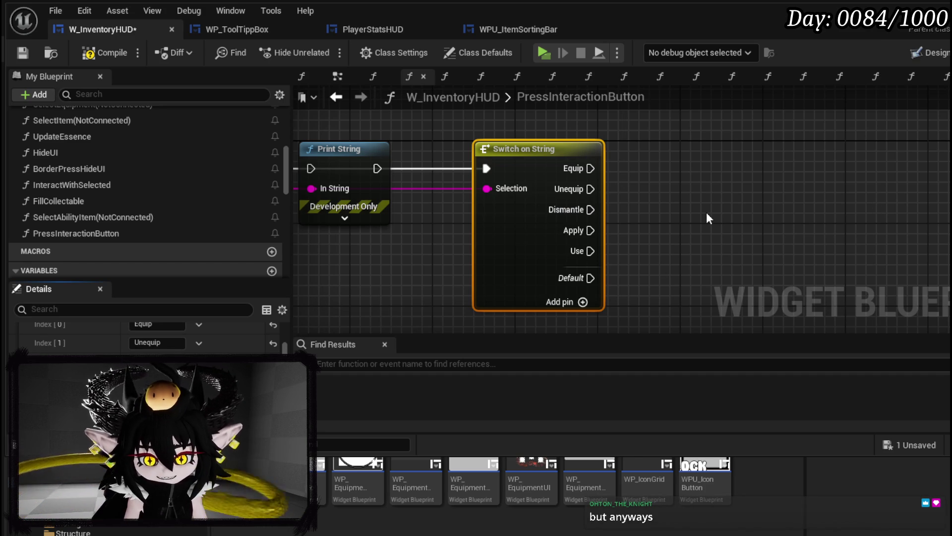
left_click(23, 52)
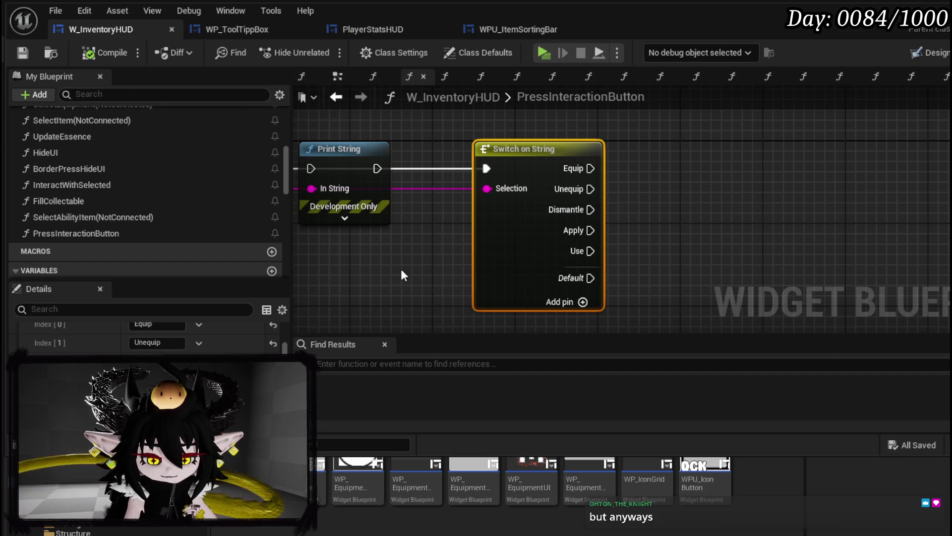
scroll(433, 270, "down", 2)
left_click(500, 205)
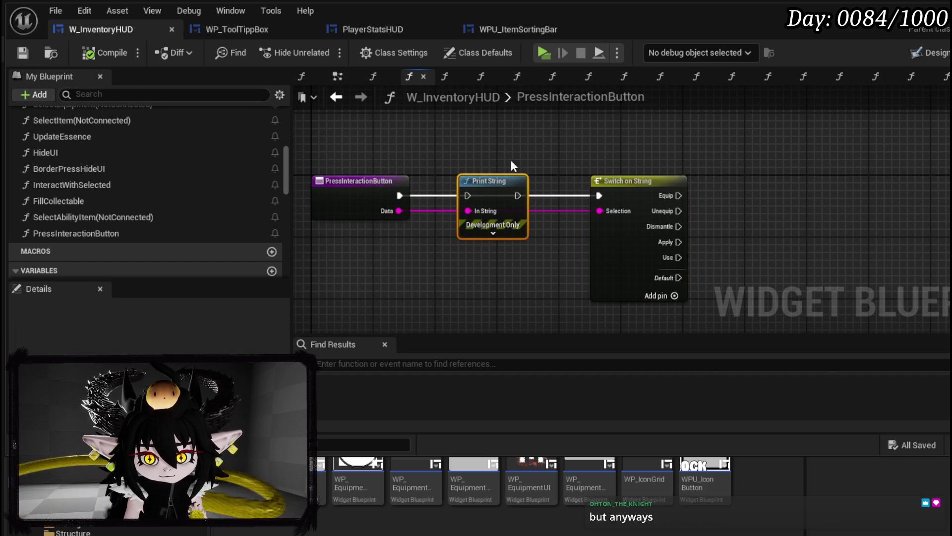
Rewire Print String into the Switch and set its text colour to magenta with a 20.0 duration.
left_click(519, 195, "alt")
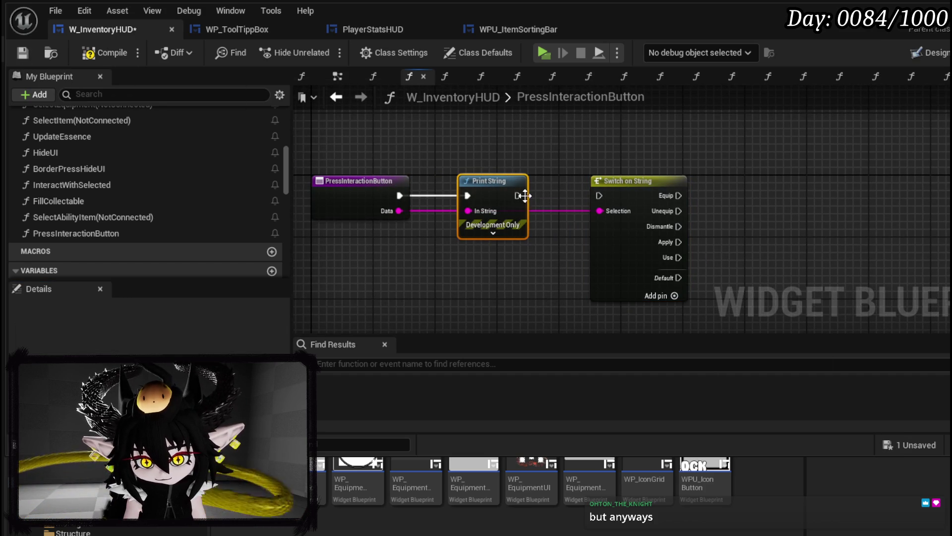
left_click_drag(525, 195, 599, 195)
left_click(493, 233)
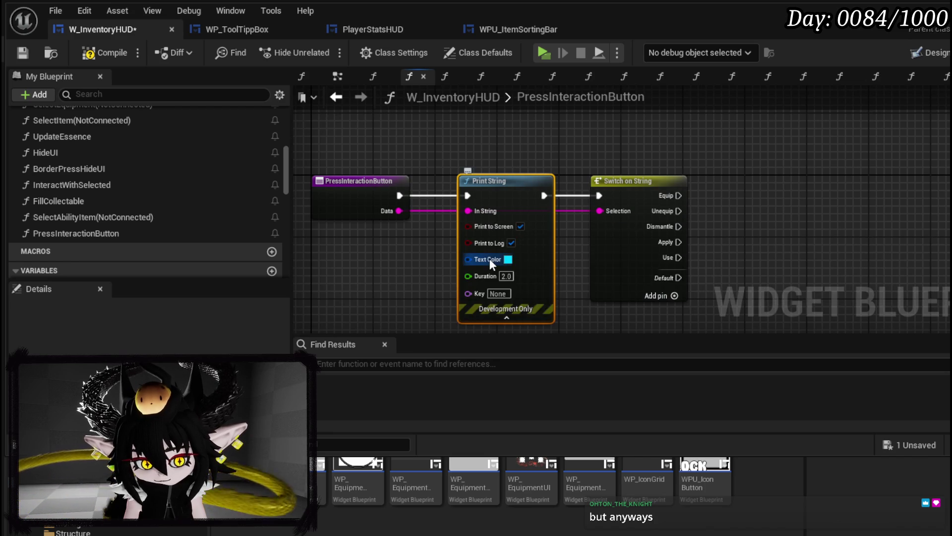
left_click(508, 260)
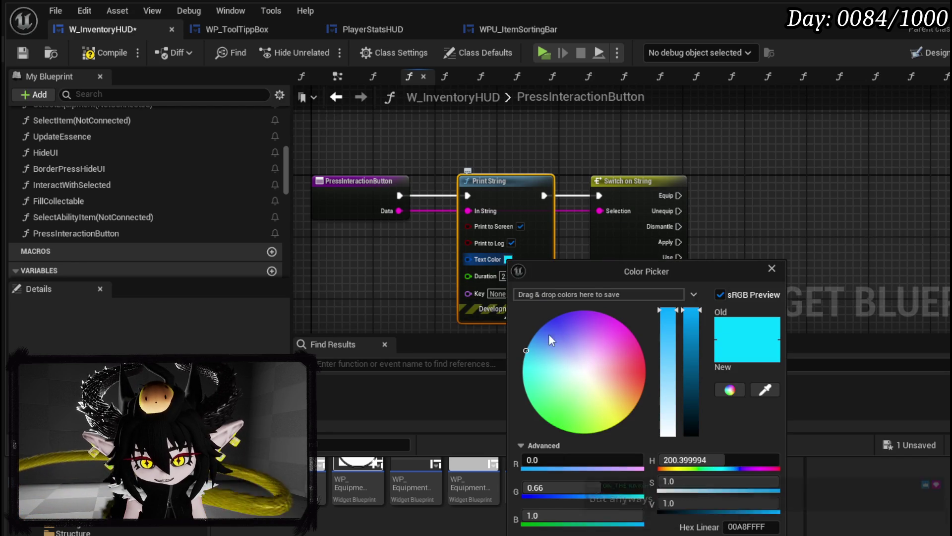
left_click_drag(531, 327, 656, 300)
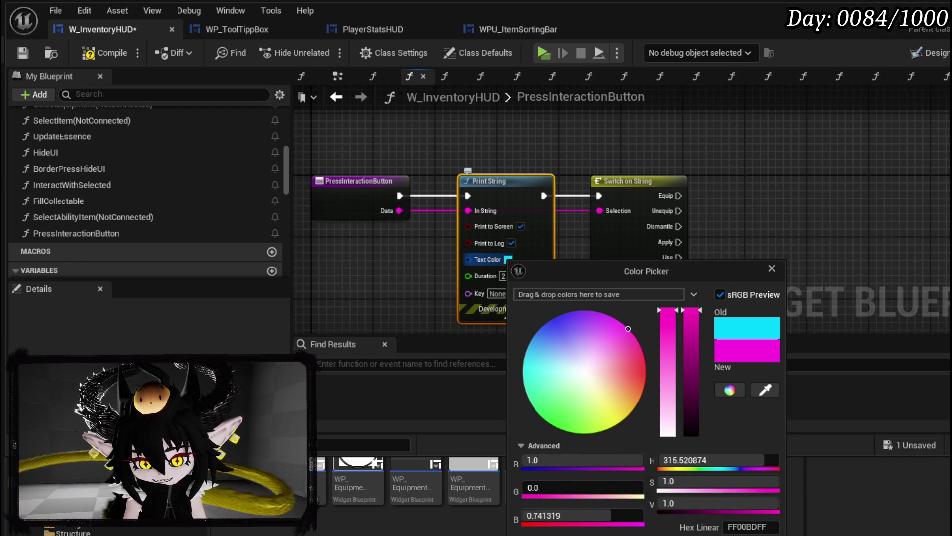
left_click(509, 320)
left_click(503, 280)
type("20")
left_click(399, 272)
Compile and save W_InventoryHUD, then launch a standalone preview from the level editor (Alt+P).
left_click(84, 49)
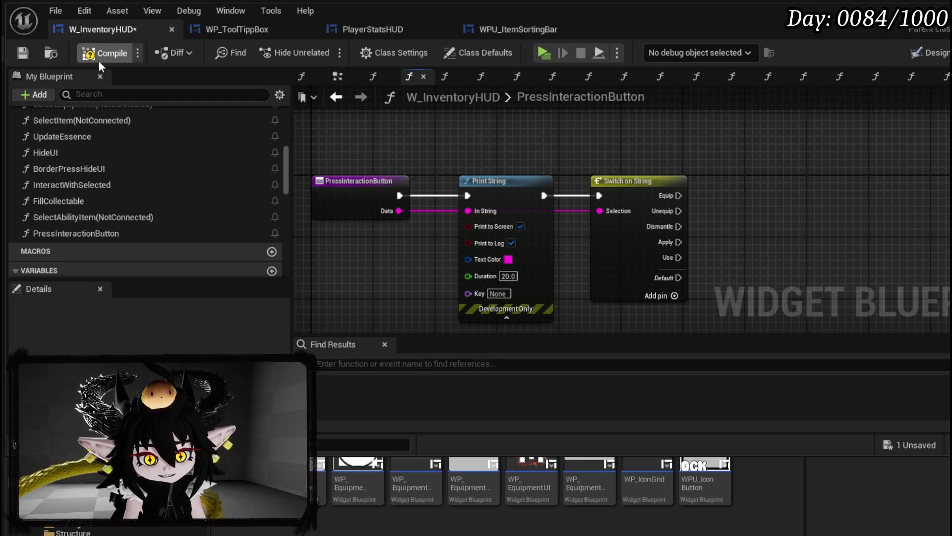
left_click(23, 52)
left_click_drag(521, 126, 469, 131)
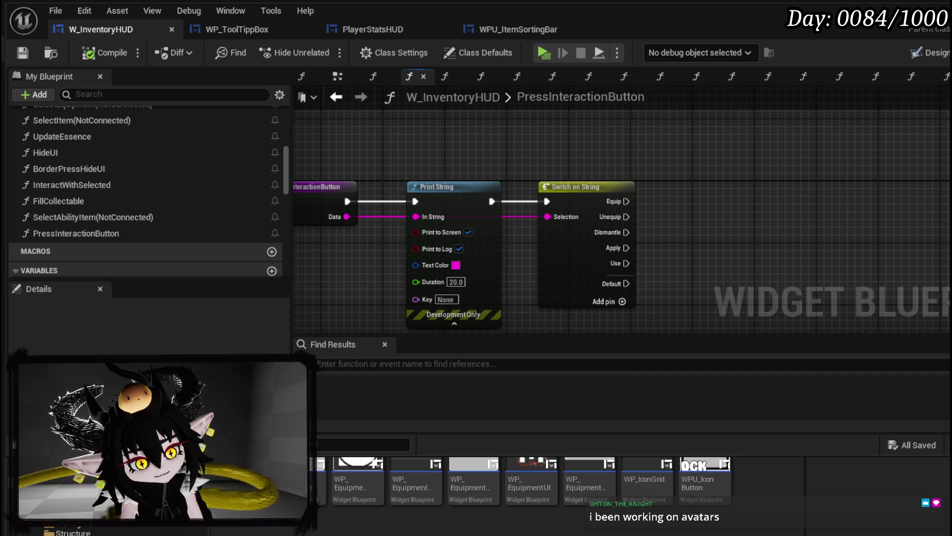
left_click_drag(412, 176, 476, 154)
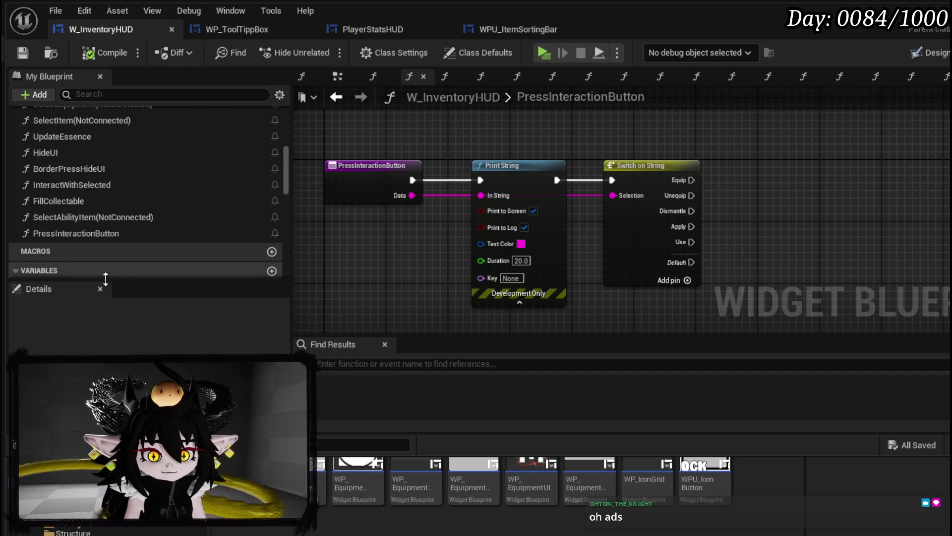
mouse_move(652, 134)
left_mouse_down()
mouse_move(344, 178)
mouse_move(543, 167)
mouse_move(659, 147)
left_mouse_up()
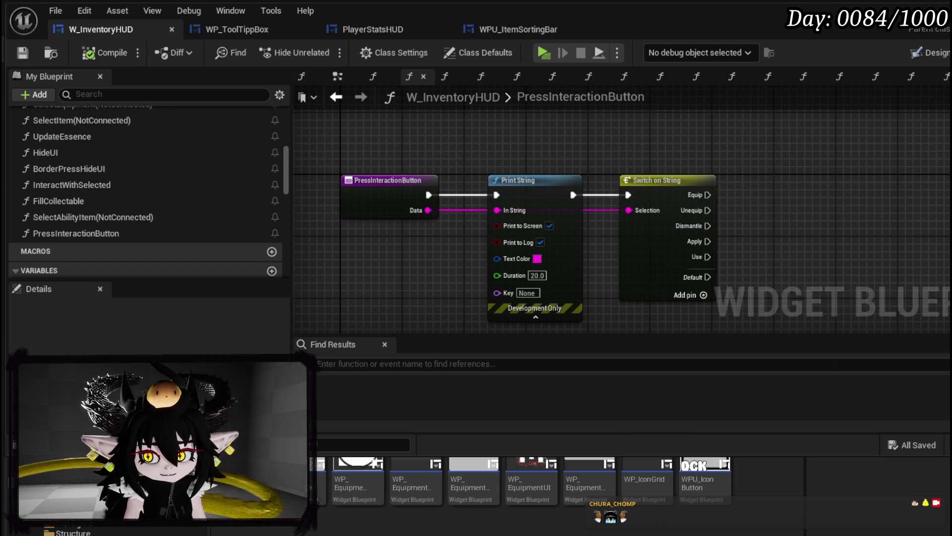
key("alt+Tab")
key("alt+p")
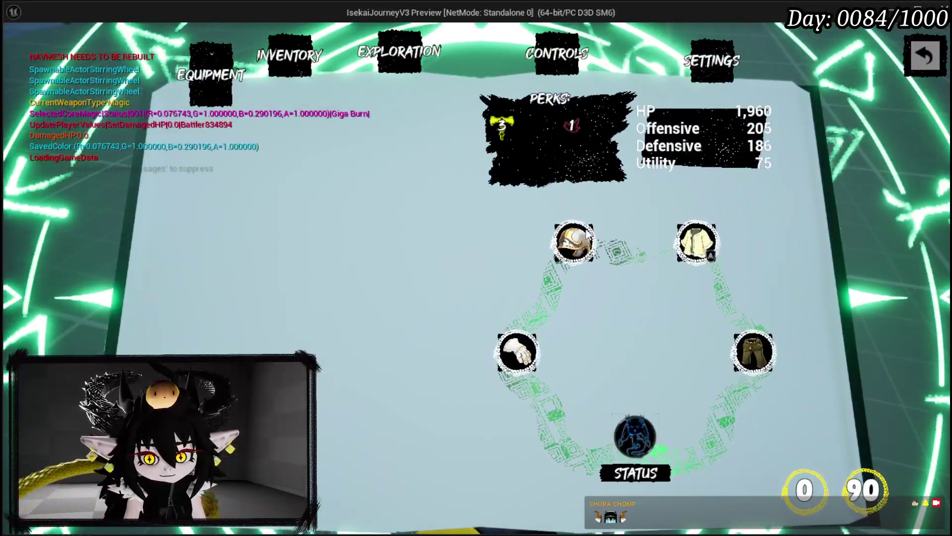
Check the equipped helmet, open Inventory, inspect IRON_HANDS and a helmet, and equip IRON_LEGS.
left_click(589, 236)
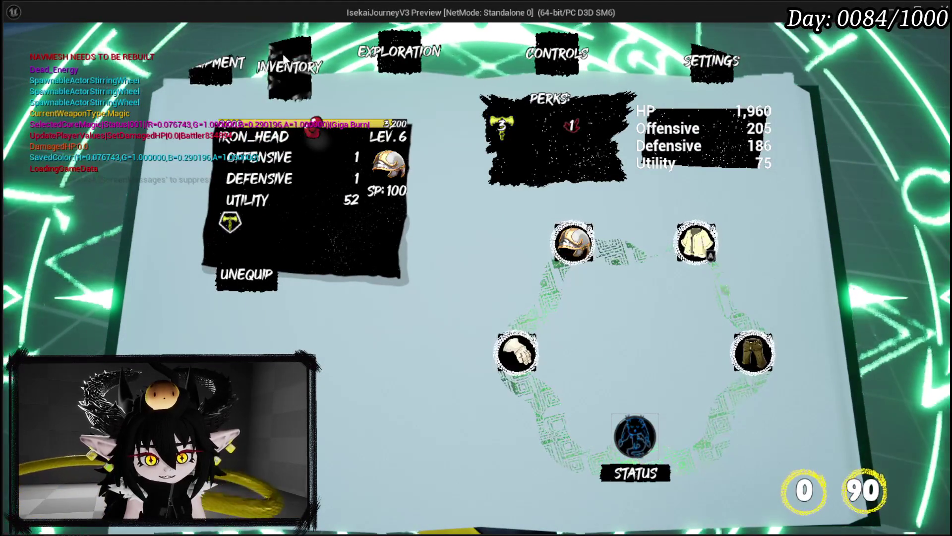
left_click(283, 54)
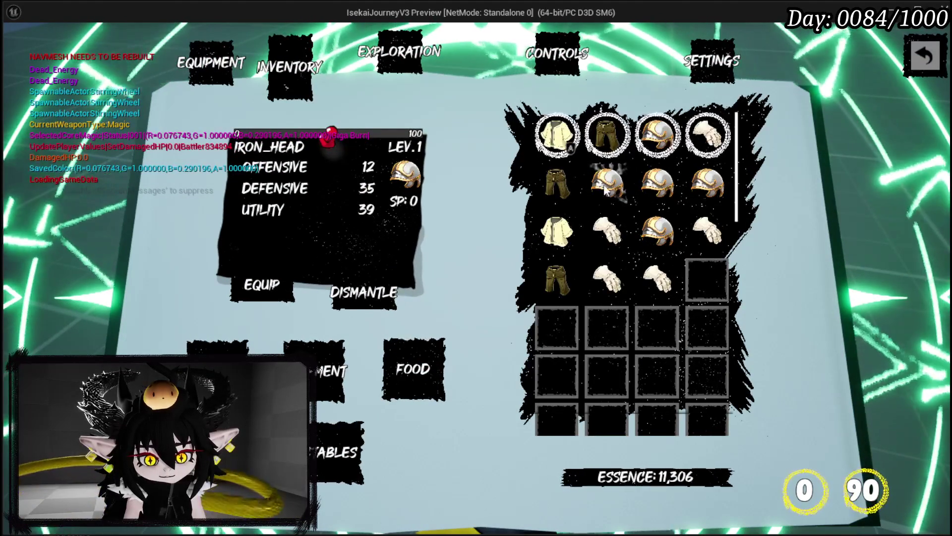
left_click(707, 227)
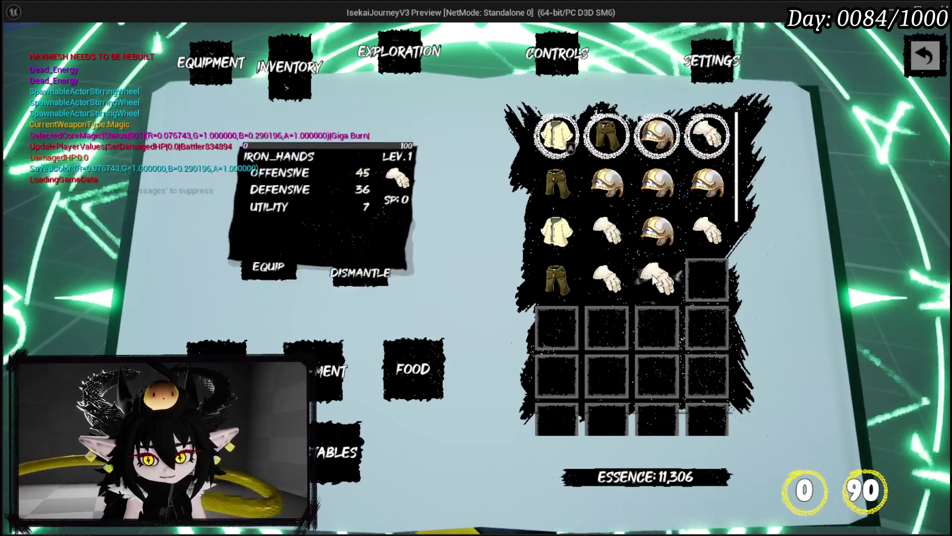
left_click(644, 230)
left_click(558, 186)
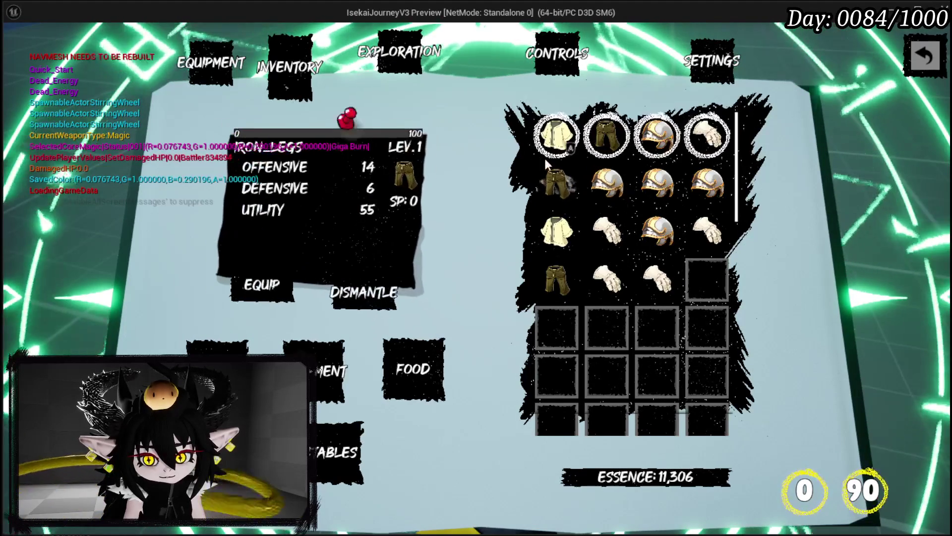
left_click(265, 284)
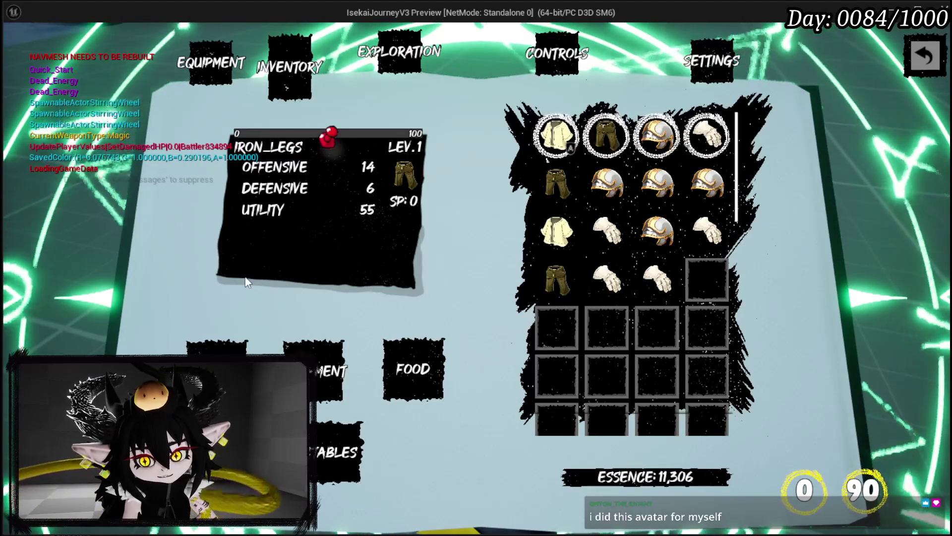
Click through IRON_CHEST, IRON_LEGS, helmets and other slots, then stop the preview and save all.
left_click(557, 136)
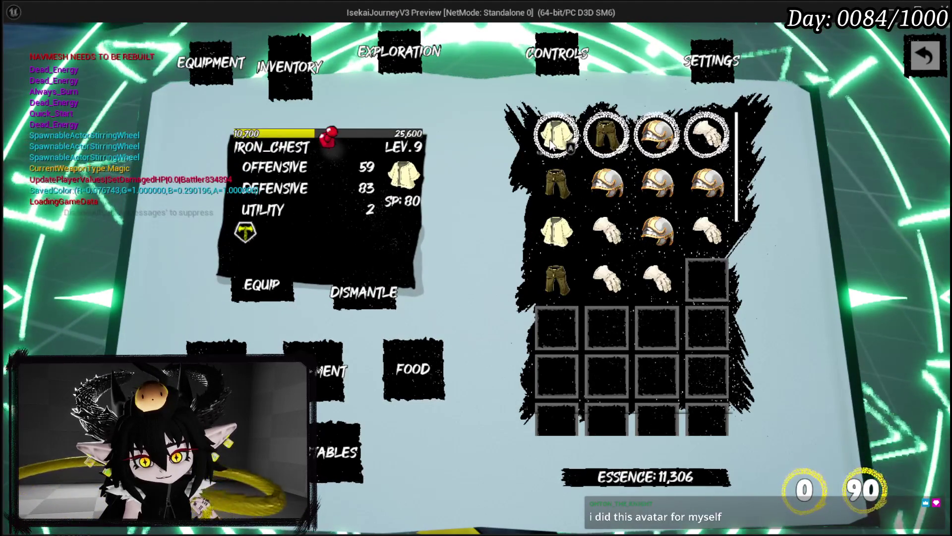
left_click(597, 147)
left_click(641, 146)
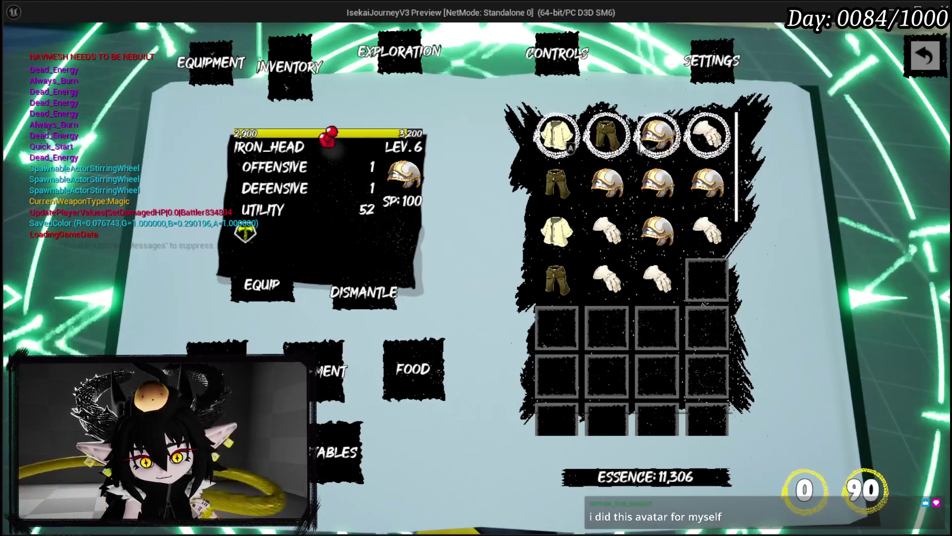
left_click(704, 146)
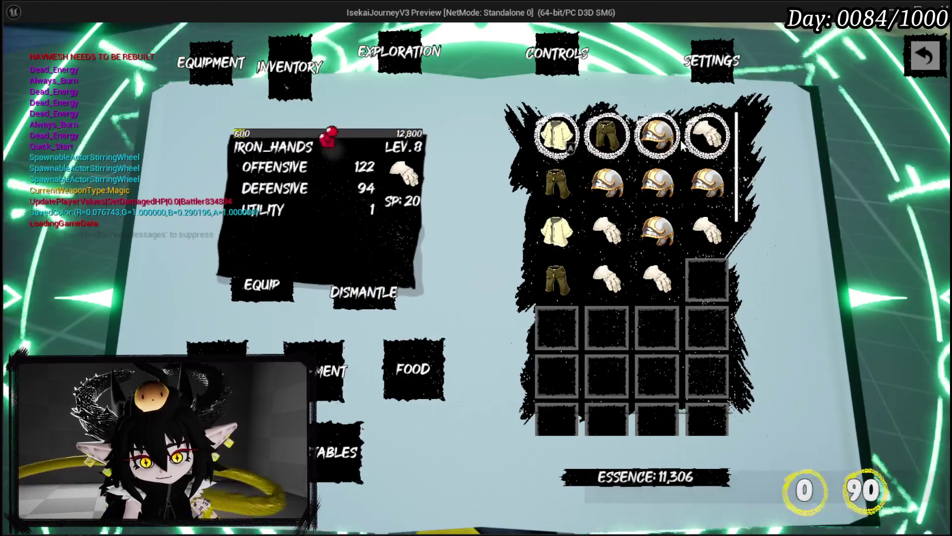
left_click(657, 138)
left_click(608, 179)
left_click(657, 182)
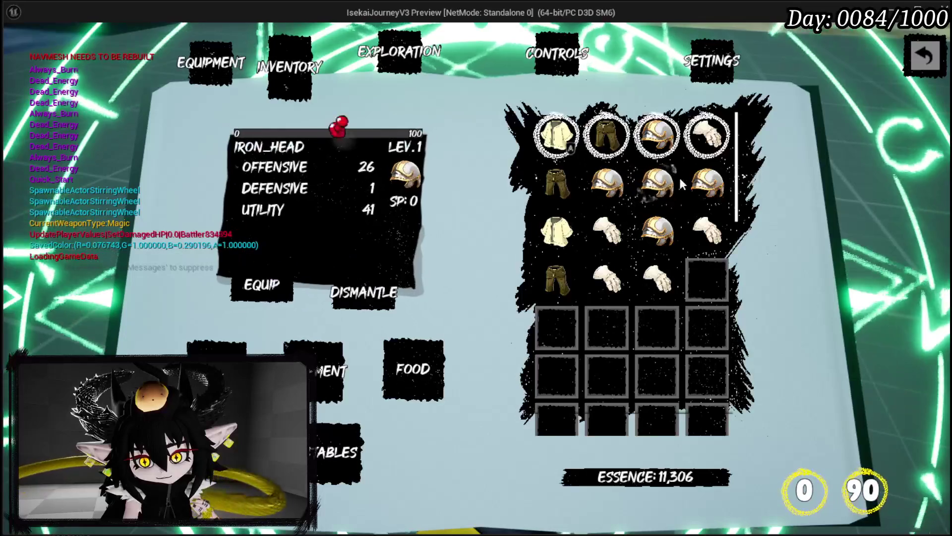
left_click(707, 182)
left_click(706, 231)
left_click(657, 230)
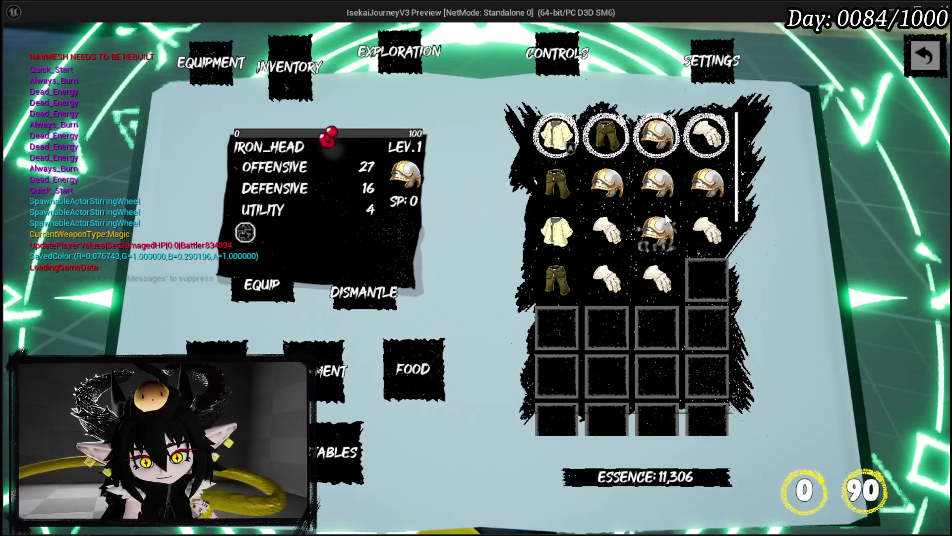
left_click(556, 231)
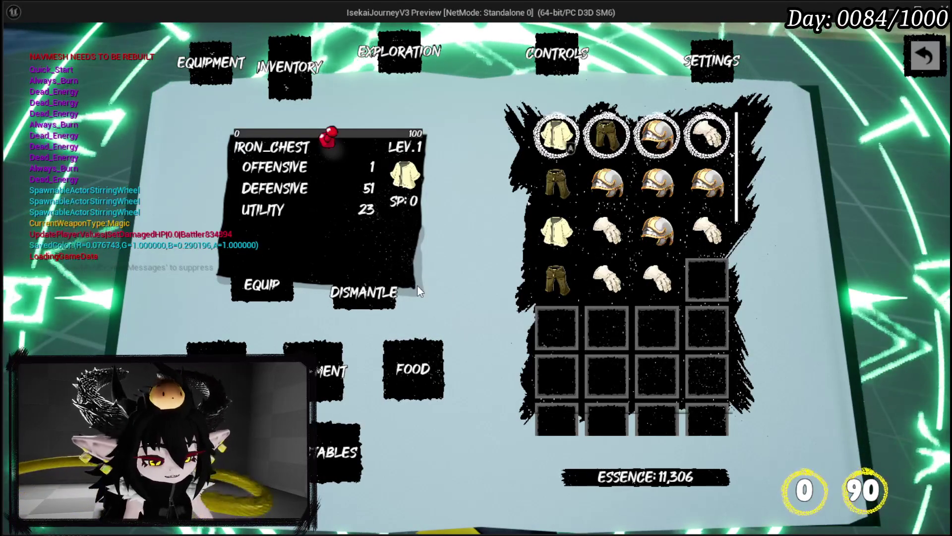
key("Escape")
left_click(18, 48)
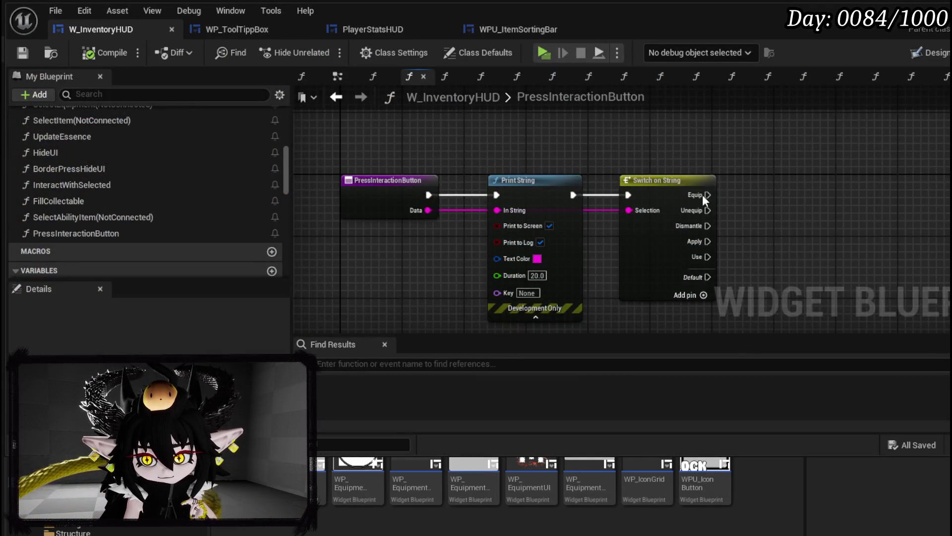
Pull a new execution wire from the Dismantle output of the switch.
left_click_drag(703, 197, 636, 195)
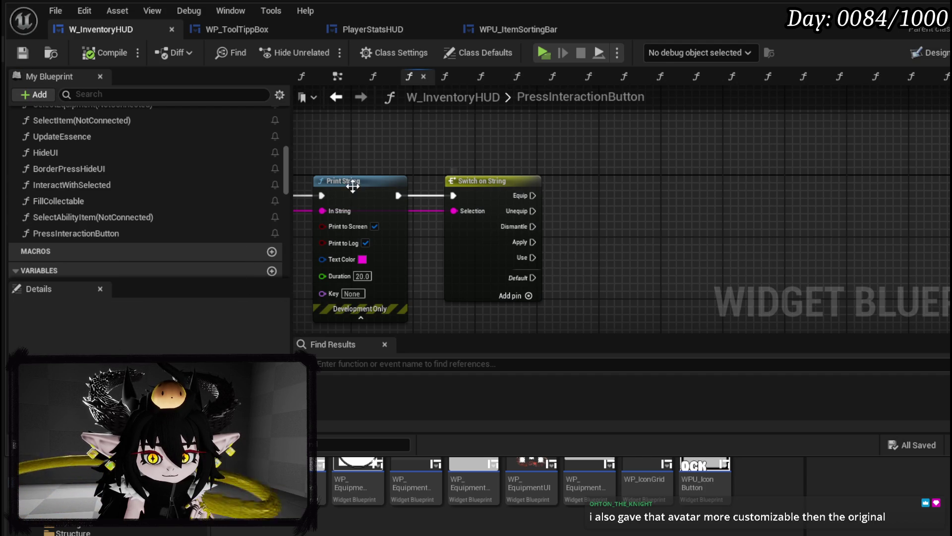
left_click_drag(533, 227, 653, 246)
type("print string")
Add a Print String on the Dismantle path with an Append node whose first input reads 'Dismantel'.
key("Return")
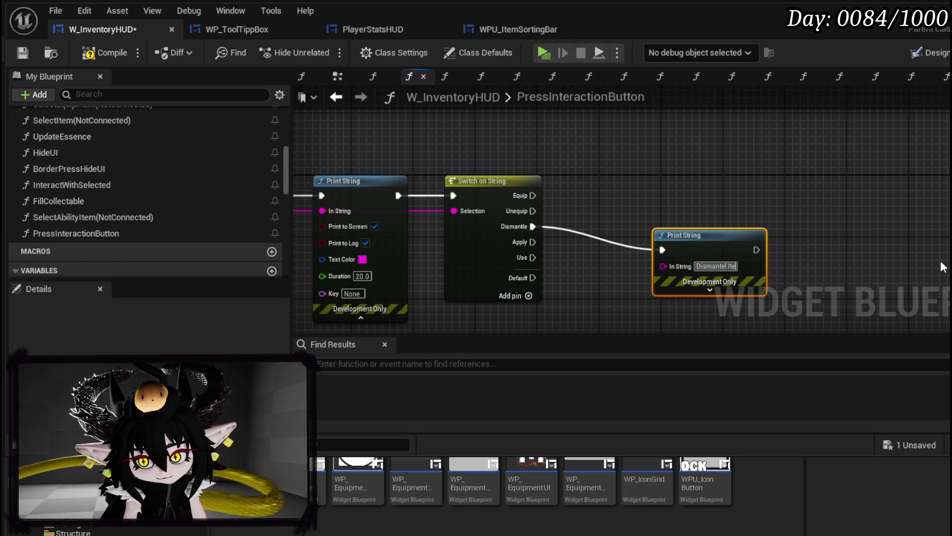
type("m")
key("Return")
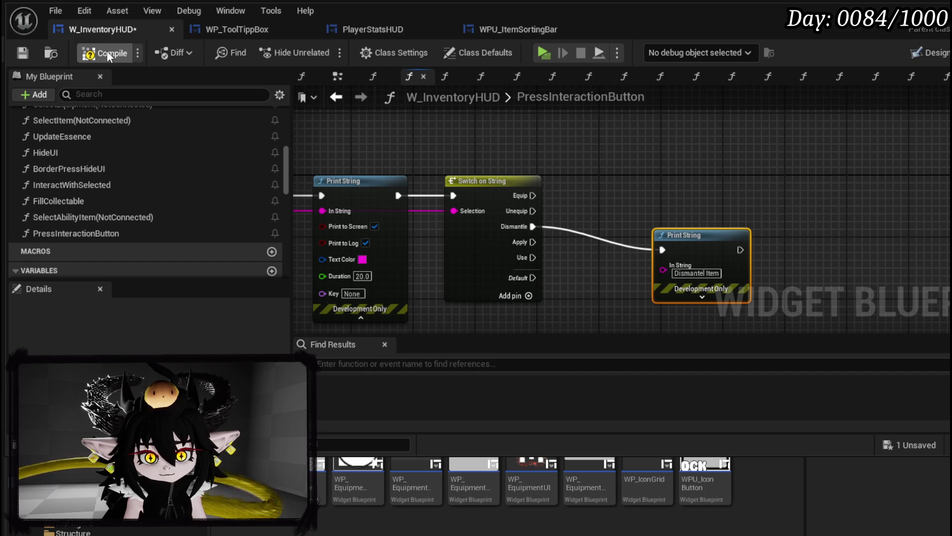
left_click_drag(759, 196, 611, 144)
mouse_move(568, 199)
left_mouse_down()
mouse_move(680, 198)
mouse_move(557, 250)
left_mouse_up()
double_click(661, 220)
key("ctrl+c")
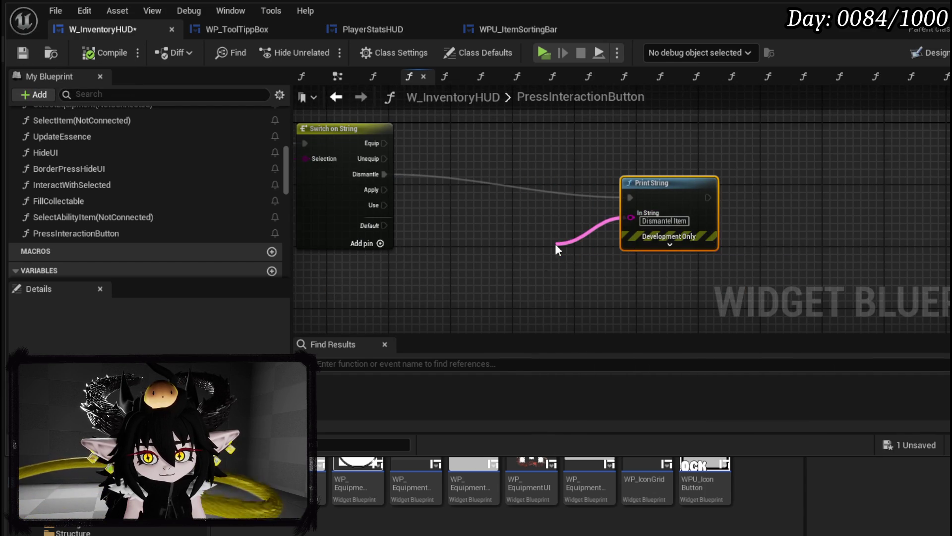
type("Append")
key("Return")
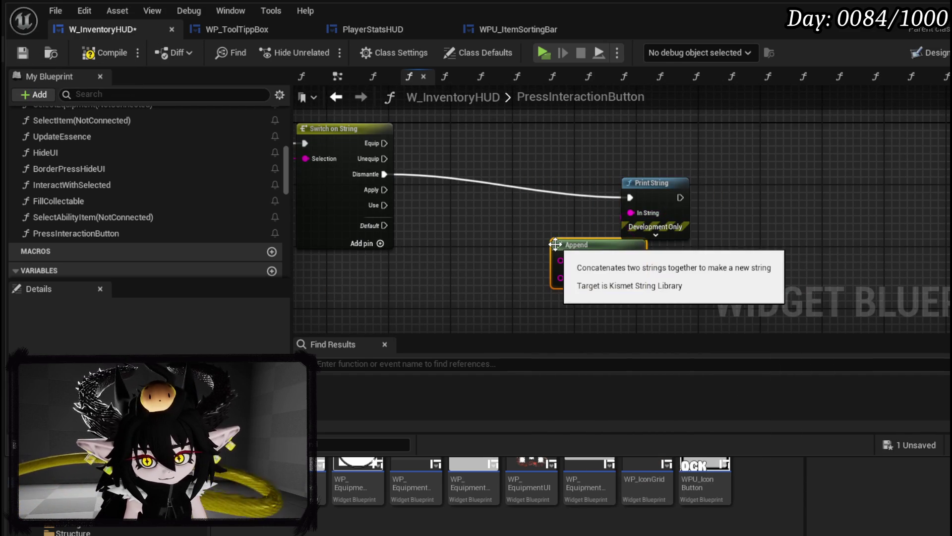
left_click(577, 260)
key("ctrl+v")
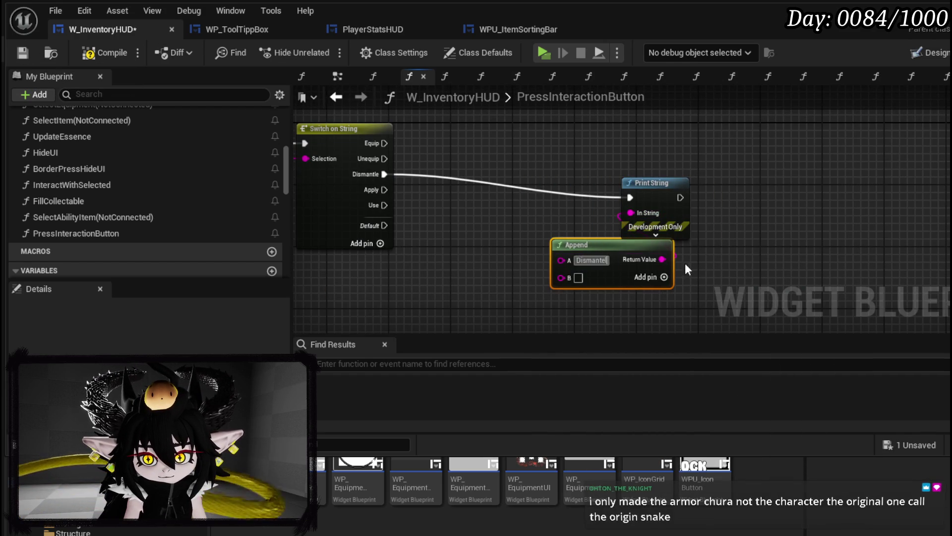
Arrange Append above Print String, then compile and save the W_InventoryHUD blueprint.
left_click_drag(597, 253, 528, 254)
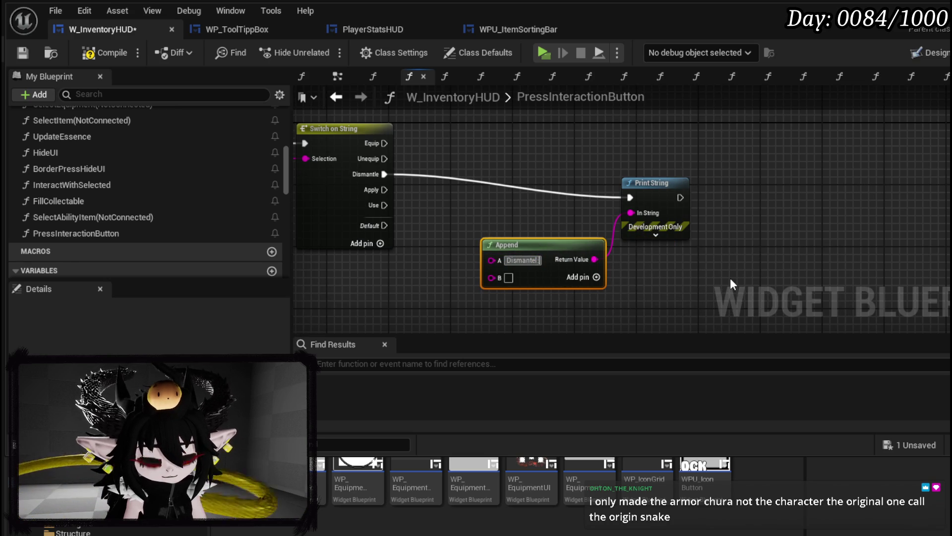
left_click_drag(548, 244, 643, 123)
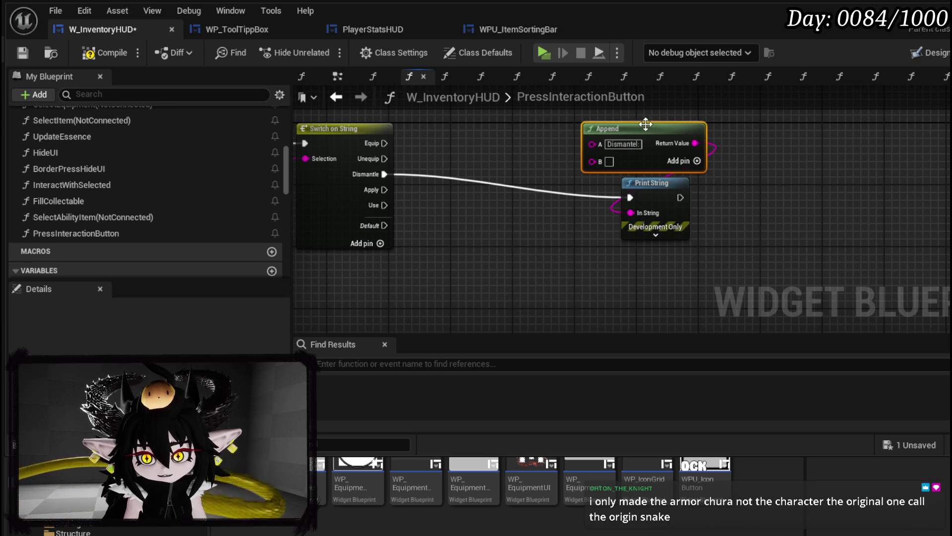
left_click_drag(654, 199, 731, 167)
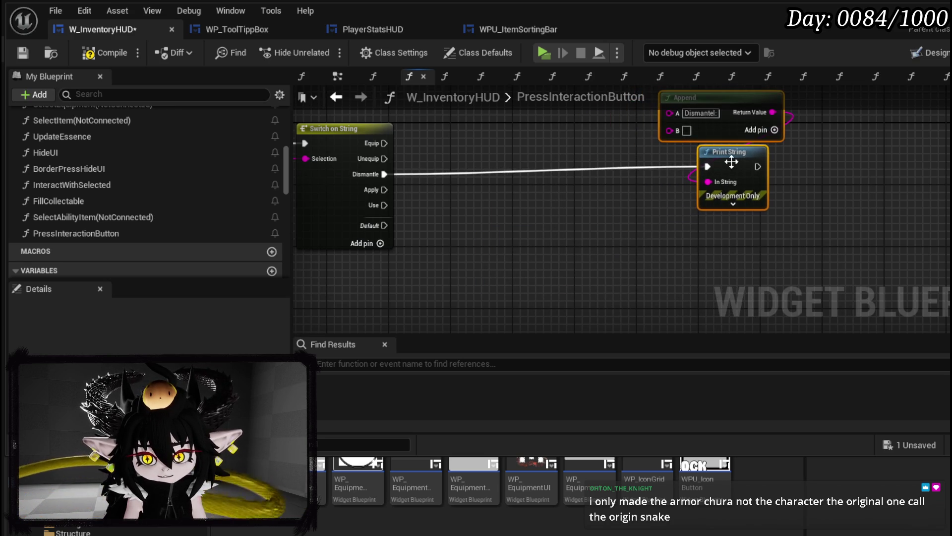
mouse_move(386, 192)
left_mouse_down()
mouse_move(507, 198)
mouse_move(399, 217)
mouse_move(439, 227)
mouse_move(374, 208)
left_mouse_up()
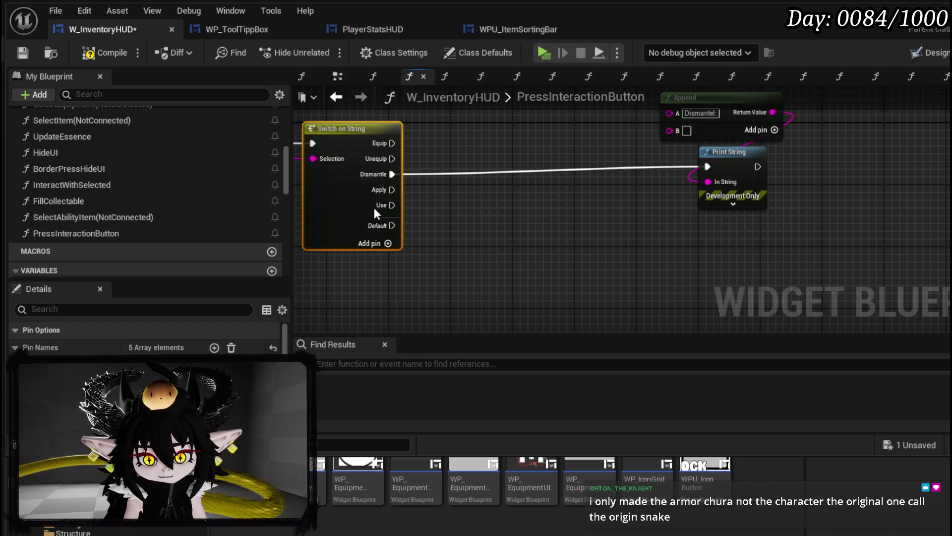
left_click(94, 55)
left_click(30, 53)
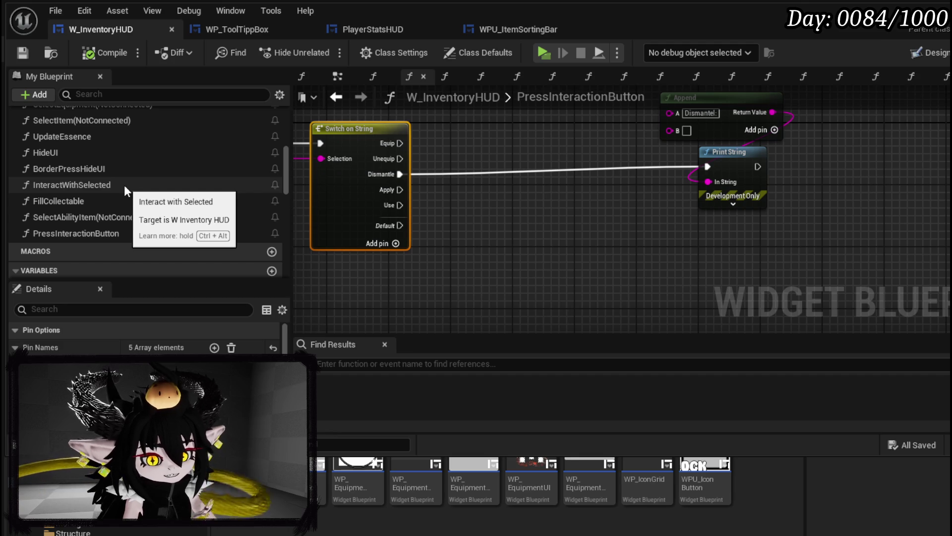
scroll(125, 185, "up", 1)
scroll(124, 185, "up", 3)
scroll(124, 186, "up", 3)
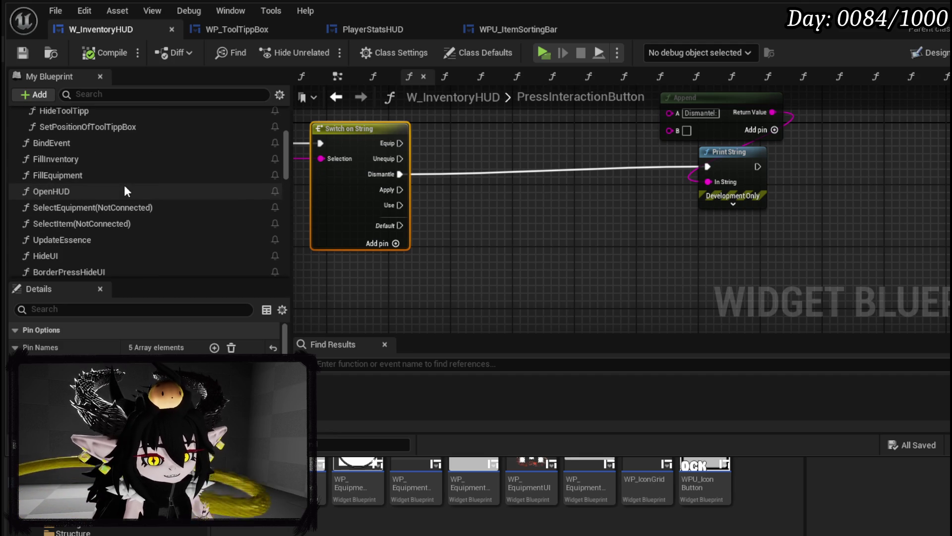
scroll(125, 187, "up", 2)
scroll(124, 186, "up", 3)
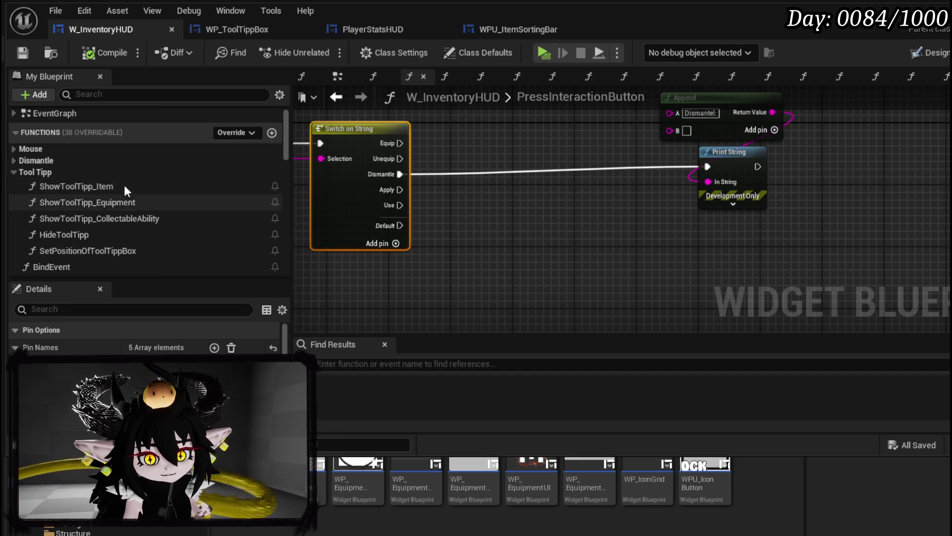
double_click(140, 218)
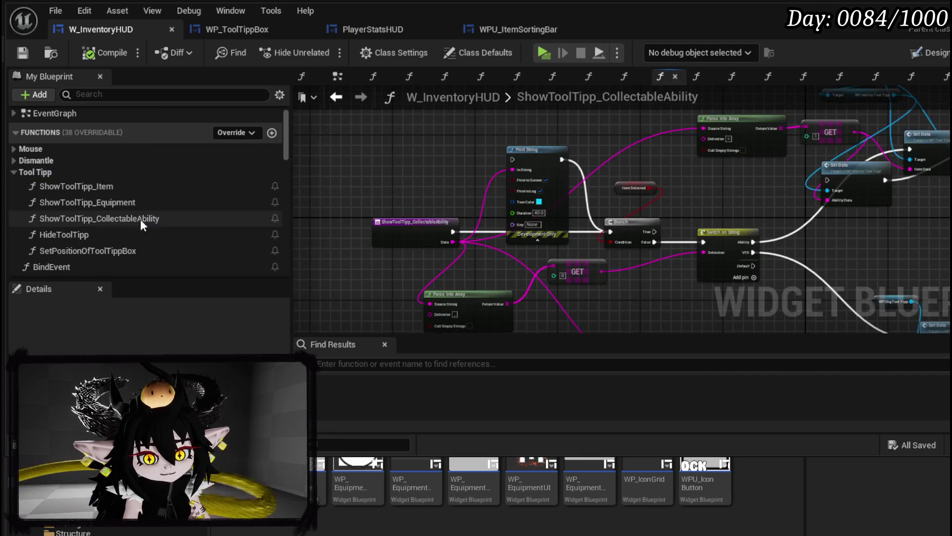
scroll(579, 197, "up", 4)
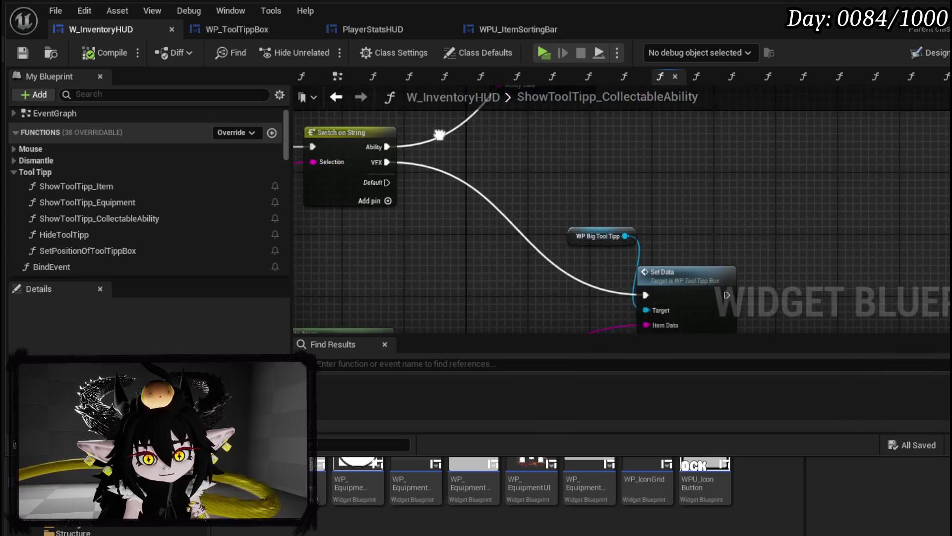
Line up the ability Set Data and Set Visibility nodes on a lower row and save.
left_click_drag(430, 279, 395, 262)
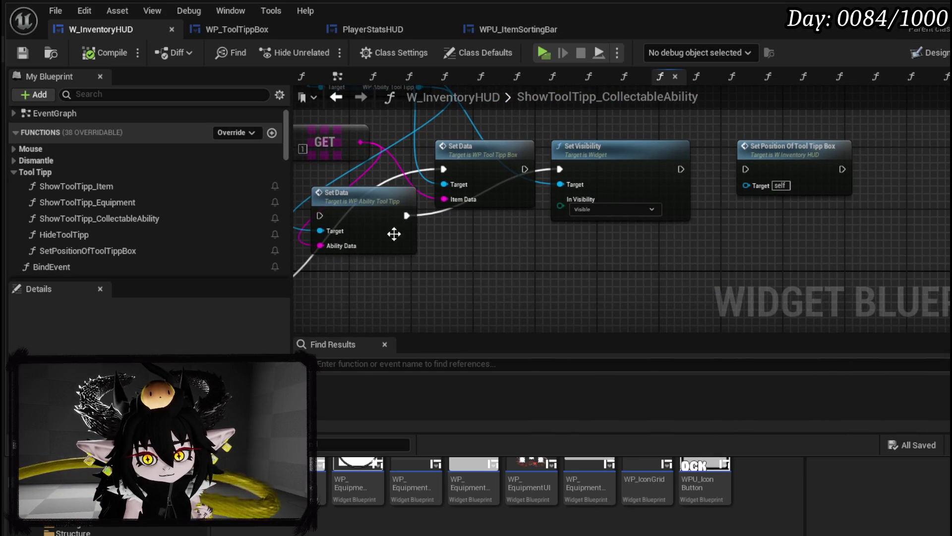
left_click_drag(394, 262, 491, 316)
left_click_drag(587, 278, 324, 246)
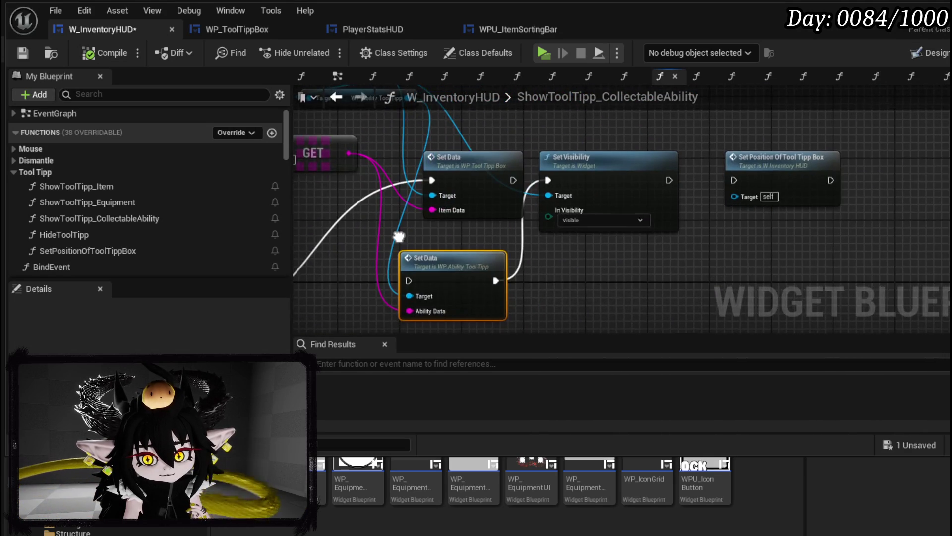
mouse_move(562, 179)
left_mouse_down()
mouse_move(542, 275)
mouse_move(417, 244)
mouse_move(782, 257)
mouse_move(946, 179)
left_mouse_up()
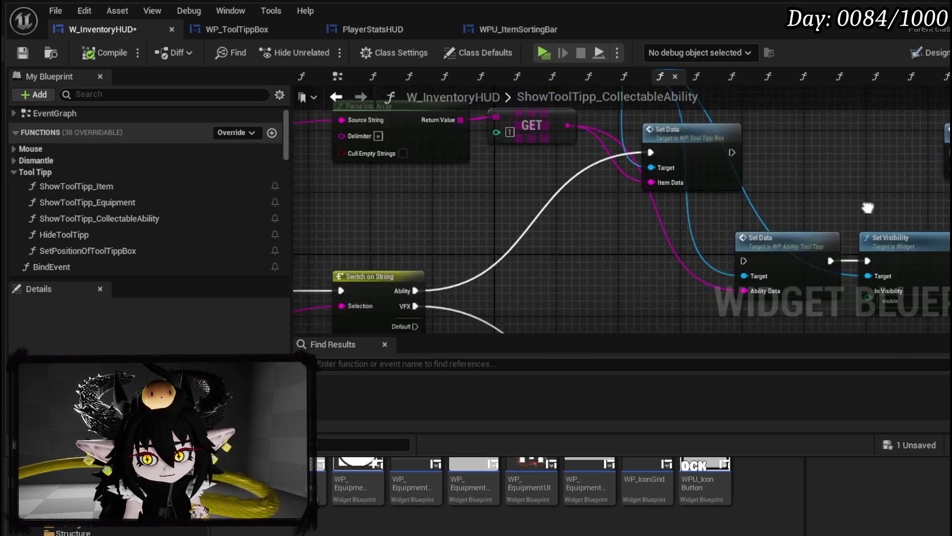
key("ctrl+s")
Add a breakpoint on the ShowToolTipp_CollectableAbility entry node.
mouse_move(377, 183)
left_mouse_down()
mouse_move(463, 219)
mouse_move(513, 182)
mouse_move(868, 181)
mouse_move(466, 206)
left_mouse_up()
right_click(724, 165)
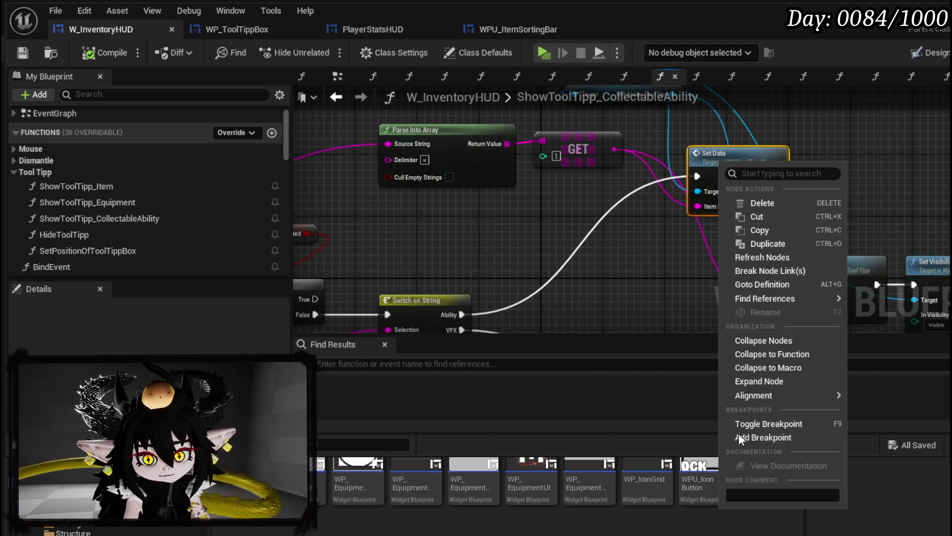
left_click(654, 359)
left_click_drag(413, 252, 862, 181)
right_click(418, 223)
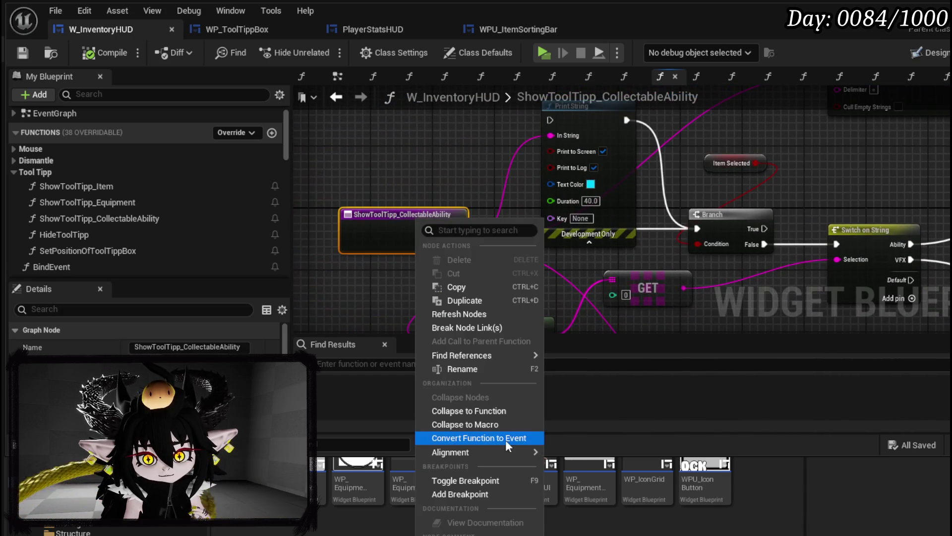
left_click(449, 494)
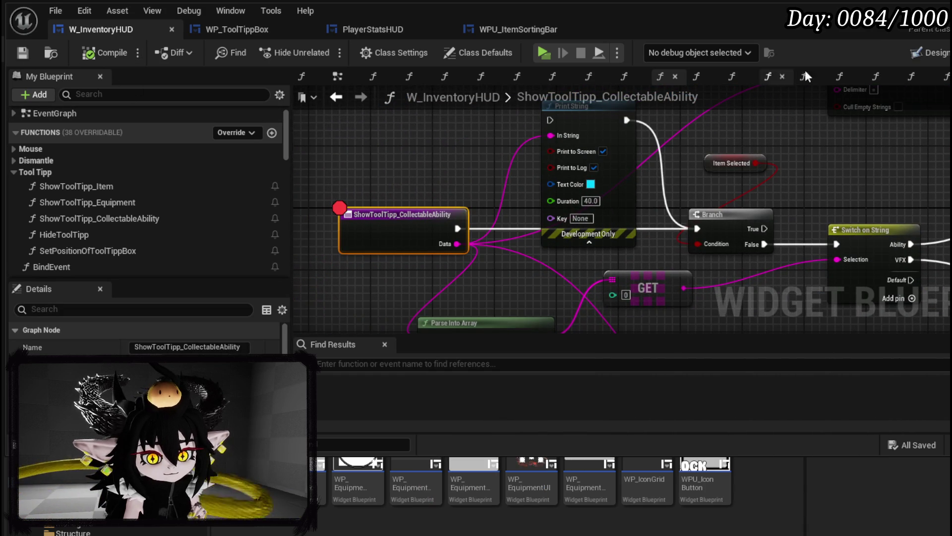
Play the level, open the in-game book to the Inventory page and switch the item category.
key("alt+Tab")
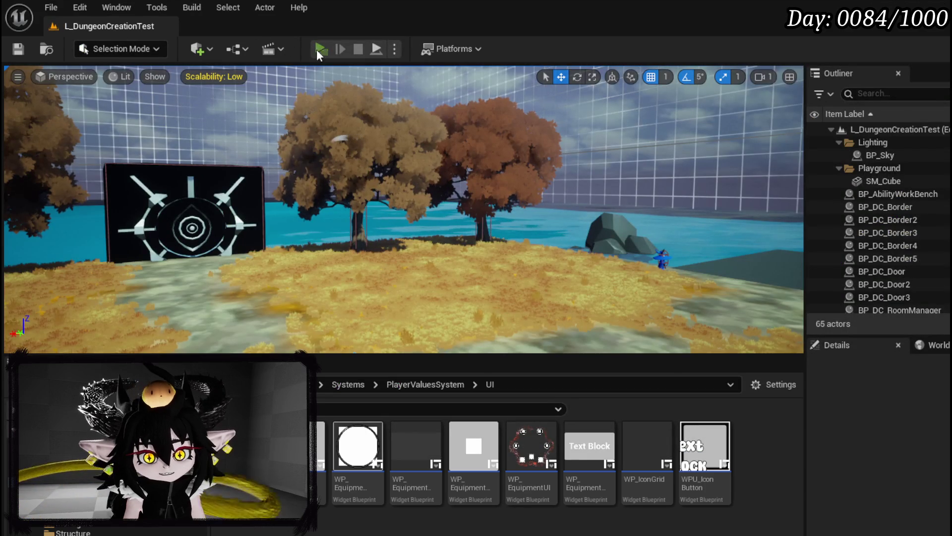
key("alt+p")
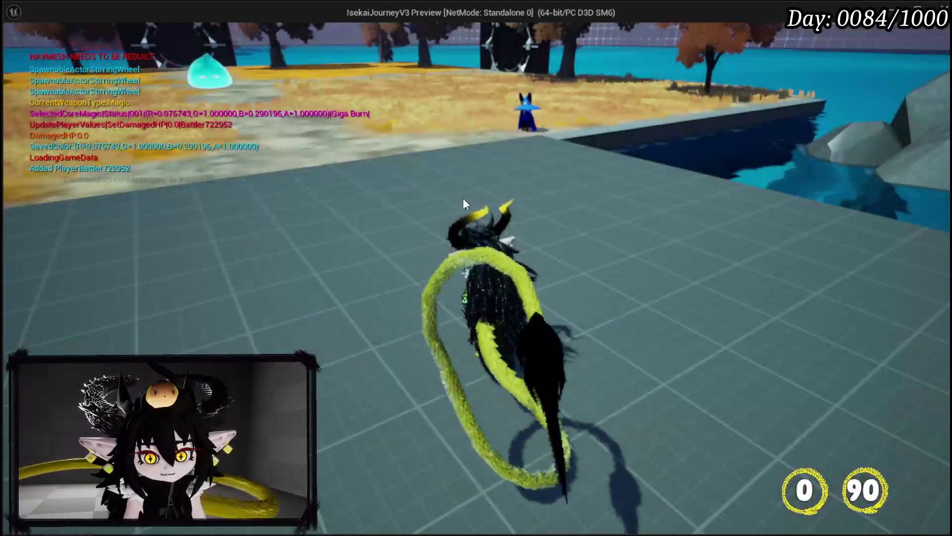
key("Tab")
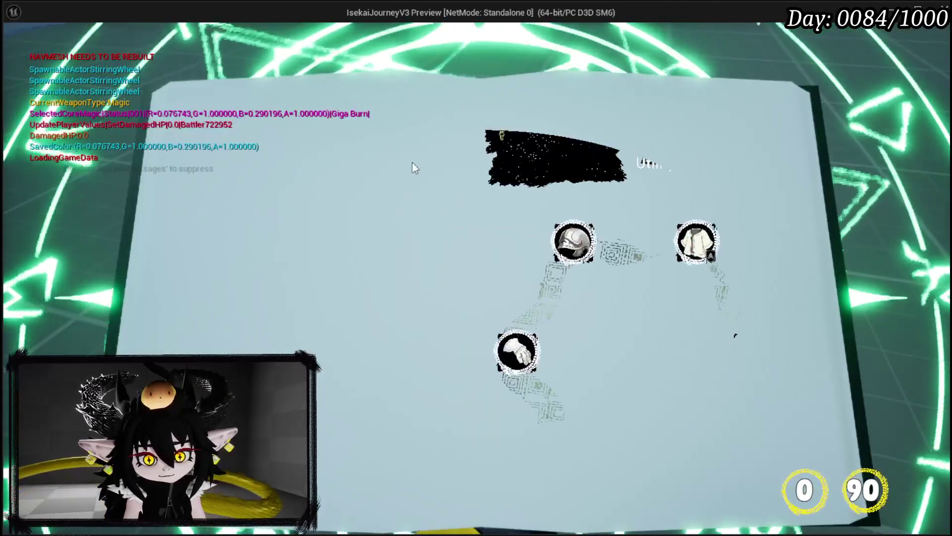
left_click(307, 65)
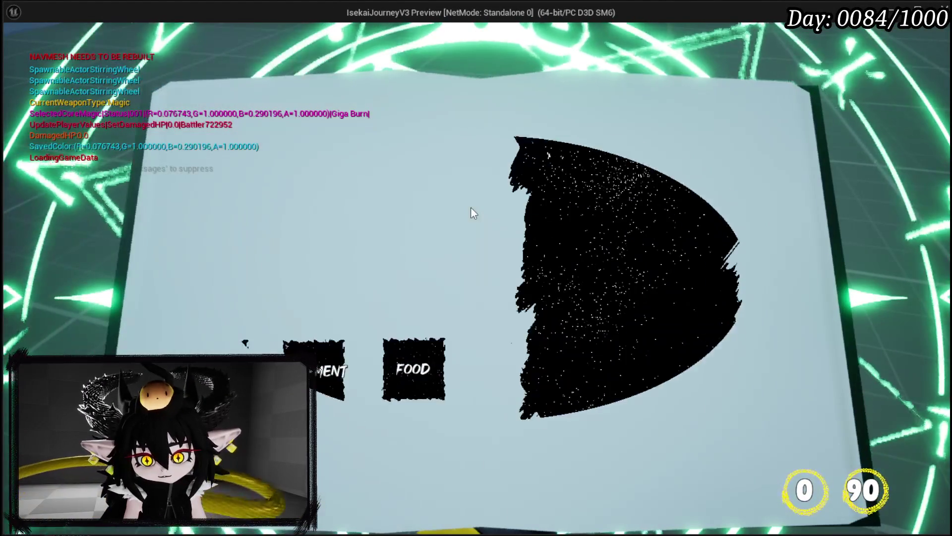
left_click(341, 427)
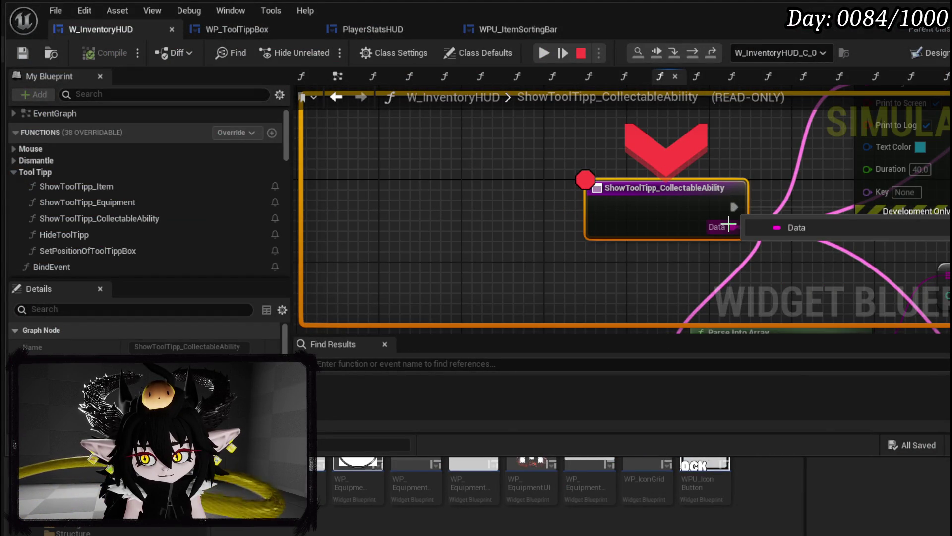
scroll(452, 200, "down", 2)
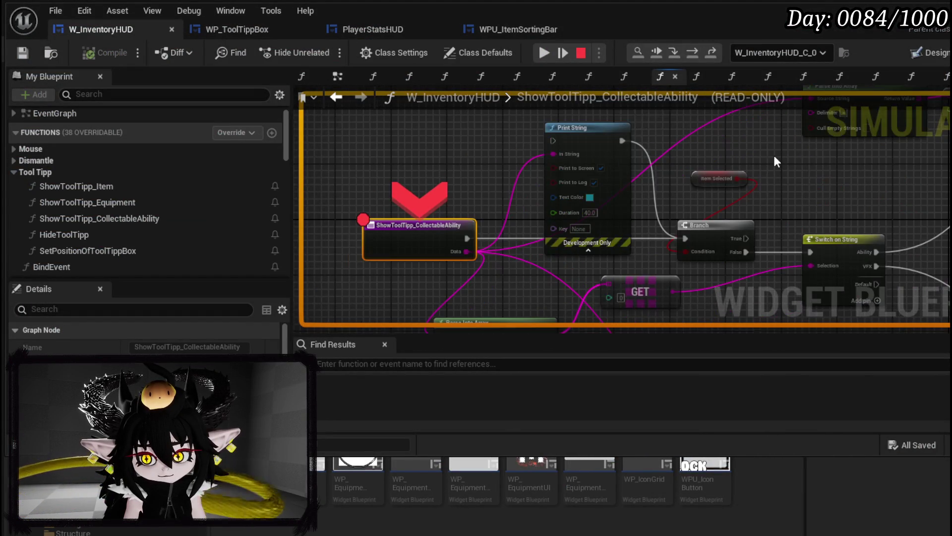
Step from the breakpoint through Branch, Switch on String and Set Data into the MW_Button event graph.
left_click(697, 56)
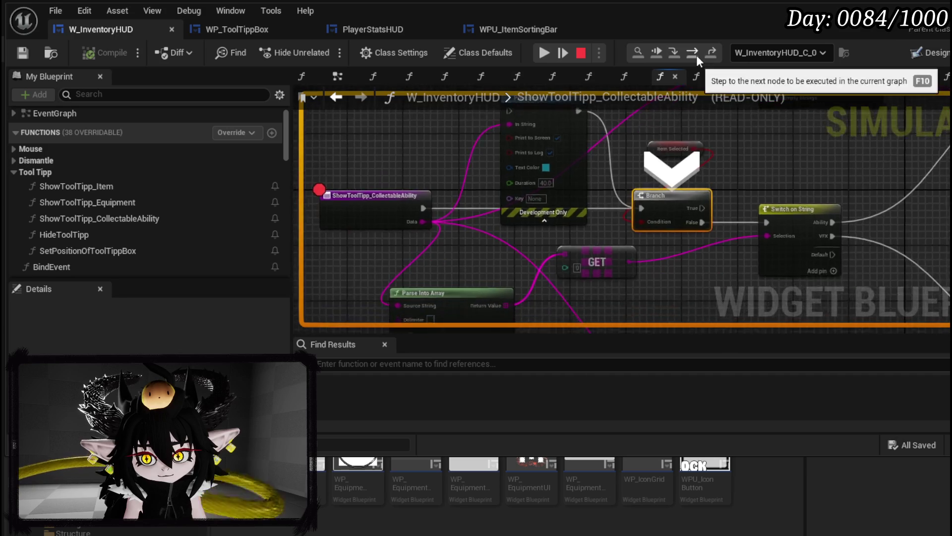
left_click(696, 55)
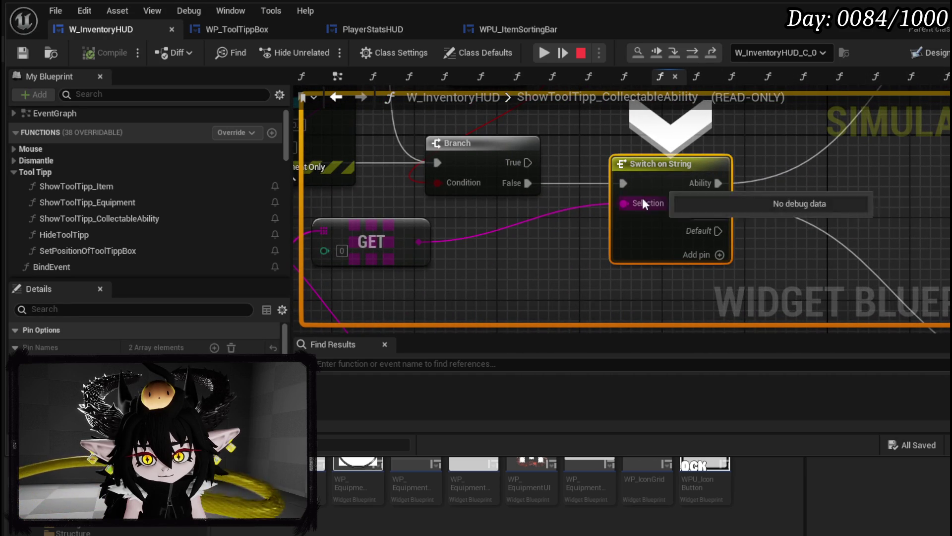
left_click(700, 53)
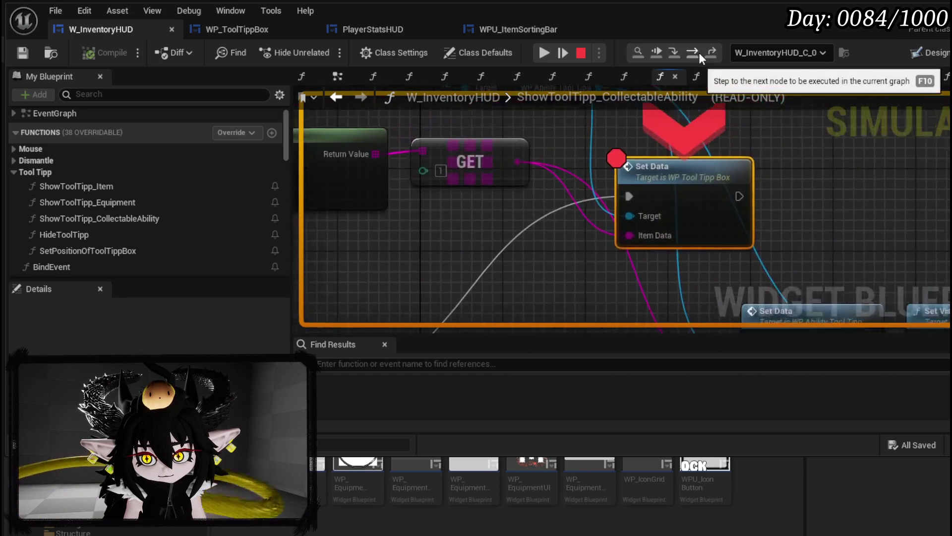
mouse_move(617, 222)
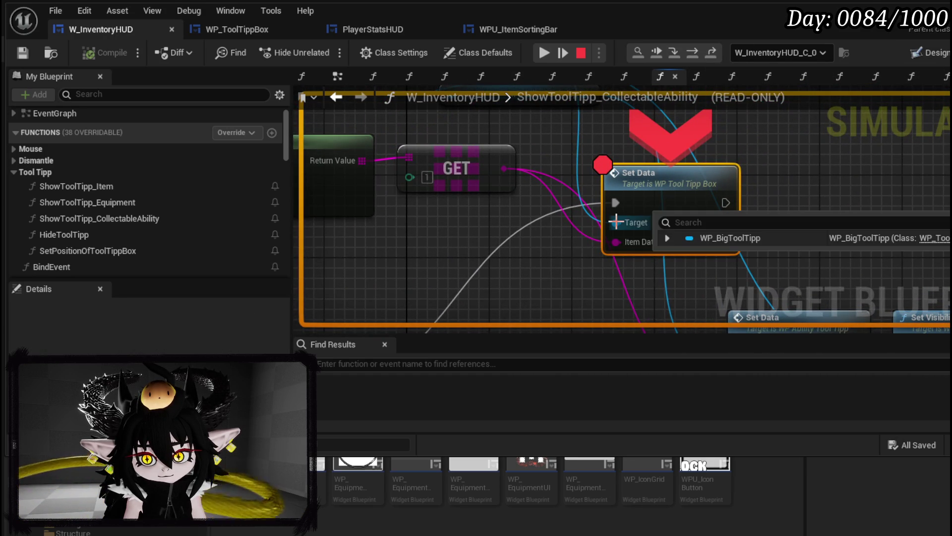
scroll(745, 164, "down", 2)
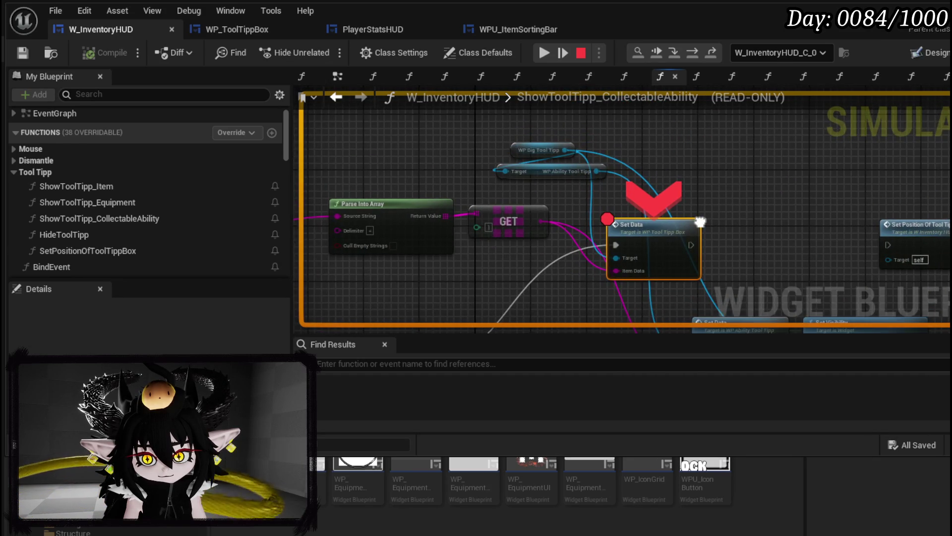
scroll(694, 192, "down", 1)
left_click_drag(694, 192, 693, 170)
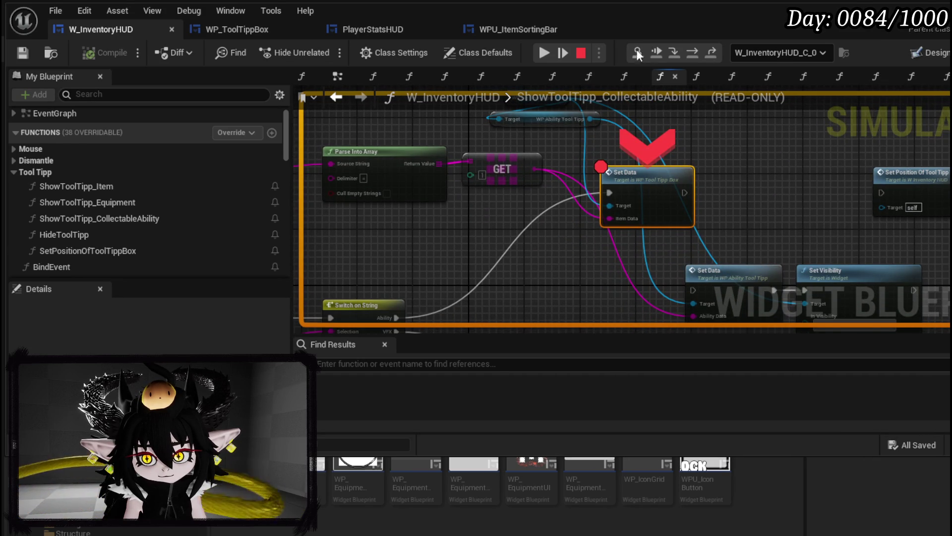
left_click(699, 56)
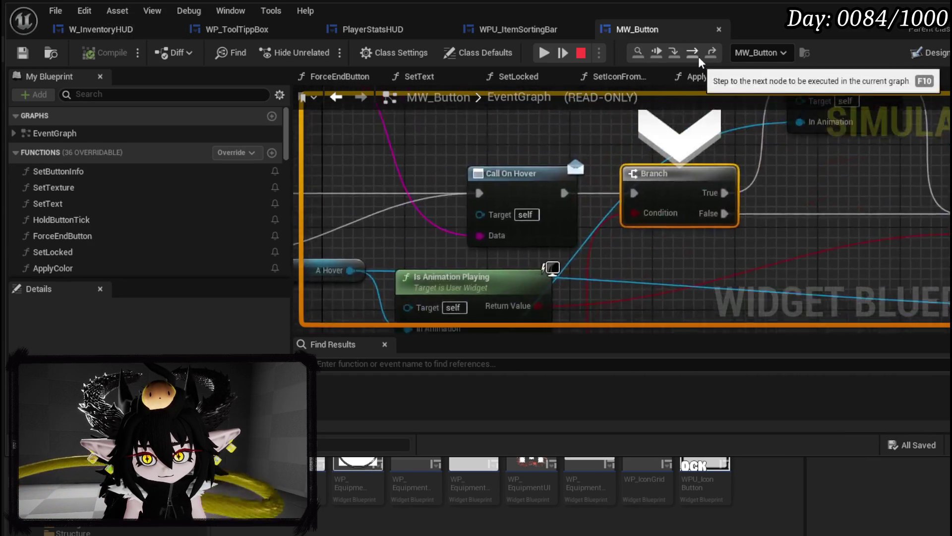
scroll(521, 229, "down", 2)
Inspect the MW_Button graph up to Play Animation, resume execution, then stop the play session.
mouse_move(521, 229)
left_mouse_down()
mouse_move(925, 170)
mouse_move(708, 245)
mouse_move(409, 108)
left_mouse_up()
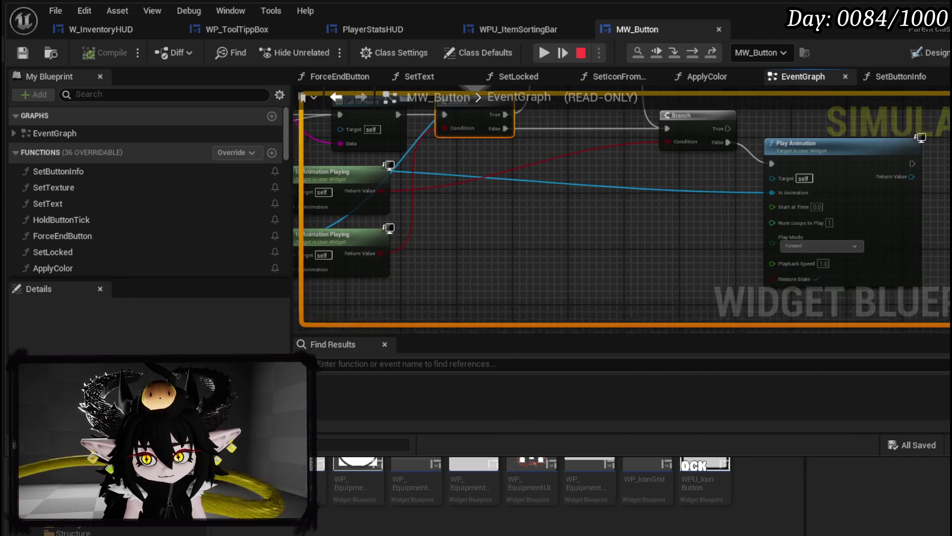
mouse_move(409, 108)
left_mouse_down()
mouse_move(727, 104)
mouse_move(698, 168)
left_mouse_up()
left_click(549, 58)
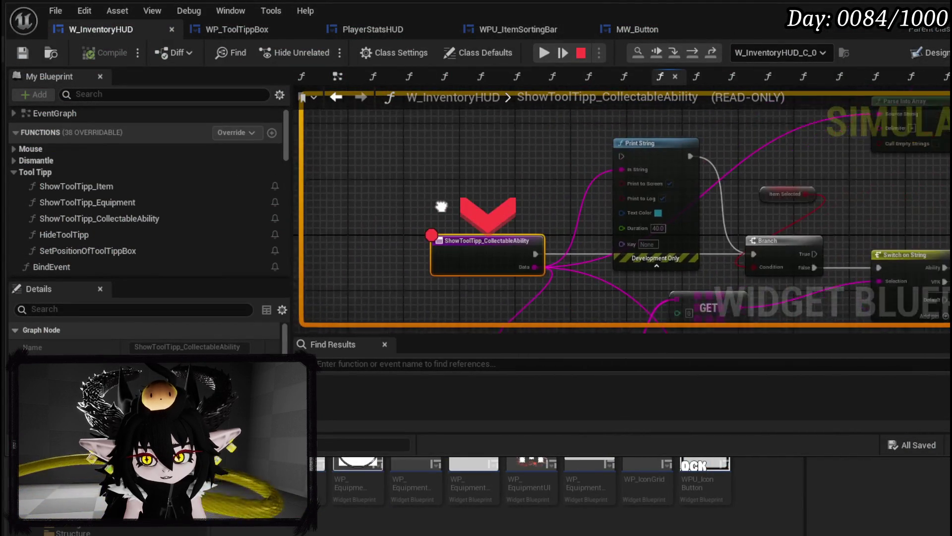
left_click(580, 53)
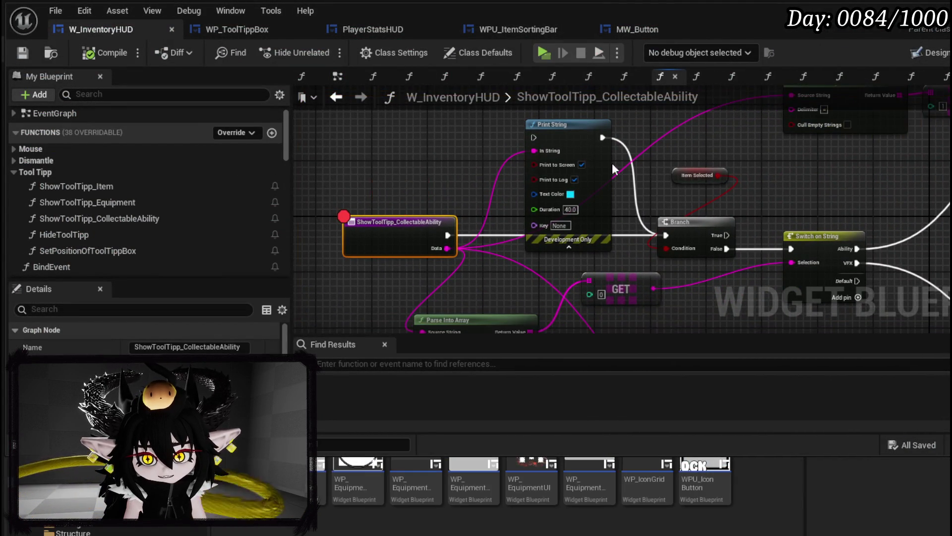
Move Set Visibility above and the ability Set Data node further down in the graph.
mouse_move(623, 278)
left_mouse_down()
mouse_move(552, 219)
mouse_move(552, 173)
mouse_move(568, 174)
left_mouse_up()
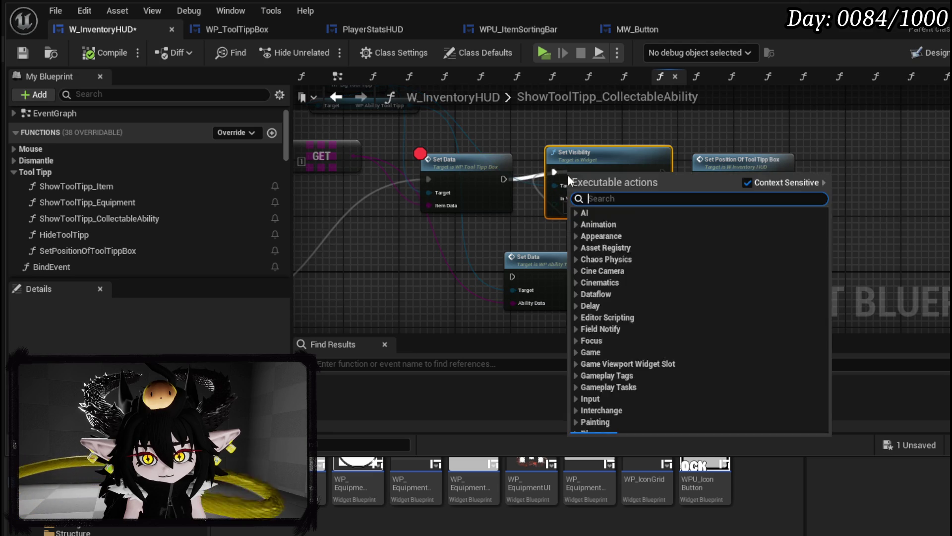
key("Escape")
left_click_drag(660, 221, 614, 325)
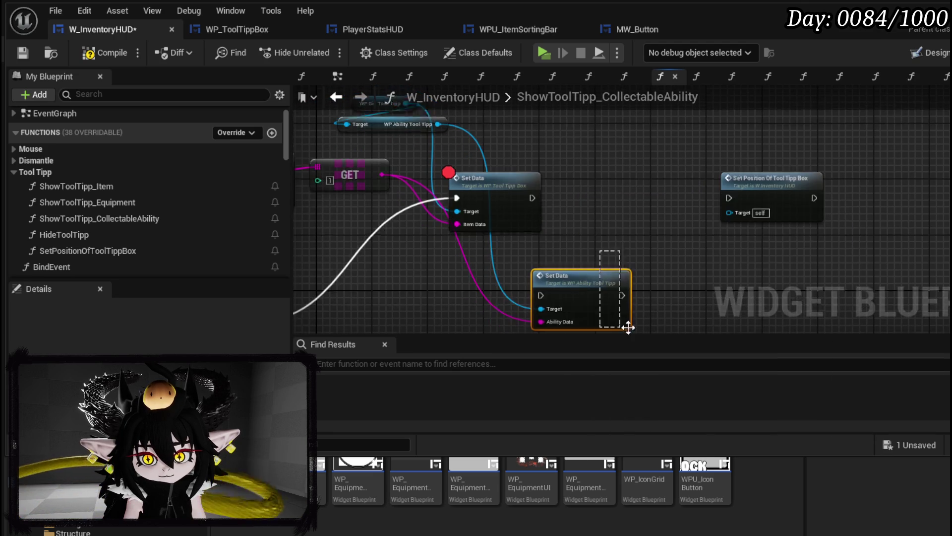
left_click(350, 149)
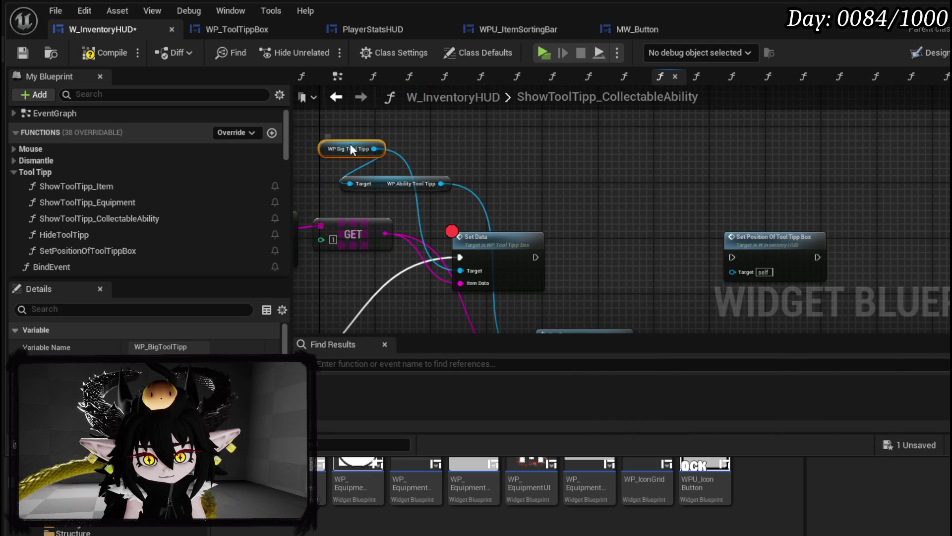
left_click(506, 182)
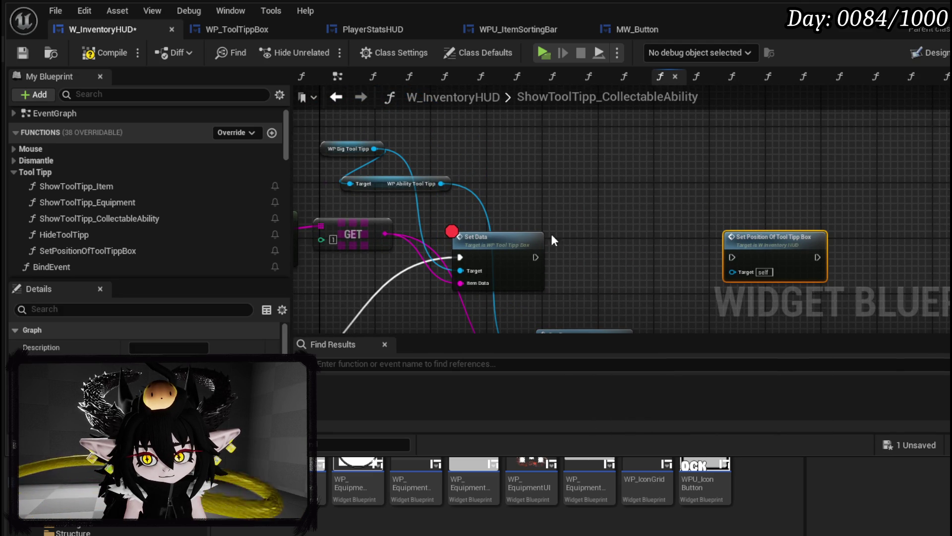
Pull a wire from the WP Big Tool Tipp reference to bring up its action menu.
left_click_drag(572, 233, 586, 175)
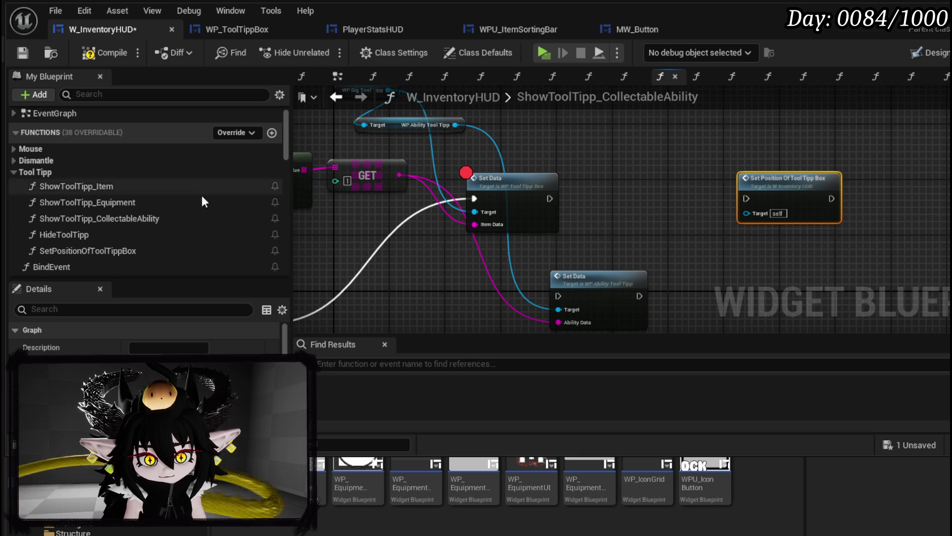
left_click_drag(491, 130, 484, 160)
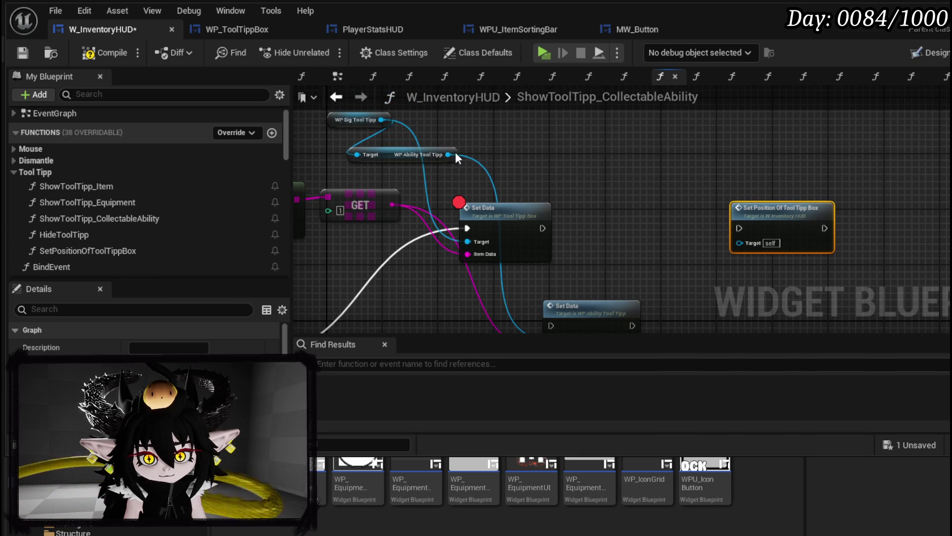
left_click_drag(380, 120, 482, 135)
type("s")
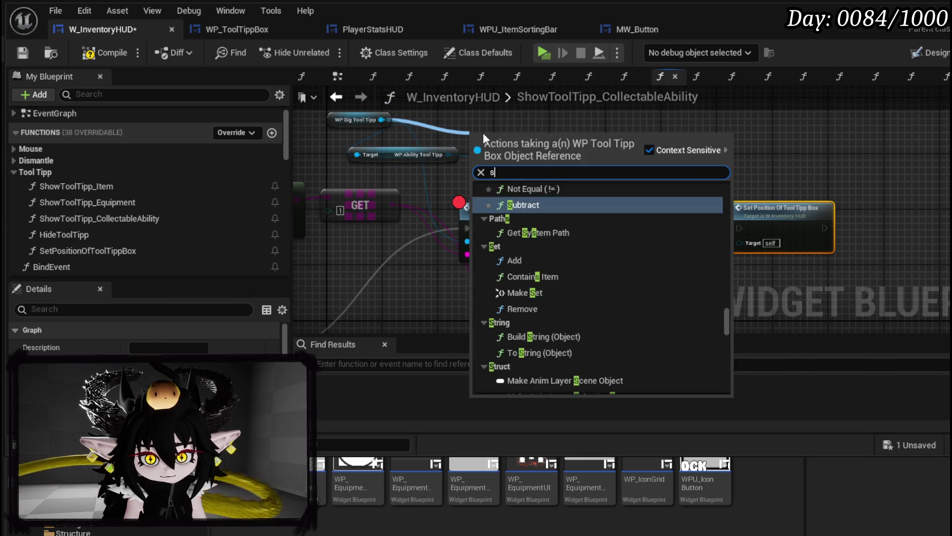
type("et Intera")
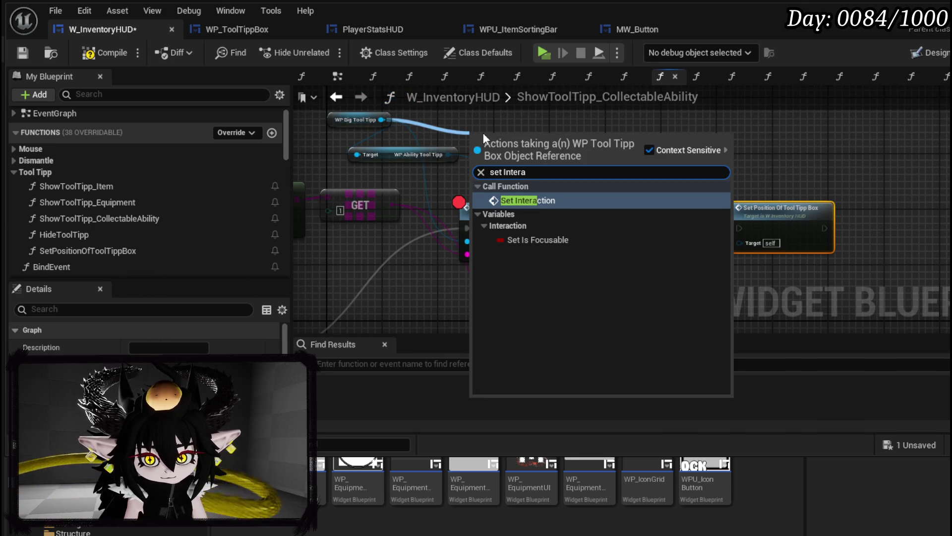
Chain a Set Interaction node after Set Data with Button 1 'Apply to current core', and save.
left_click(523, 199)
mouse_move(521, 157)
left_mouse_down()
mouse_move(628, 217)
mouse_move(617, 207)
left_mouse_up()
left_click_drag(543, 228, 579, 228)
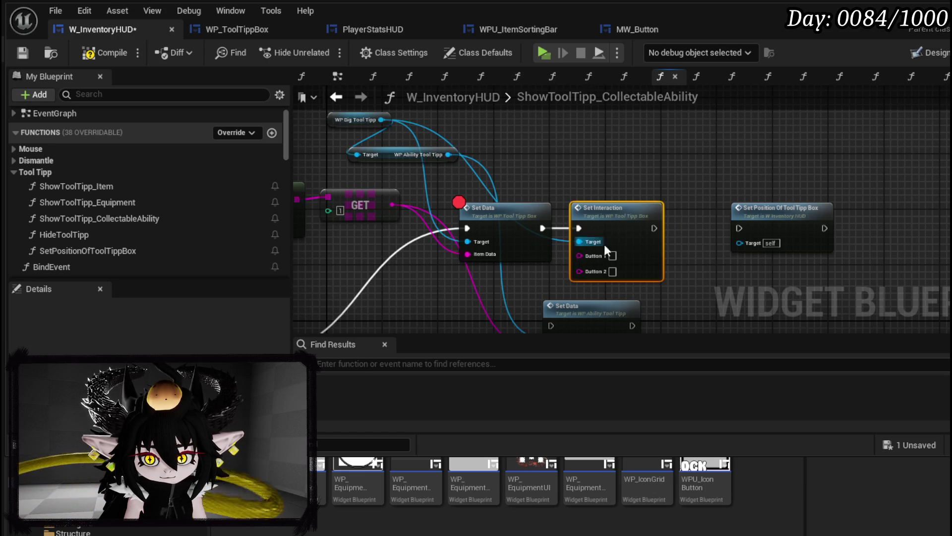
type("App")
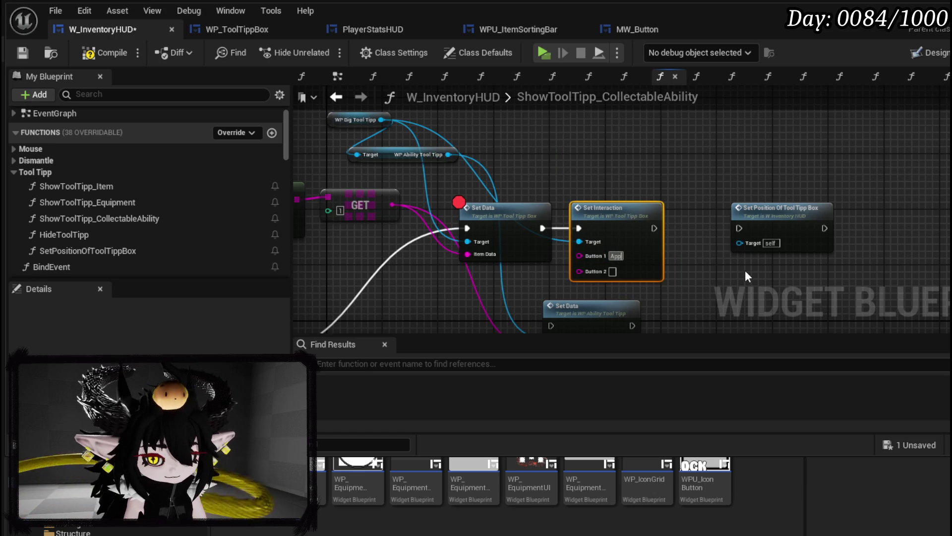
type("ly to")
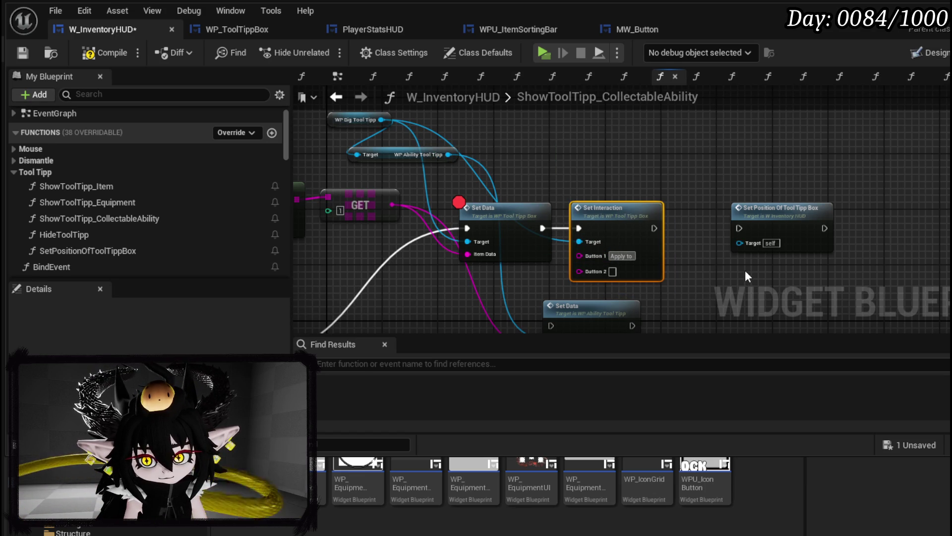
type(" Current")
key("Return")
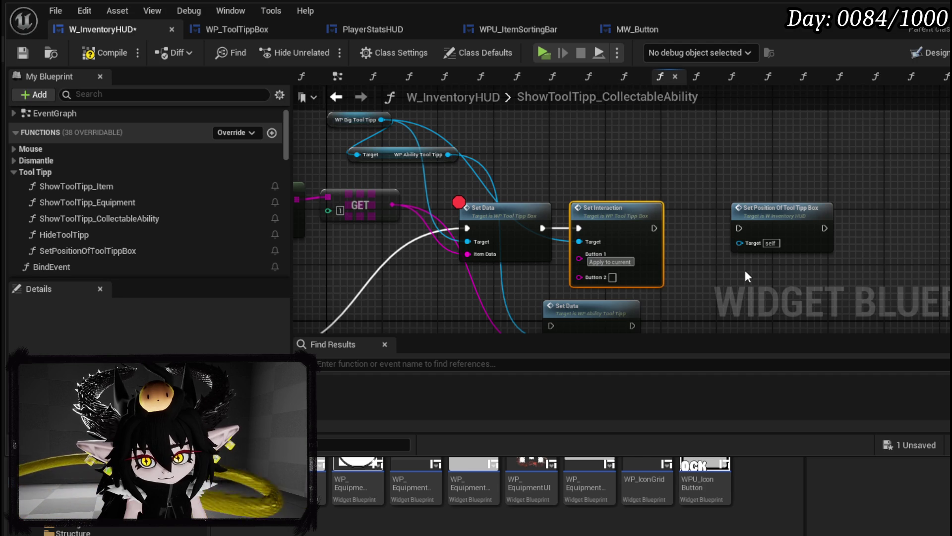
type("core")
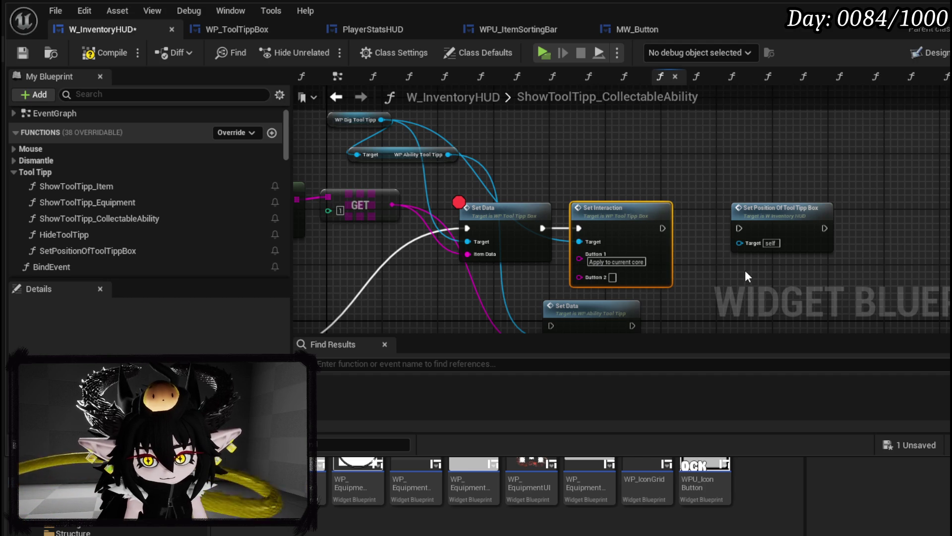
left_click(16, 51)
Launch the game preview and turn the book to the Inventory page to hit the breakpoint.
key("alt+Tab")
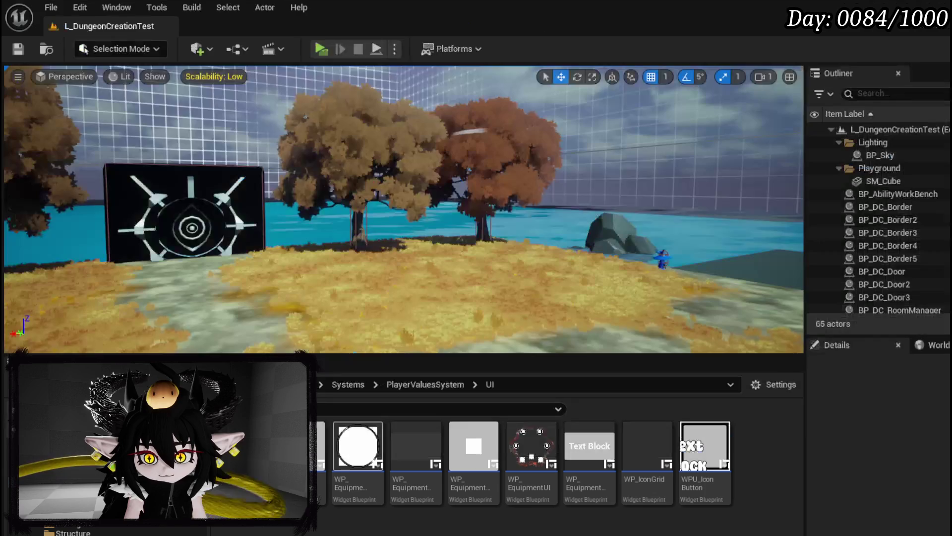
key("alt+p")
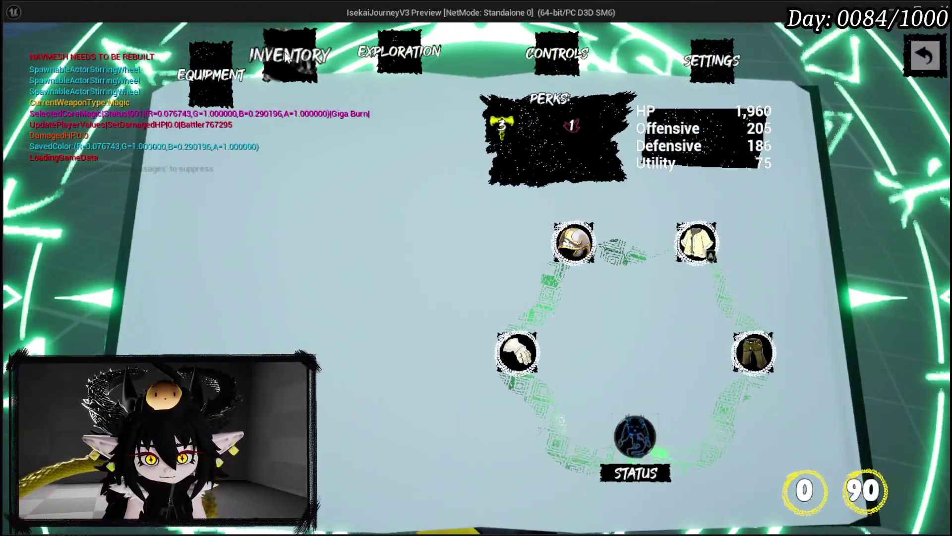
left_click(286, 55)
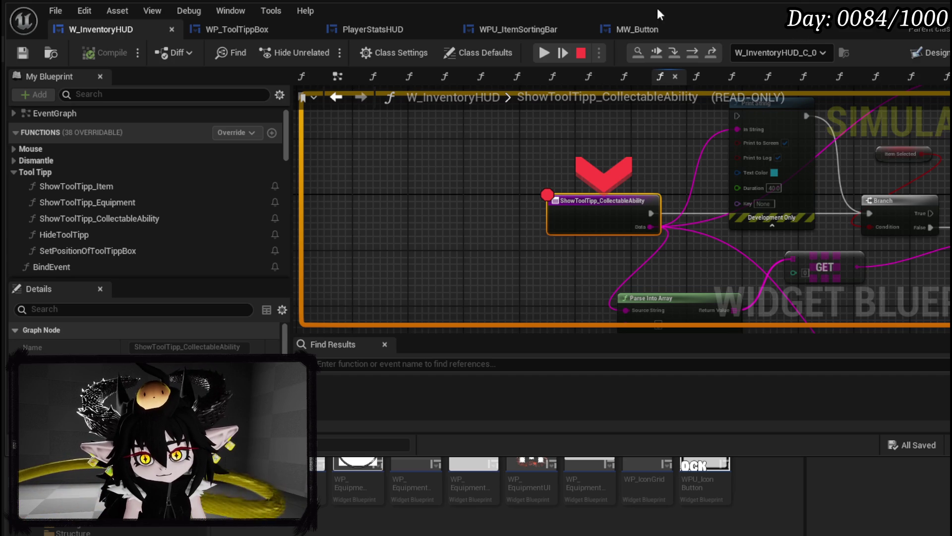
Step through to Set Data, into WP_ToolTippBox SetData, and over to Get Data Table Row.
left_click(547, 49)
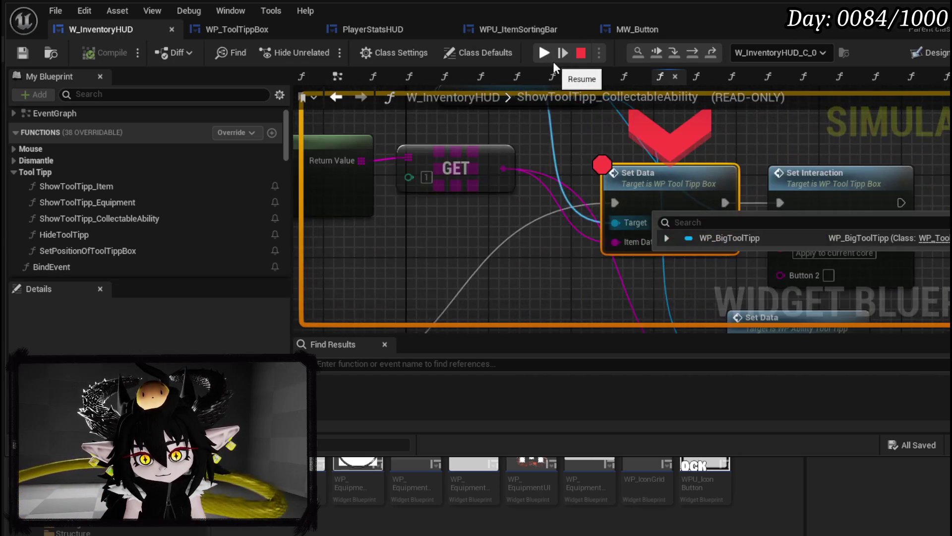
left_click(552, 53)
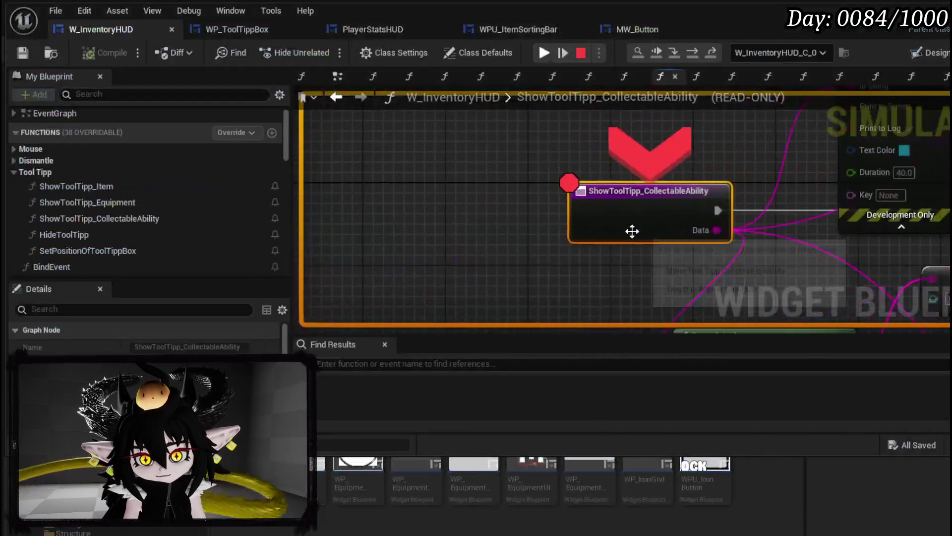
left_click(555, 57)
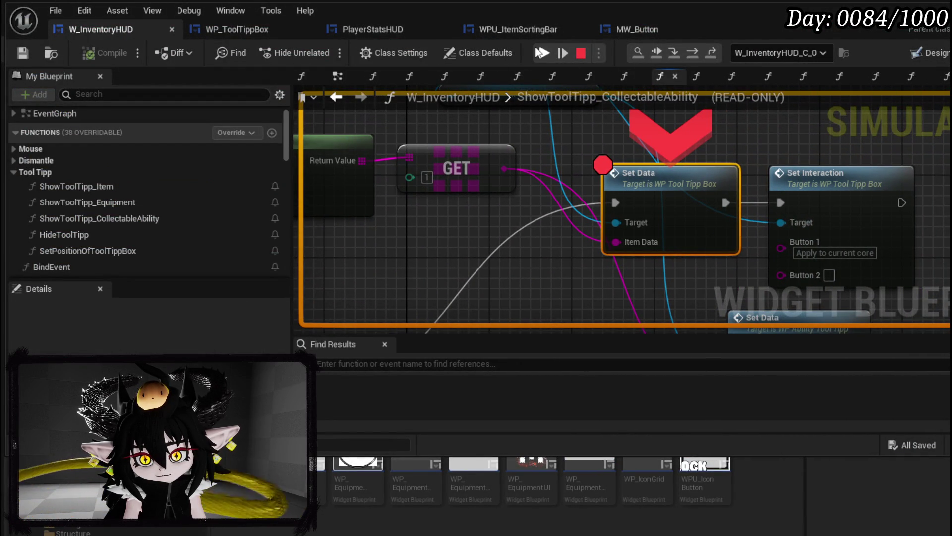
left_click(679, 52)
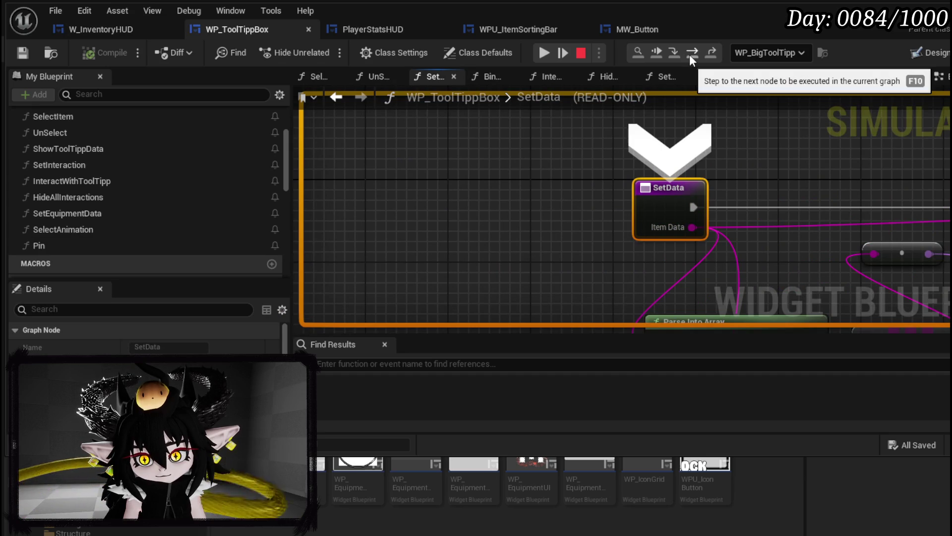
left_click(690, 53)
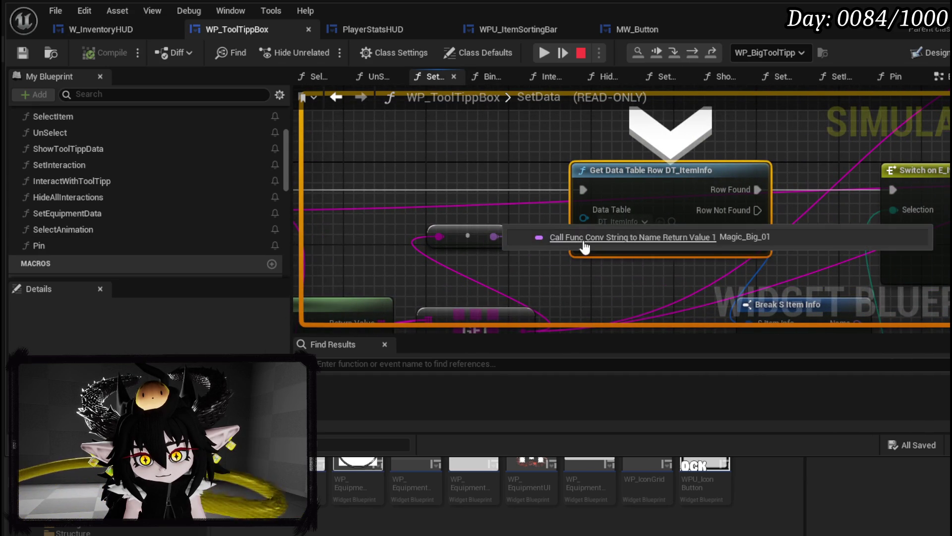
mouse_move(585, 244)
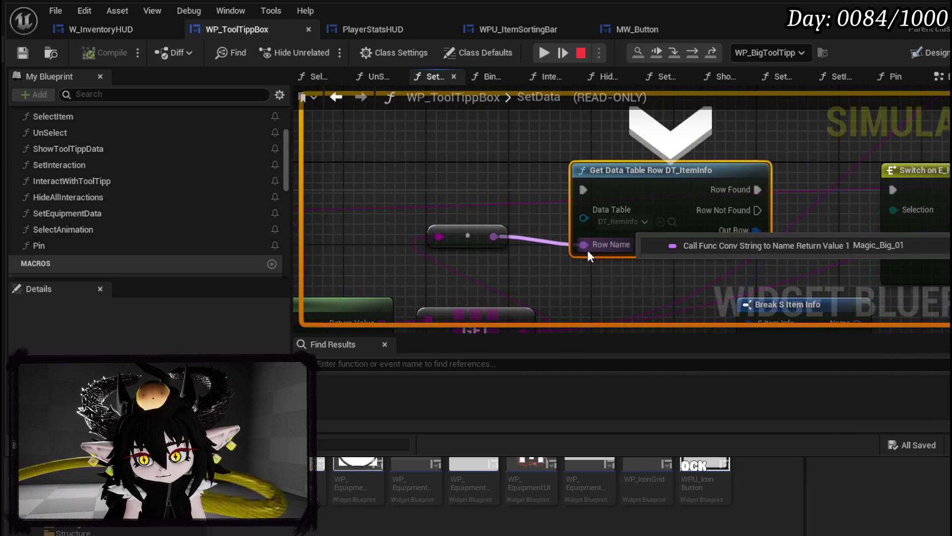
scroll(588, 251, "down", 3)
mouse_move(514, 211)
left_mouse_down()
mouse_move(627, 202)
mouse_move(546, 191)
left_mouse_up()
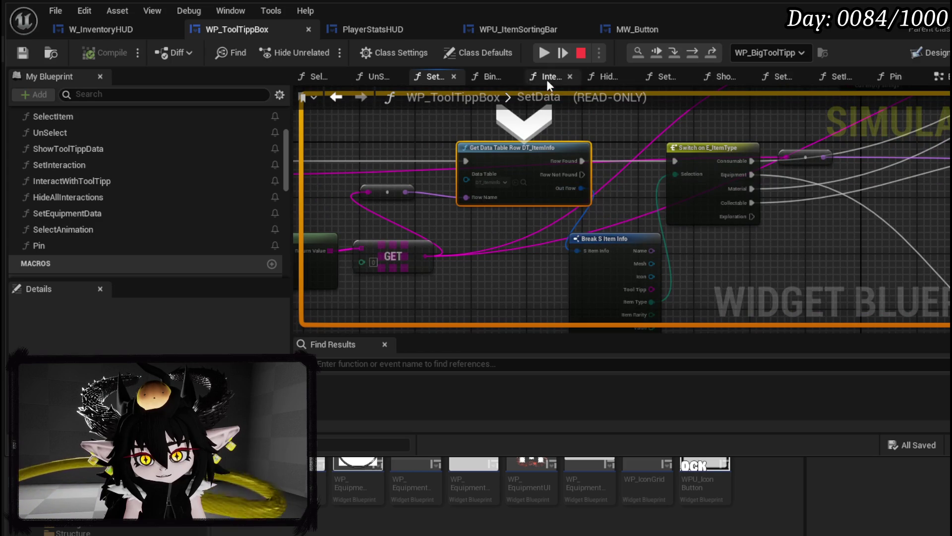
Step back out to ShowToolTipp_CollectableAbility, resume, and stop the debugging session.
left_click(690, 56)
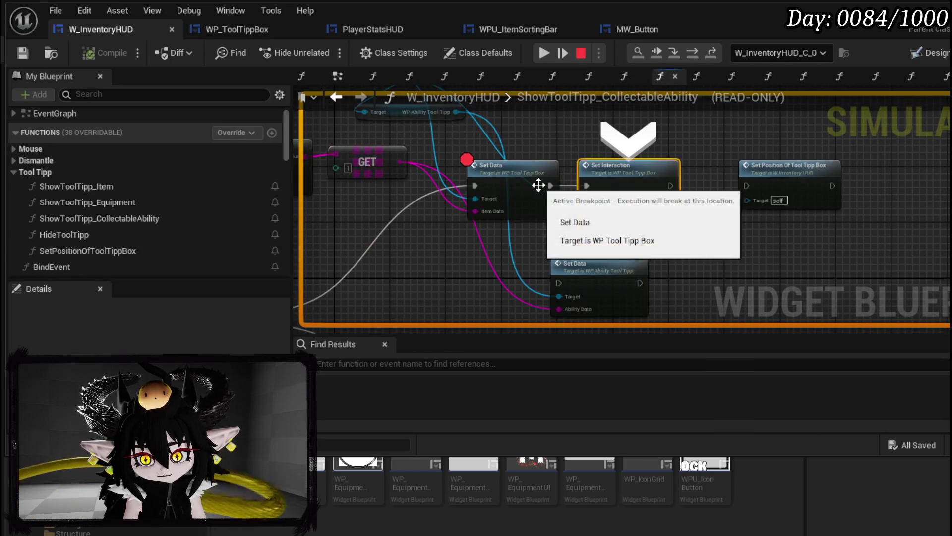
left_click(554, 53)
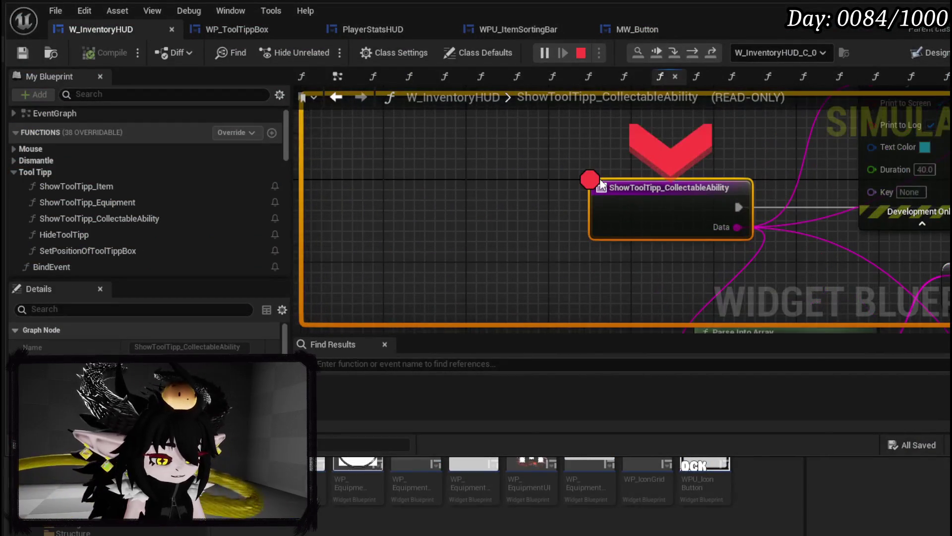
key("Escape")
left_click(512, 202)
scroll(585, 137, "down", 1)
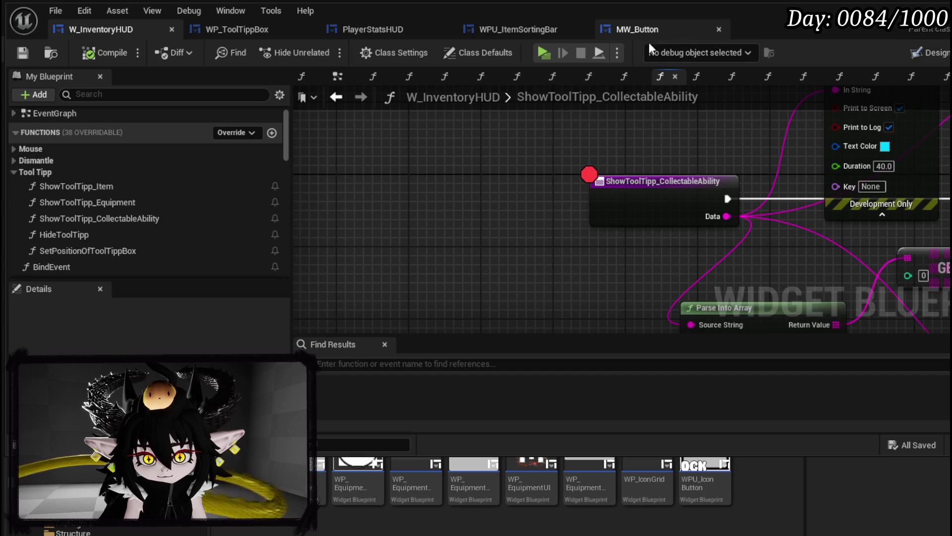
Close MW_Button and navigate the WP_ToolTippBox SetData graph toward Switch on E_ItemType.
left_click(719, 28)
left_click(259, 30)
mouse_move(806, 244)
left_mouse_down()
mouse_move(625, 232)
mouse_move(560, 212)
mouse_move(603, 330)
left_mouse_up()
scroll(560, 212, "up", 1)
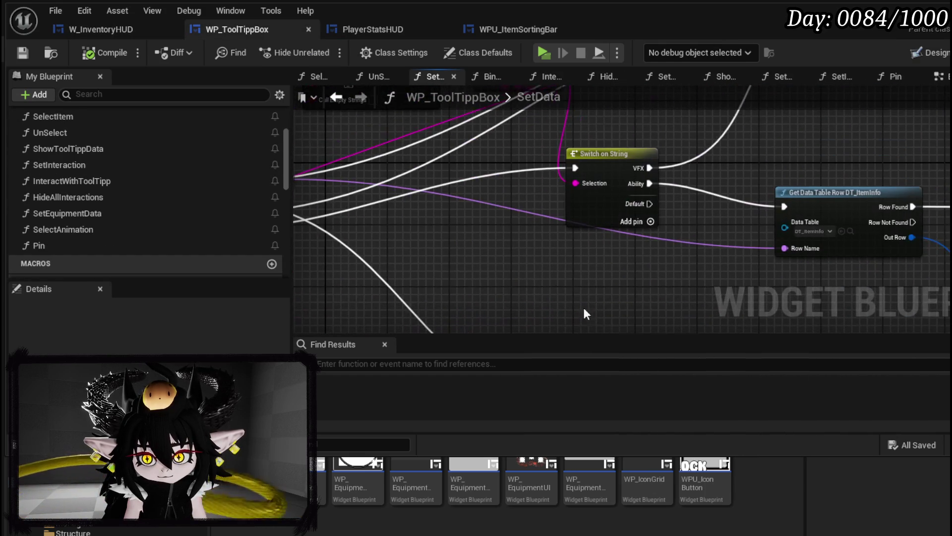
left_click_drag(476, 223, 298, 186)
left_click_drag(819, 223, 633, 171)
mouse_move(855, 194)
left_mouse_down()
mouse_move(837, 167)
mouse_move(789, 208)
left_mouse_up()
Wire Row Not Found to the lowered Switch on String, compile and save, and relaunch the preview.
left_click_drag(921, 147, 921, 209)
mouse_move(754, 200)
left_mouse_down()
mouse_move(696, 230)
mouse_move(663, 202)
mouse_move(633, 266)
mouse_move(638, 277)
mouse_move(868, 170)
mouse_move(676, 212)
mouse_move(801, 202)
left_mouse_up()
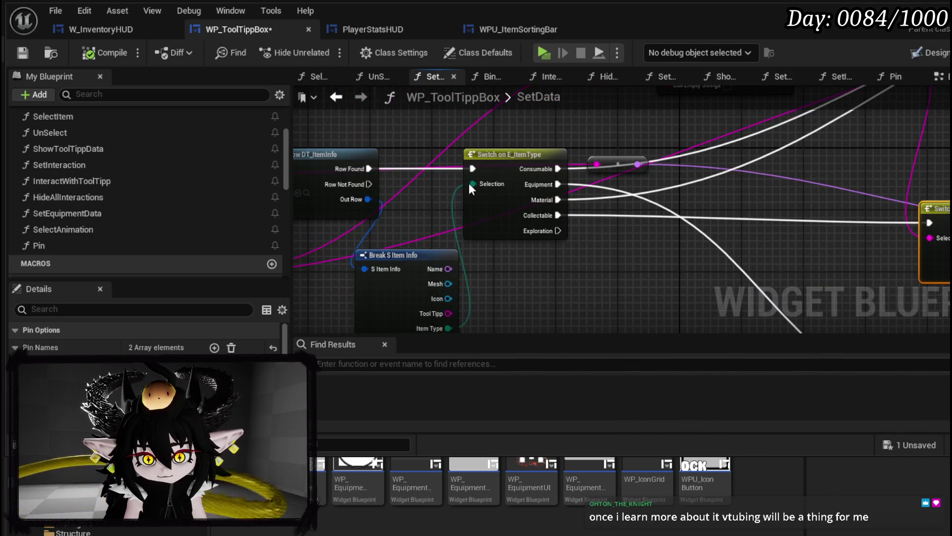
mouse_move(370, 185)
left_mouse_down()
mouse_move(837, 243)
mouse_move(930, 222)
left_mouse_up()
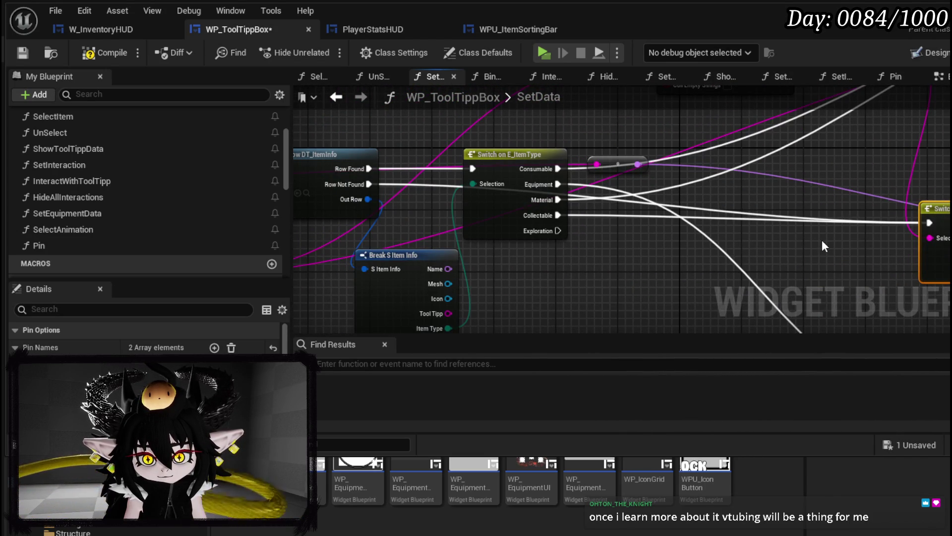
left_click(91, 53)
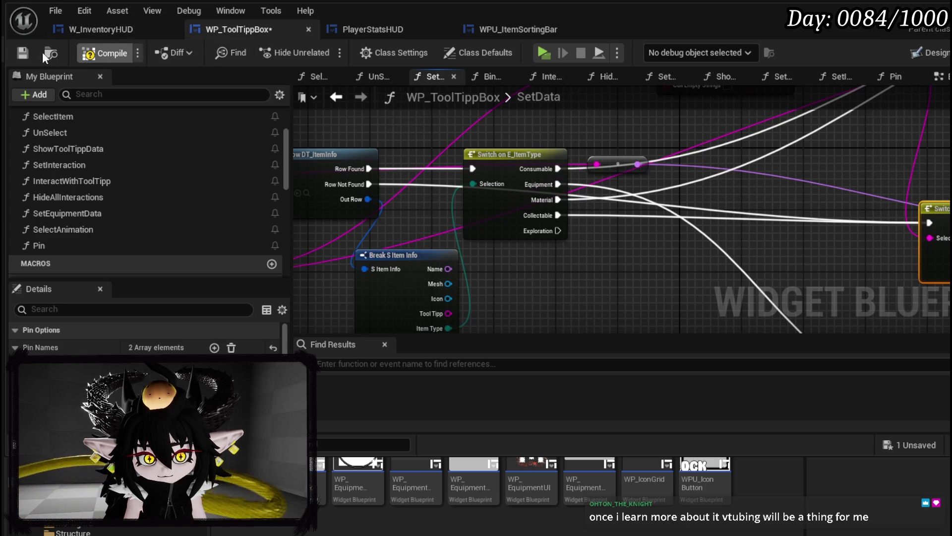
left_click(23, 54)
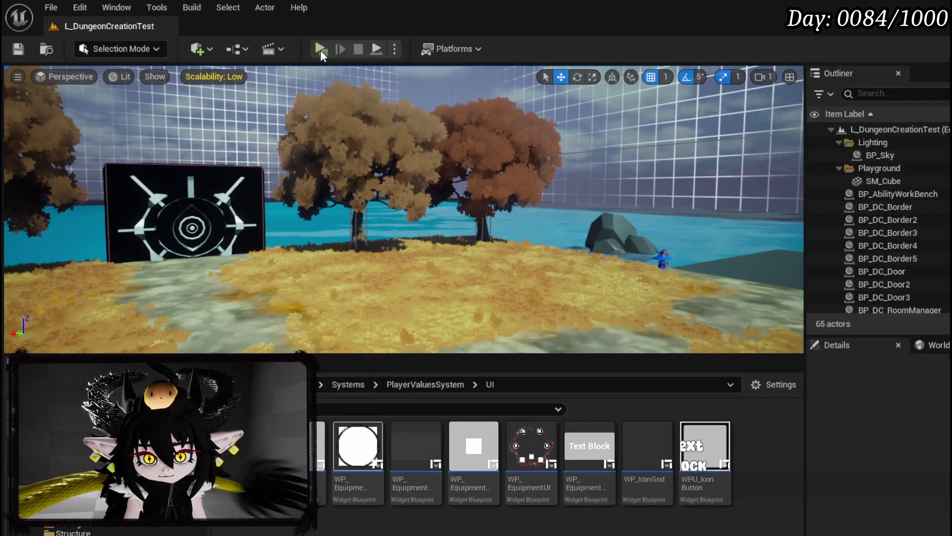
left_click(321, 50)
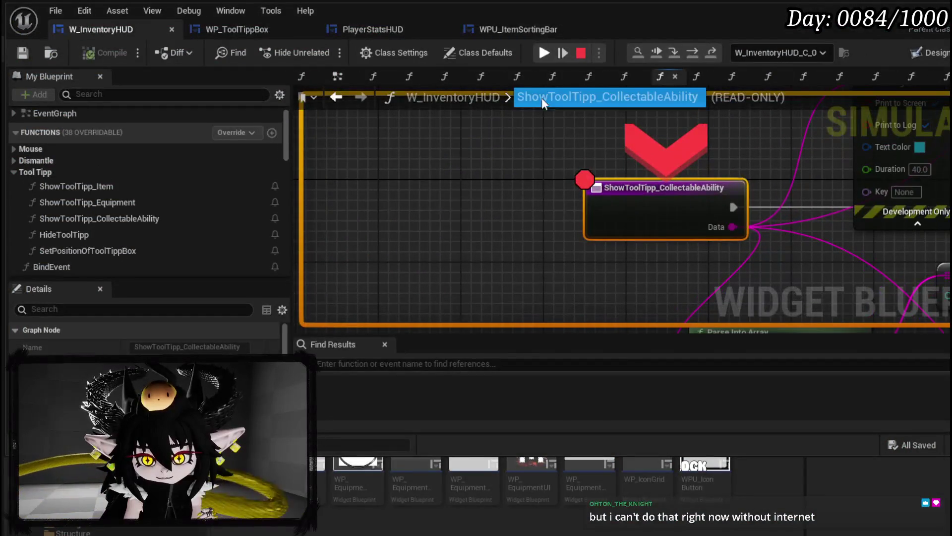
Resume the game and survey the WP_ToolTippBox SetData graph up to Switch on String.
left_click(563, 52)
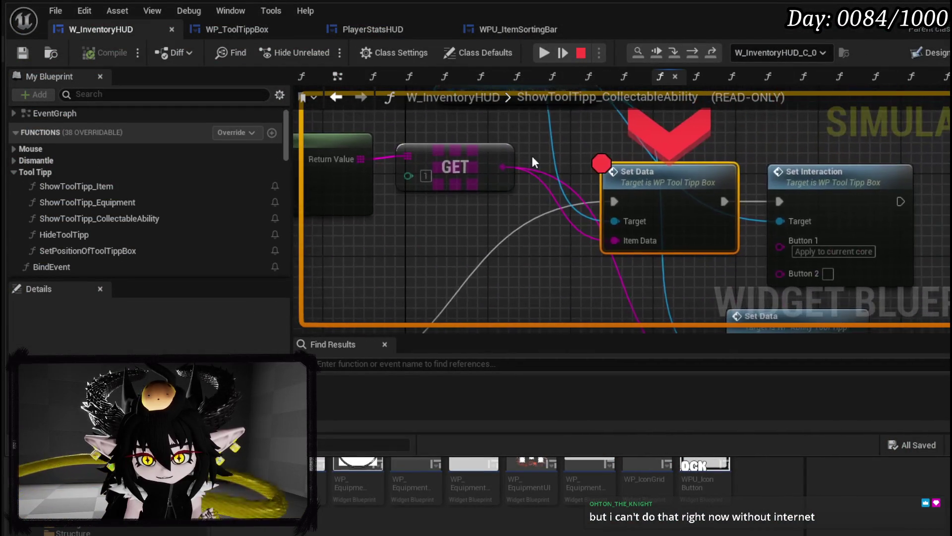
left_click(544, 55)
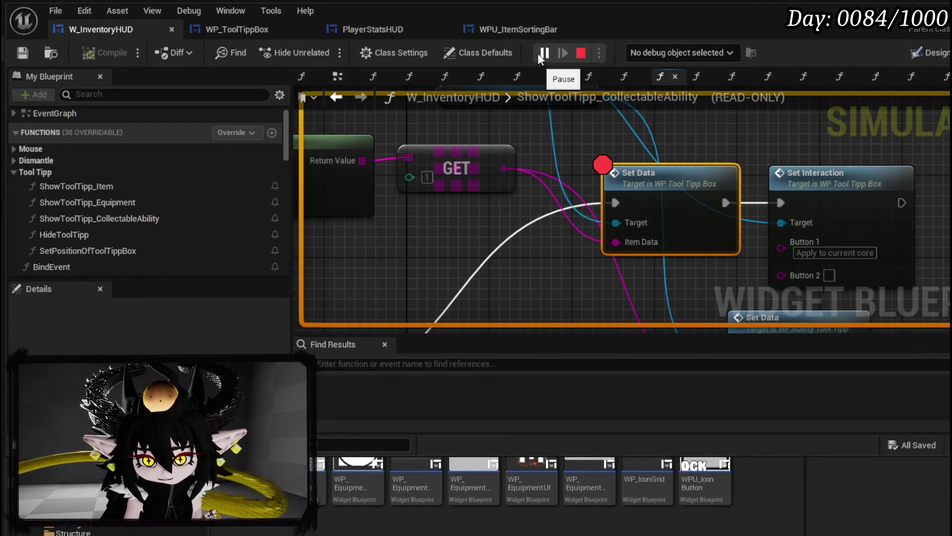
key("F11")
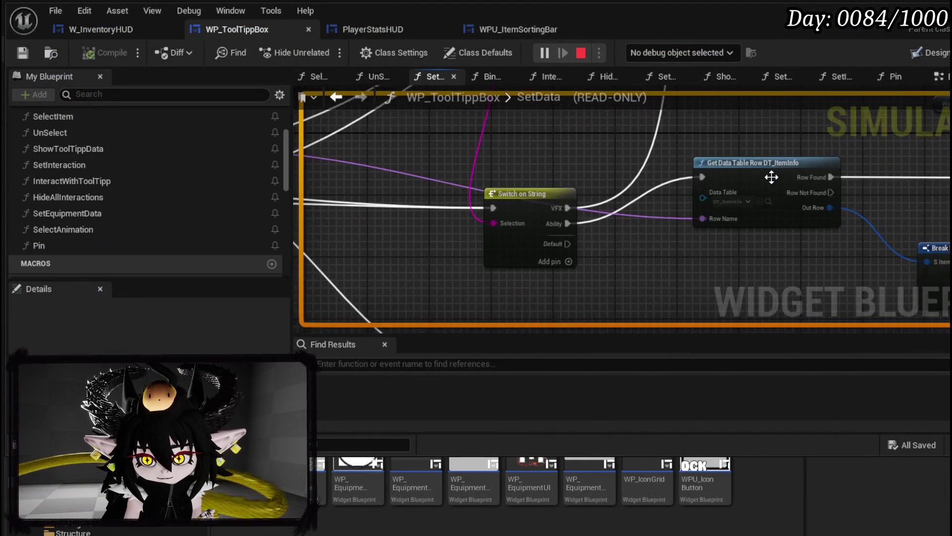
scroll(771, 176, "down", 3)
scroll(600, 229, "up", 3)
mouse_move(600, 230)
left_mouse_down()
mouse_move(453, 263)
mouse_move(571, 293)
left_mouse_up()
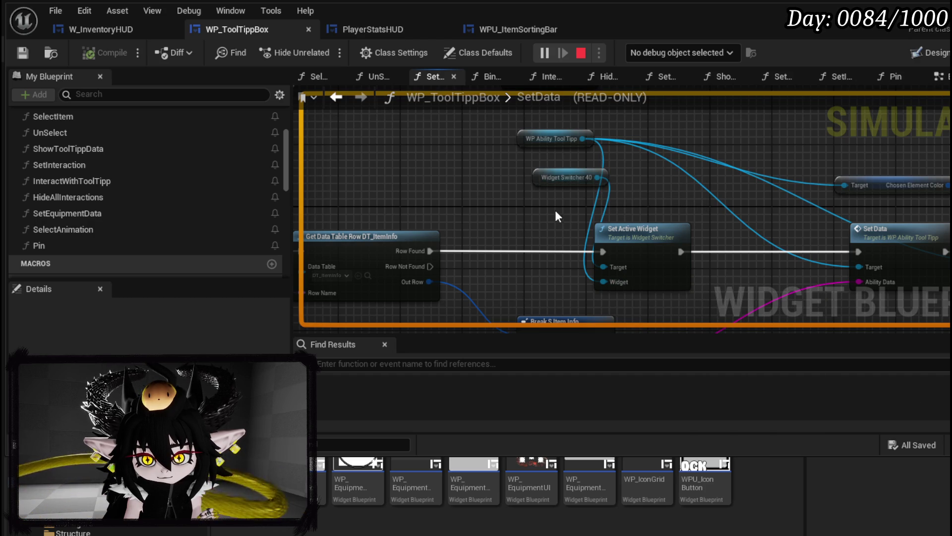
left_click_drag(538, 207, 586, 75)
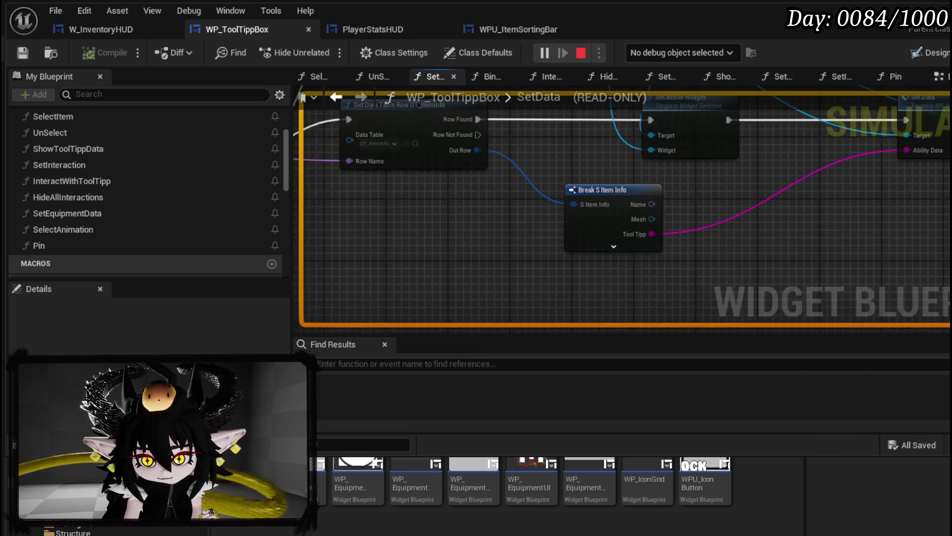
left_click_drag(603, 216, 749, 203)
left_click_drag(557, 122, 783, 137)
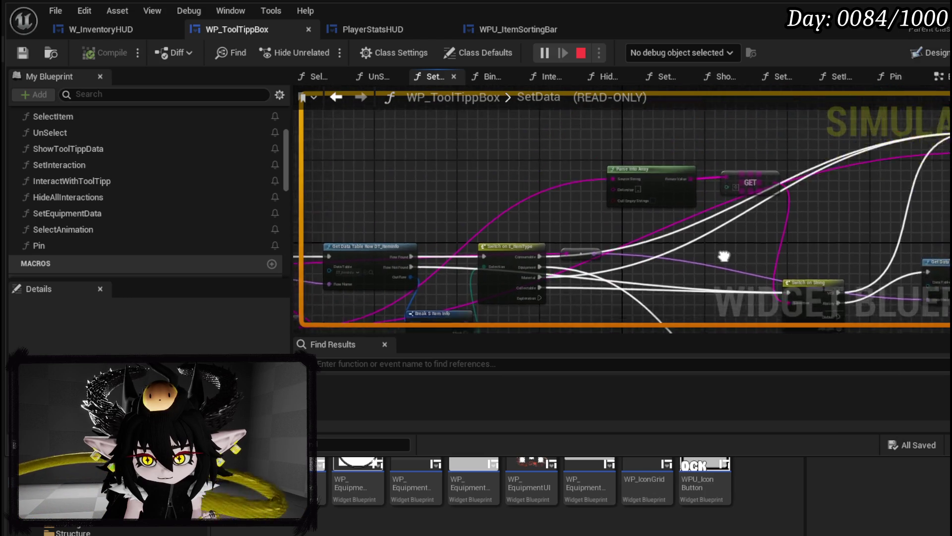
left_click_drag(613, 174, 337, 187)
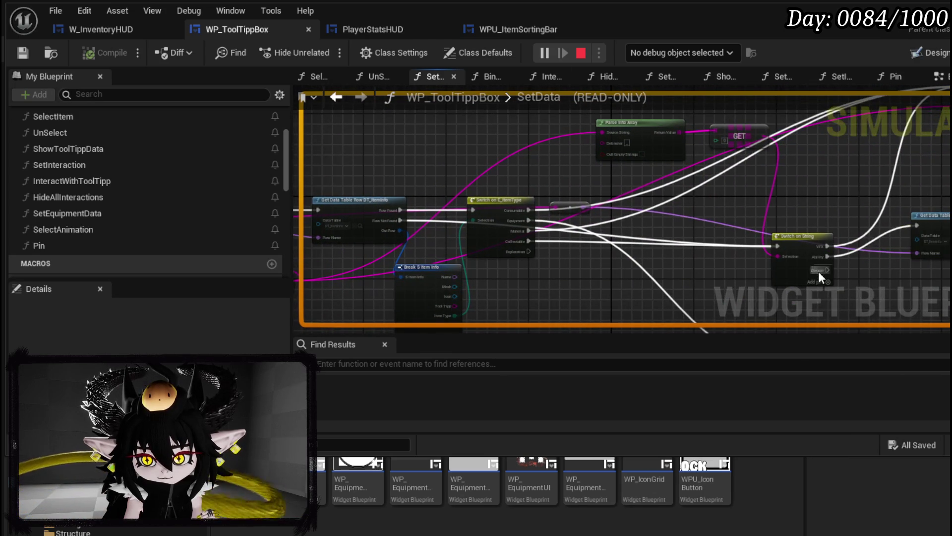
Toggle a breakpoint on Switch on String and return to the running game to hover an item.
right_click(798, 237)
left_click(837, 304)
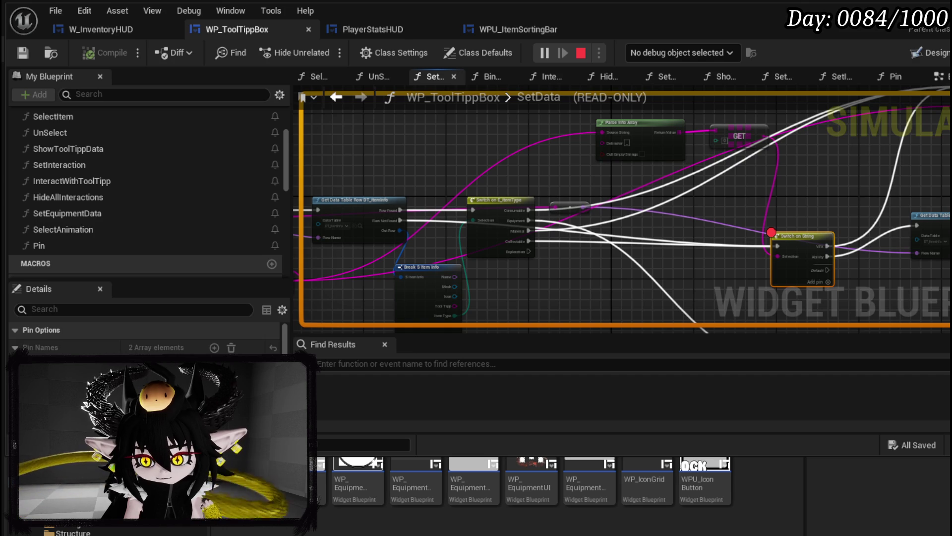
key("alt+Tab")
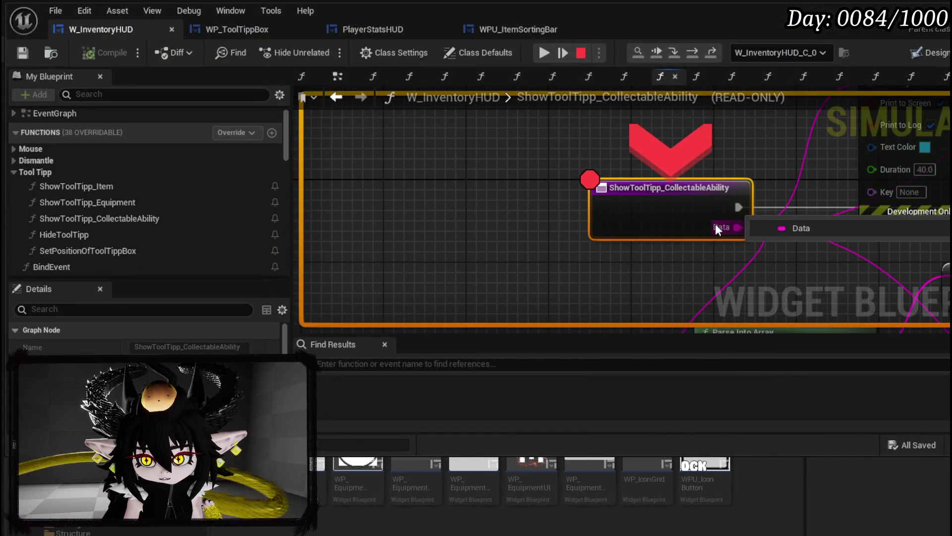
Step execution through Branch and Switch on String into SetData up to the item type switch.
left_click(692, 52)
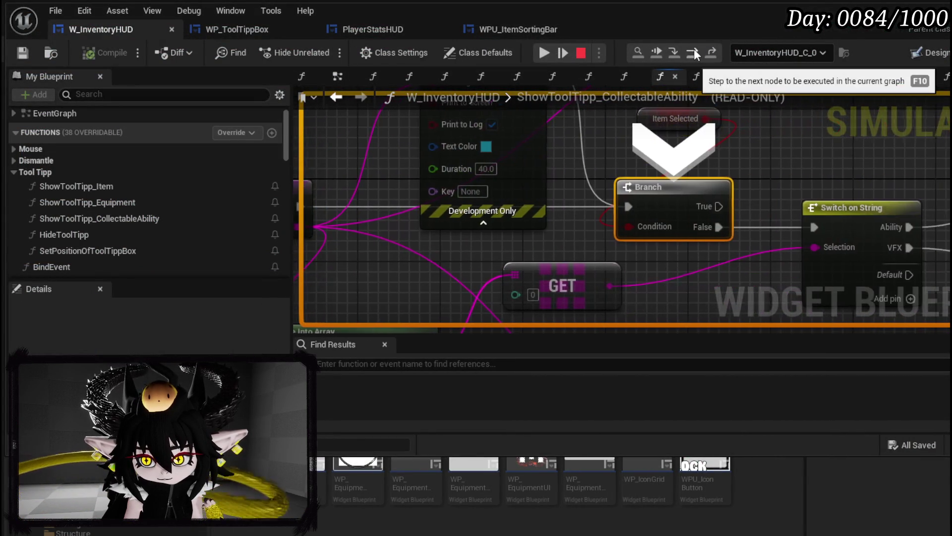
left_click(693, 52)
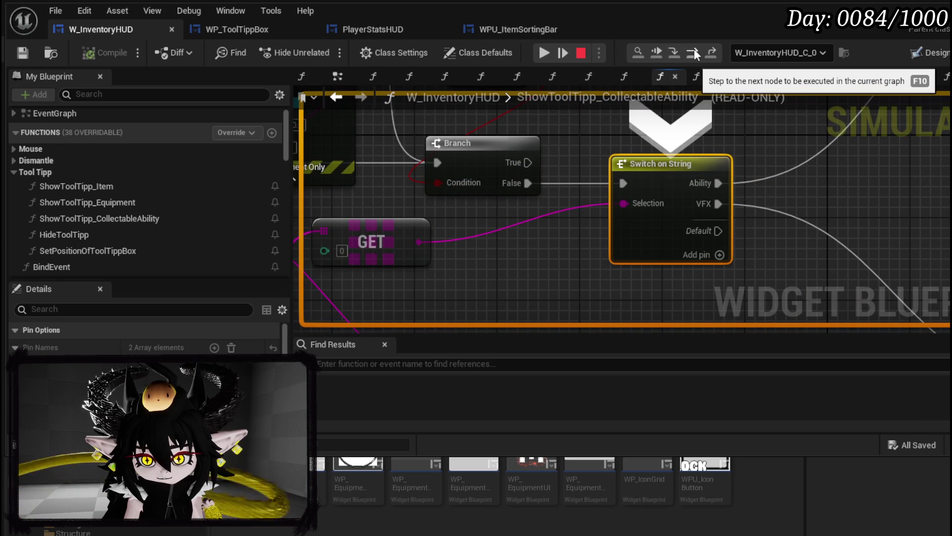
left_click(692, 52)
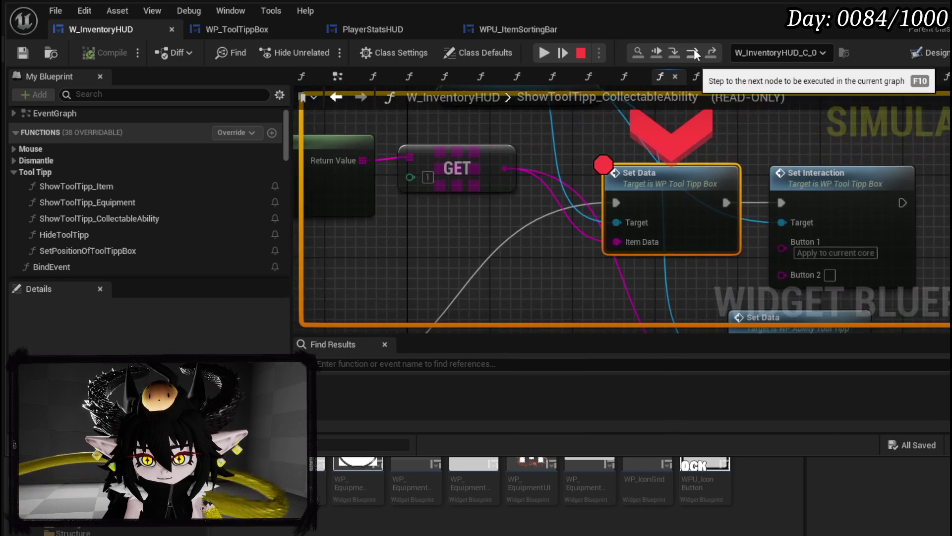
left_click(692, 51)
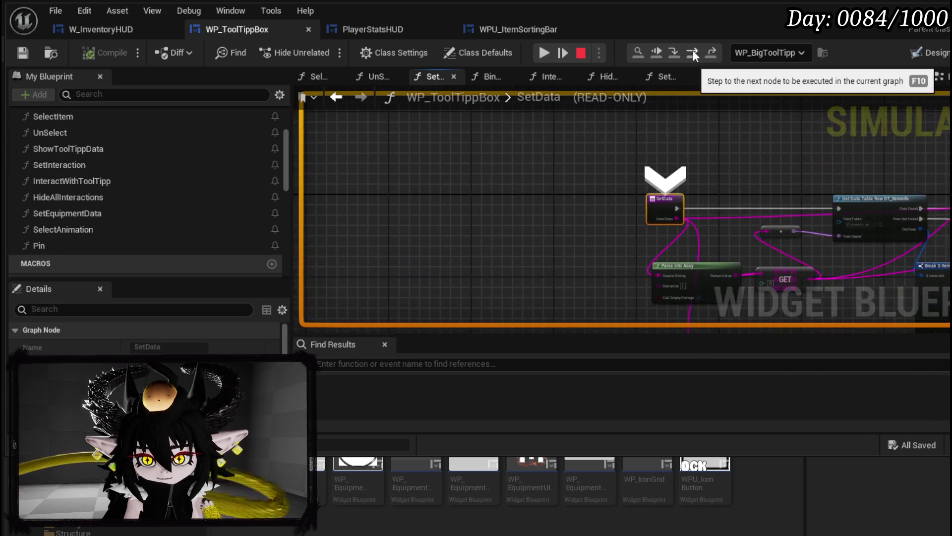
left_click(693, 50)
left_click(693, 51)
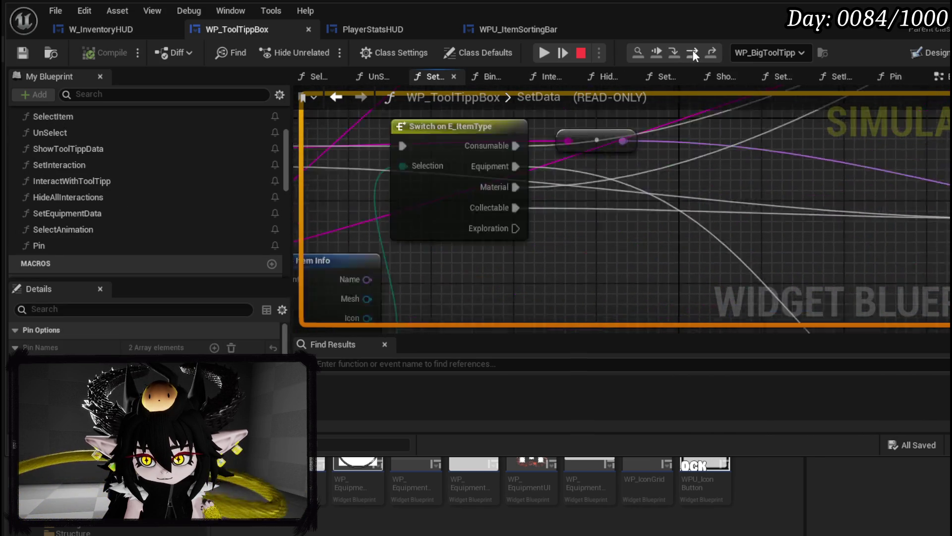
Inspect Get Data Table Row and Switch on String, step back out to the HUD and end the PIE session.
left_click_drag(573, 157, 565, 259)
mouse_move(579, 164)
left_mouse_down()
mouse_move(555, 236)
mouse_move(685, 293)
mouse_move(485, 294)
left_mouse_up()
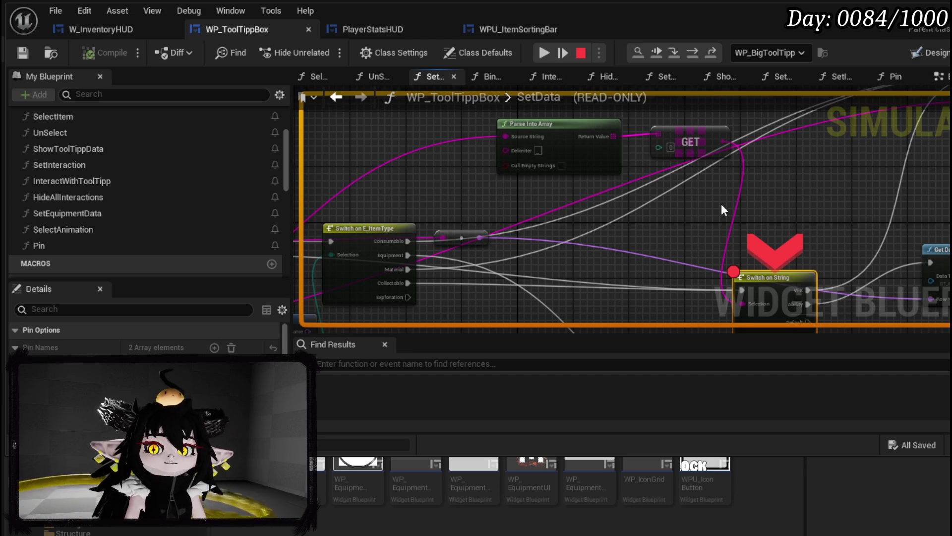
left_click_drag(710, 186, 525, 237)
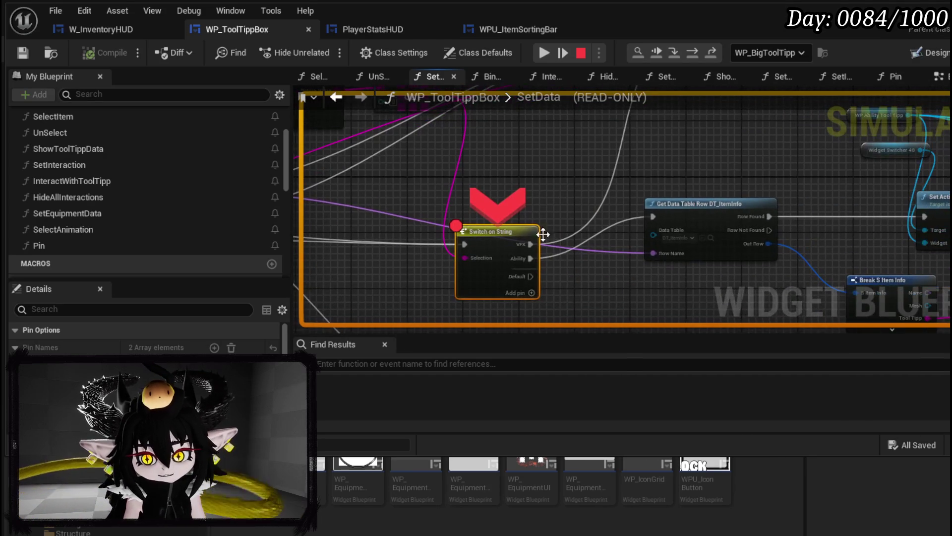
left_click_drag(611, 301, 578, 234)
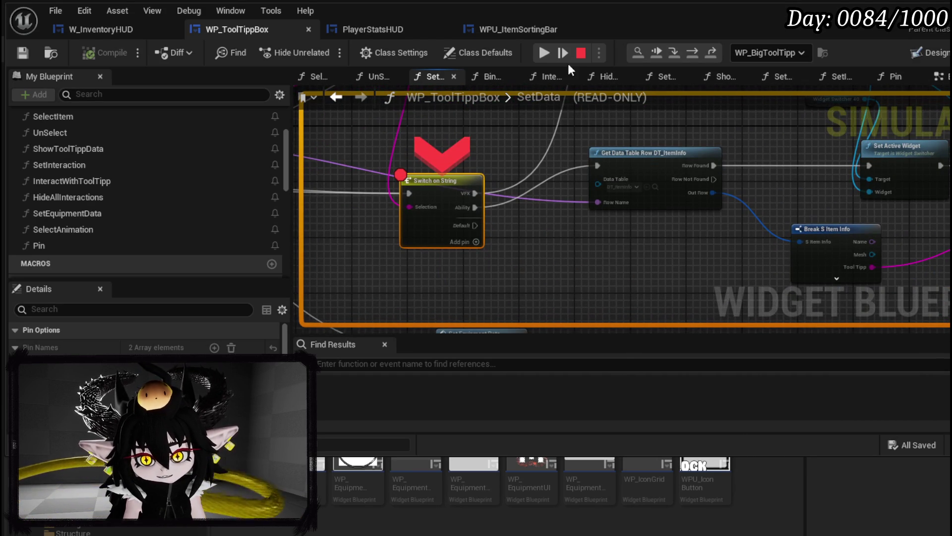
left_click(691, 51)
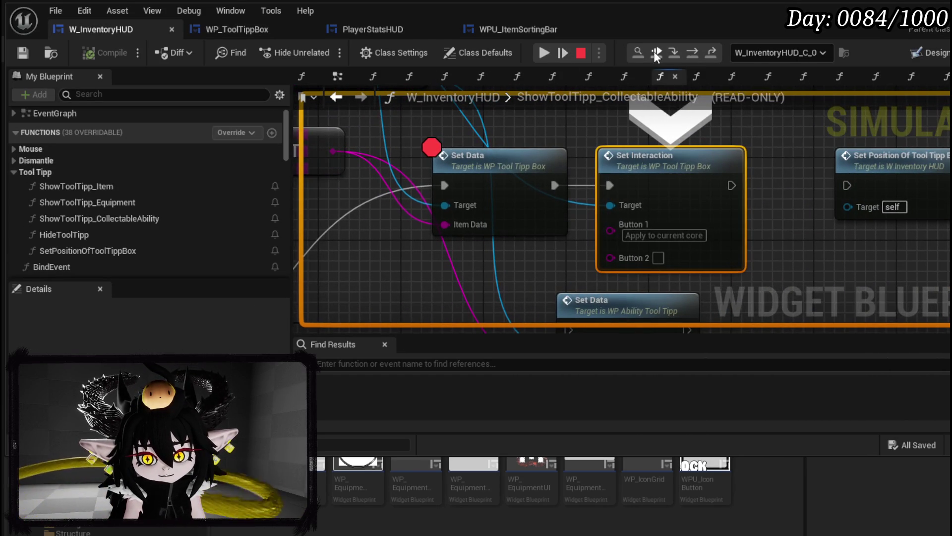
key("Escape")
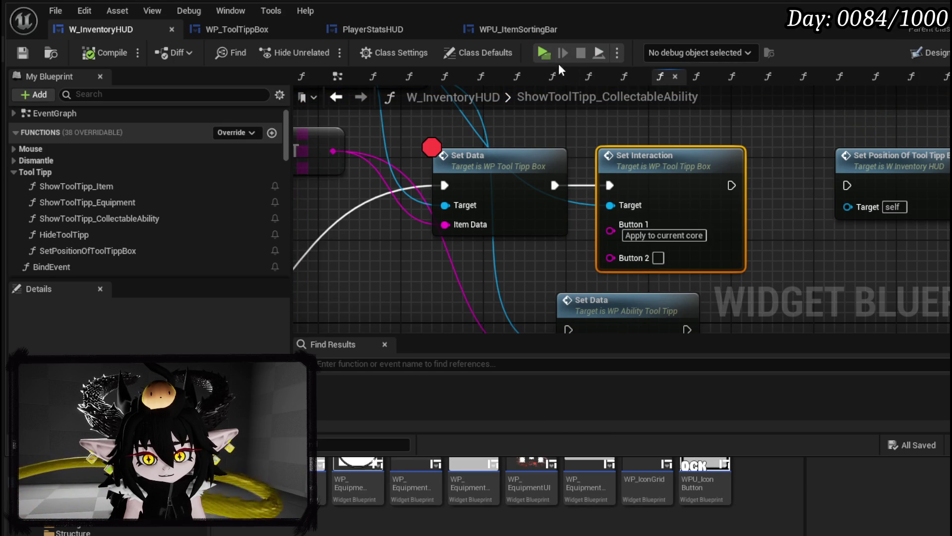
Add a Print String node before Switch on String in the SetData graph.
left_click(246, 29)
left_click_drag(549, 226, 585, 266)
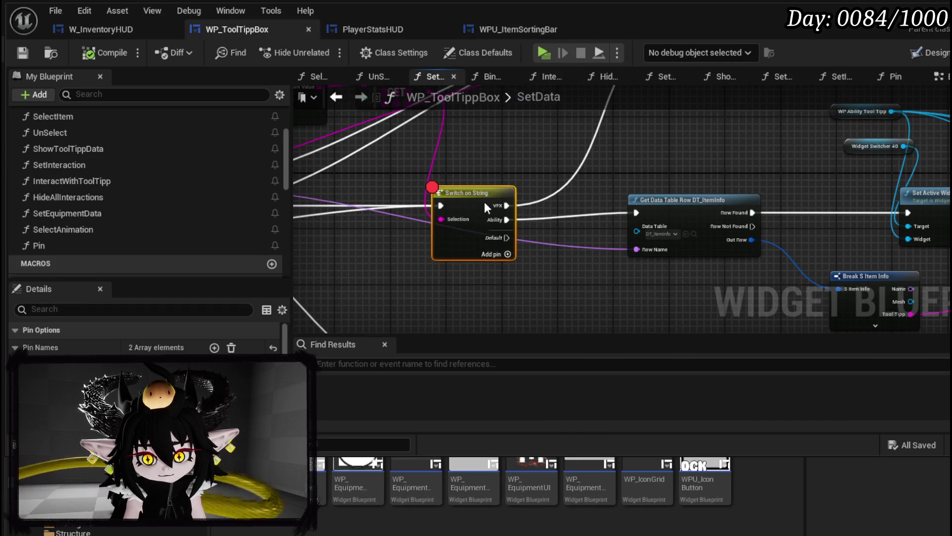
mouse_move(689, 189)
left_mouse_down()
mouse_move(533, 324)
mouse_move(662, 285)
mouse_move(591, 182)
mouse_move(595, 221)
left_mouse_up()
mouse_move(697, 207)
left_mouse_down()
mouse_move(462, 214)
mouse_move(732, 208)
left_mouse_up()
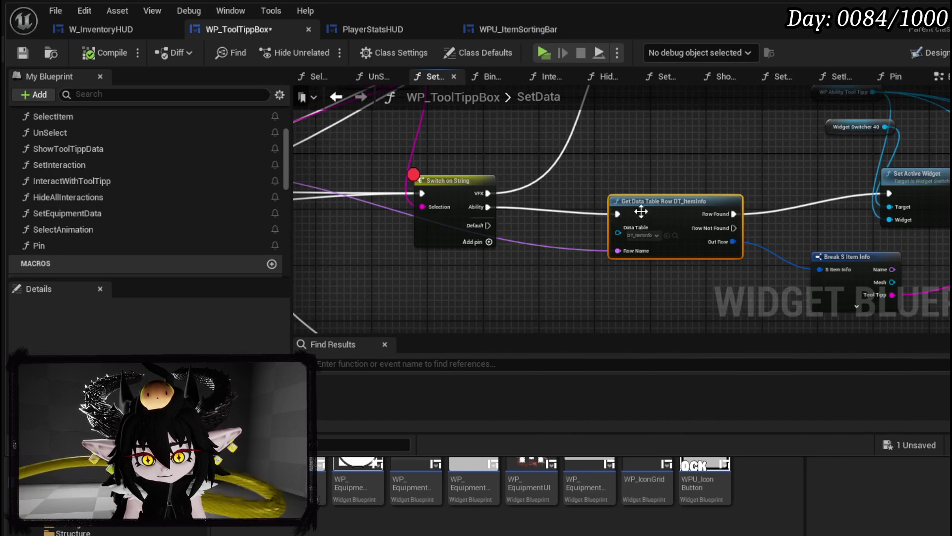
mouse_move(460, 177)
left_mouse_down()
mouse_move(584, 182)
mouse_move(489, 148)
mouse_move(213, 150)
left_mouse_up()
left_click_drag(420, 246, 592, 246)
right_click(593, 241)
type("Print Stirn")
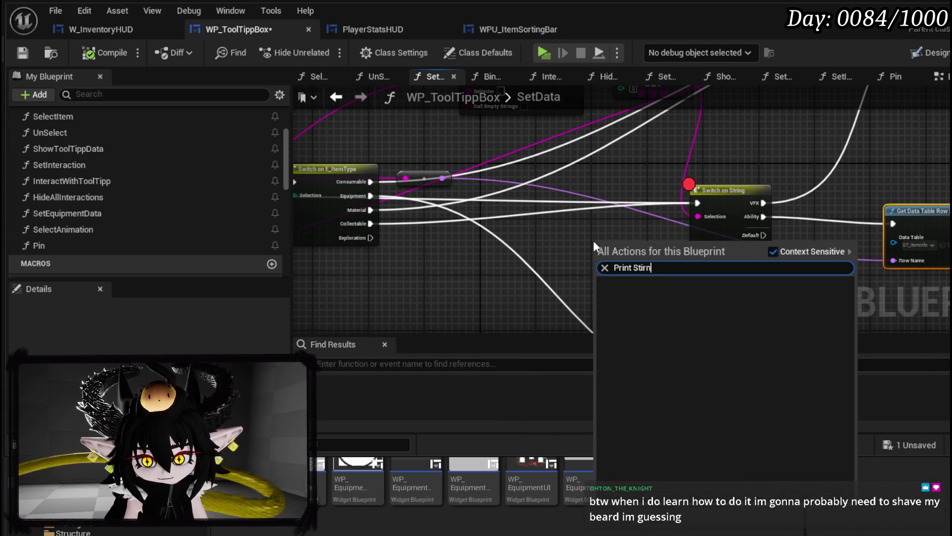
key("BackSpace")
key("BackSpace")
key("BackSpace")
key("BackSpace")
key("Return")
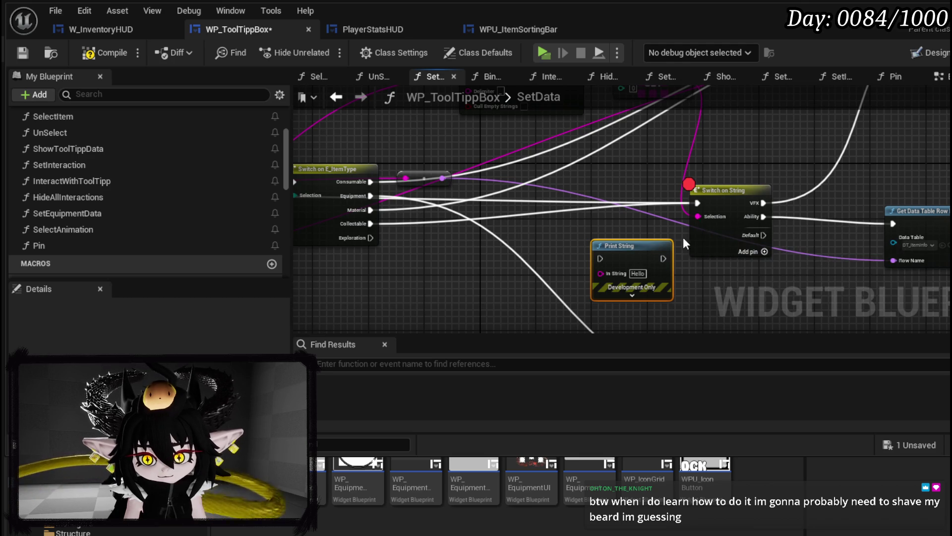
Wire exec through Print String to Switch on String, tidying the Row Not Found wire with two reroute points.
left_click_drag(697, 203, 600, 258)
mouse_move(663, 259)
left_mouse_down()
mouse_move(587, 260)
mouse_move(627, 205)
left_mouse_up()
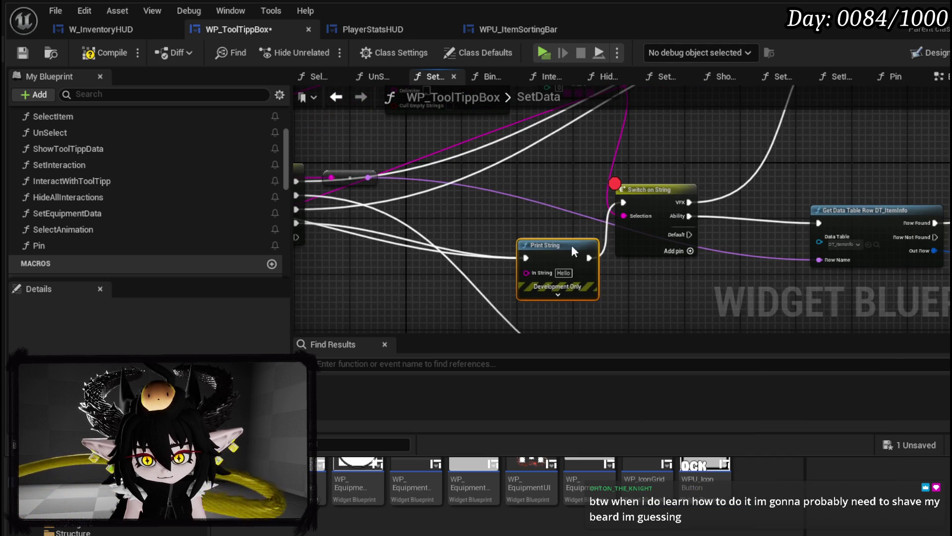
left_click_drag(357, 259, 658, 215)
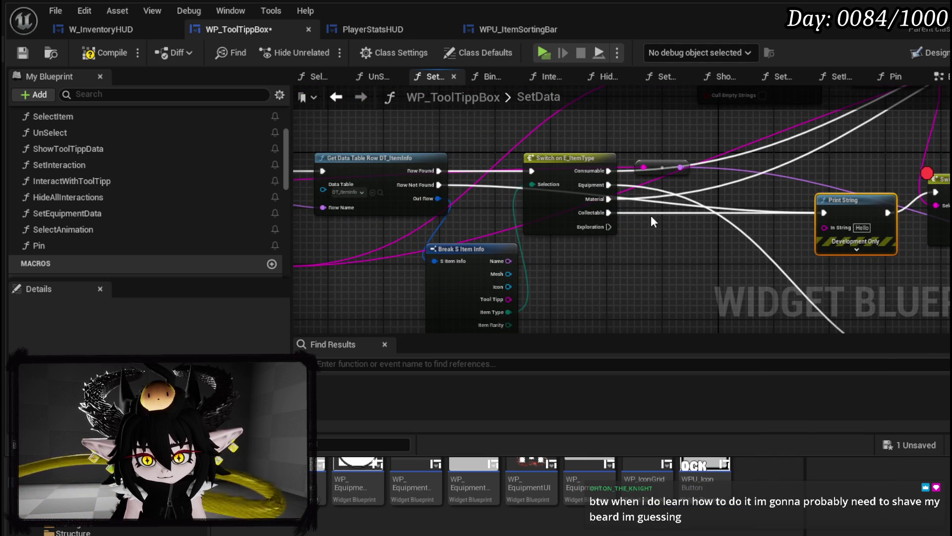
double_click(477, 186)
left_click_drag(485, 183, 575, 272)
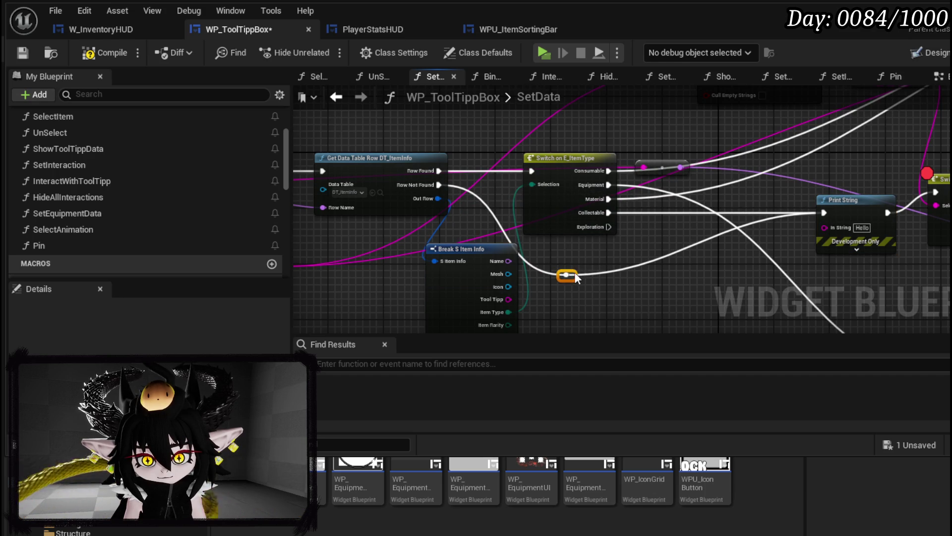
double_click(707, 238)
left_click_drag(708, 236, 738, 278)
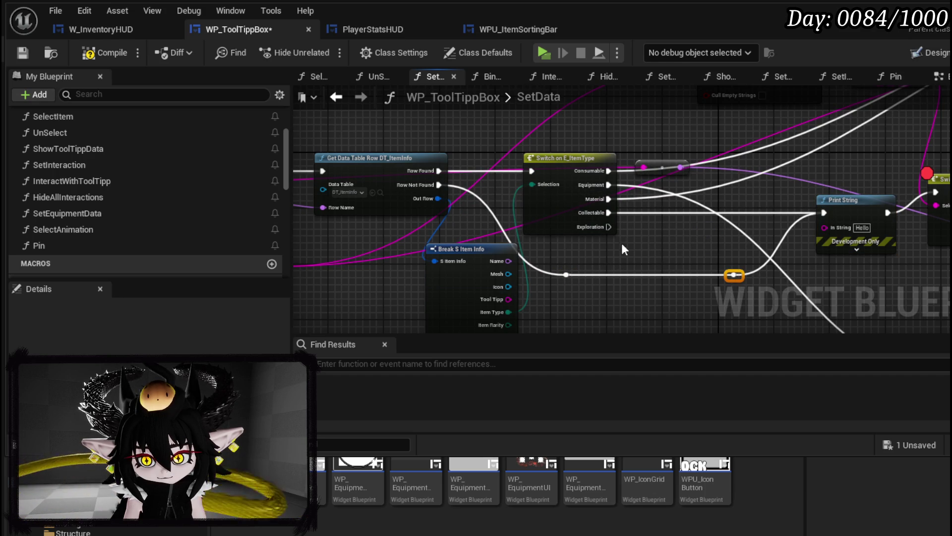
left_click_drag(553, 200, 938, 186)
left_click_drag(471, 167, 63, 172)
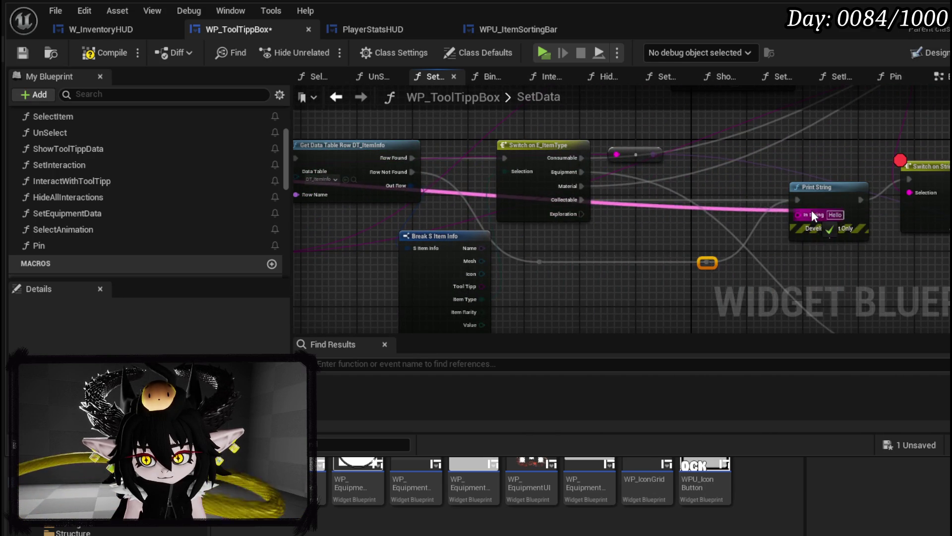
Set the Print String text colour to purple and compile the blueprint.
left_click(834, 256)
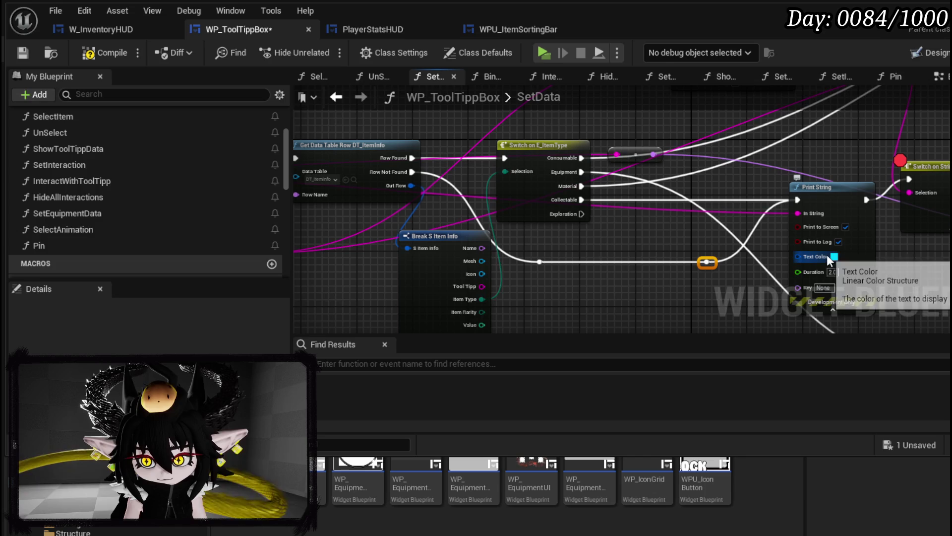
left_click(920, 338)
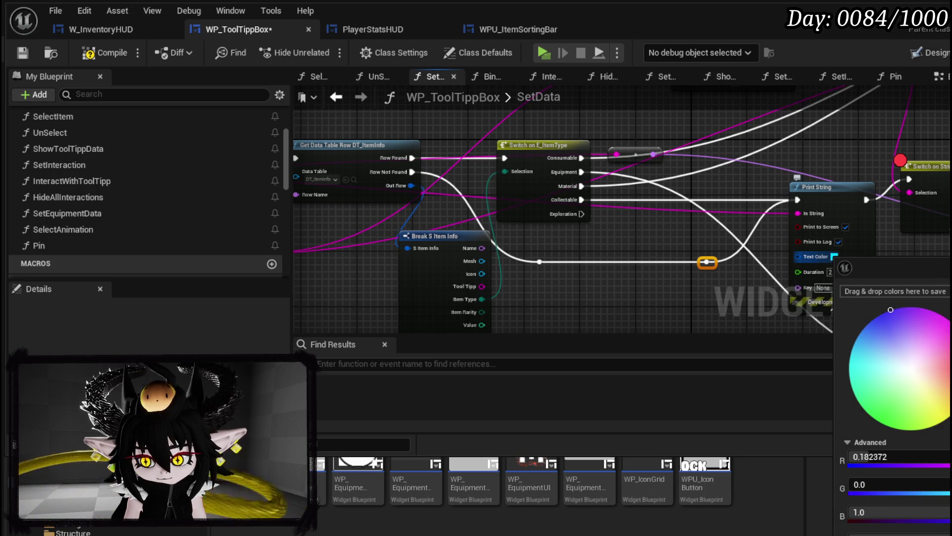
left_click(757, 237)
scroll(757, 237, "up", 1)
left_click_drag(757, 237, 604, 245)
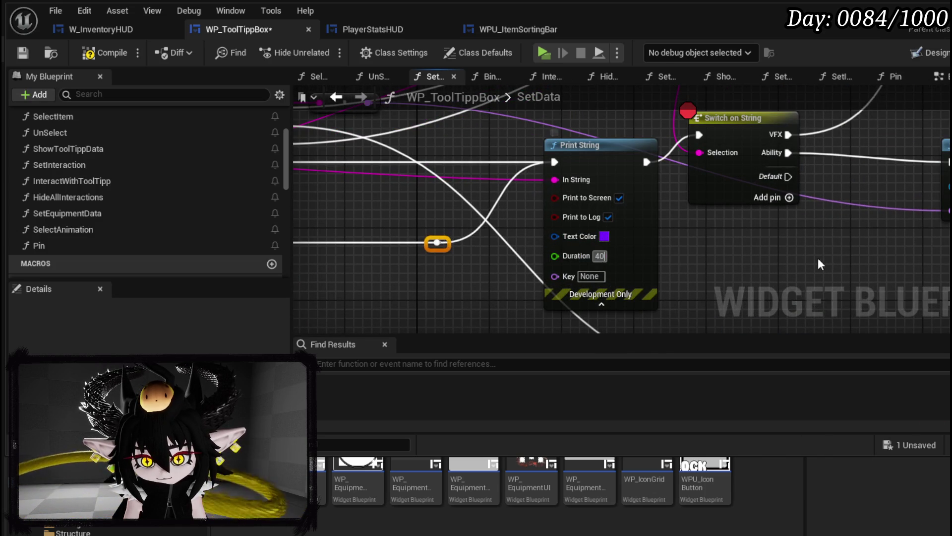
left_click(108, 53)
Save the blueprint and start playing the level from the editor.
left_click(22, 53)
key("alt+Tab")
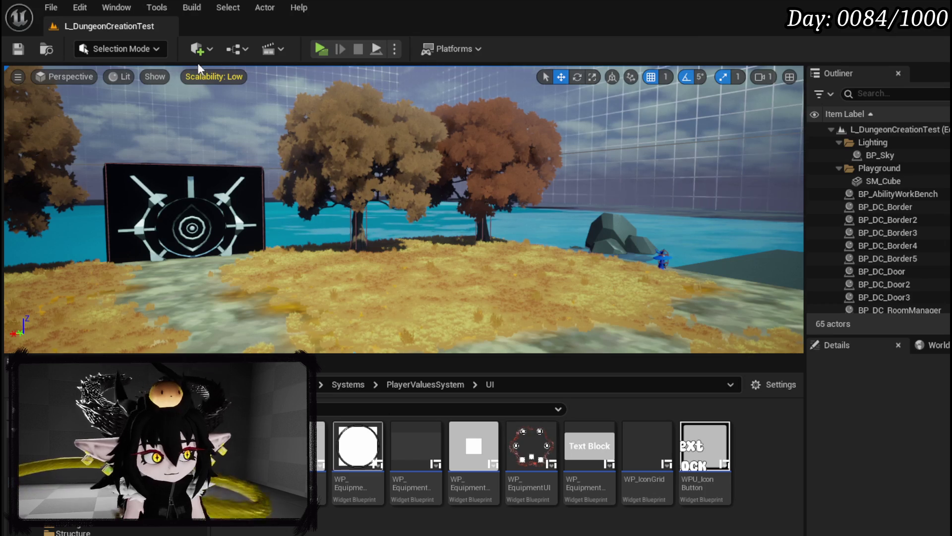
key("alt+p")
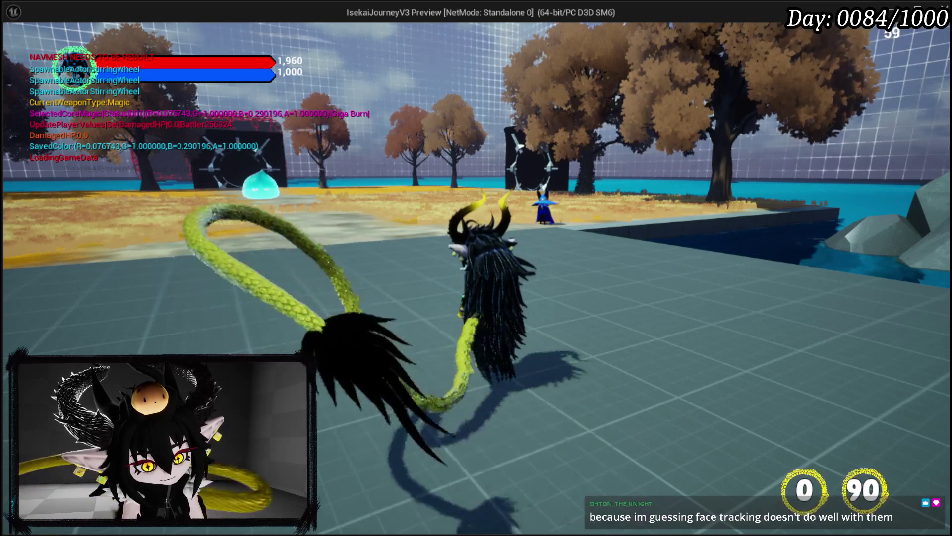
Walk the character, open the in-game menu book and switch to its Inventory page.
key("w")
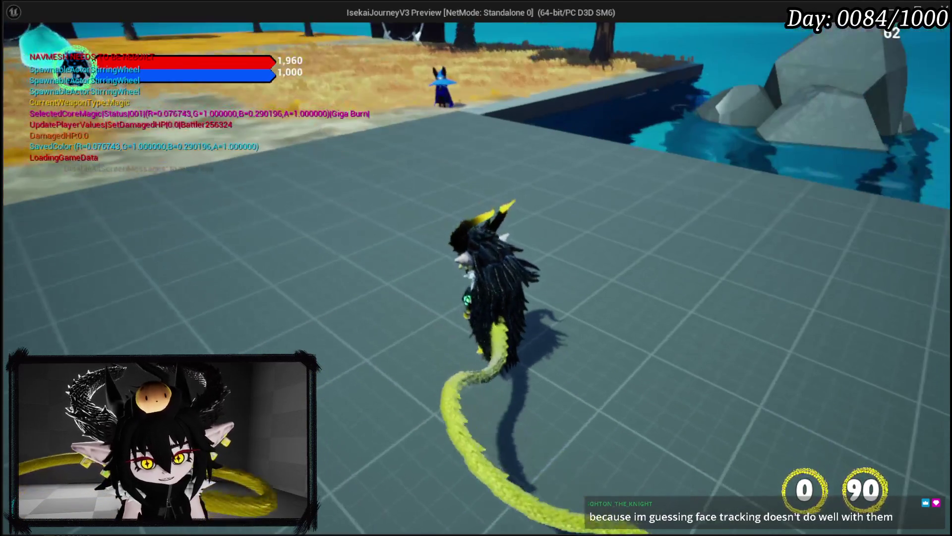
key("shift+F1")
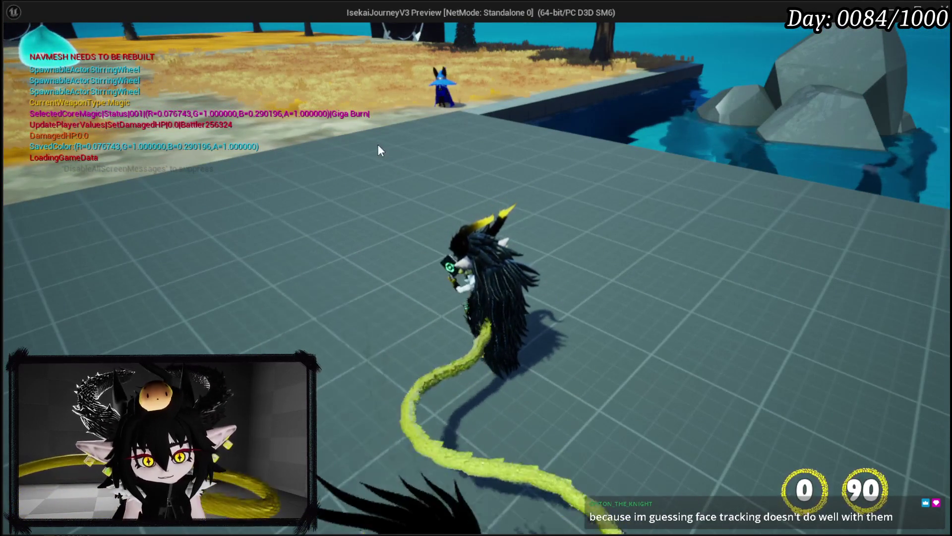
left_click(378, 144)
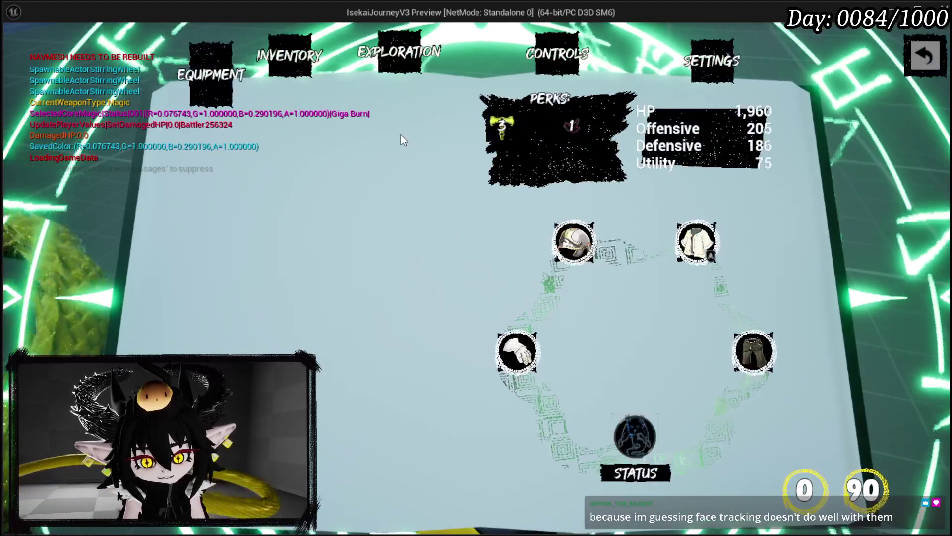
left_click(292, 56)
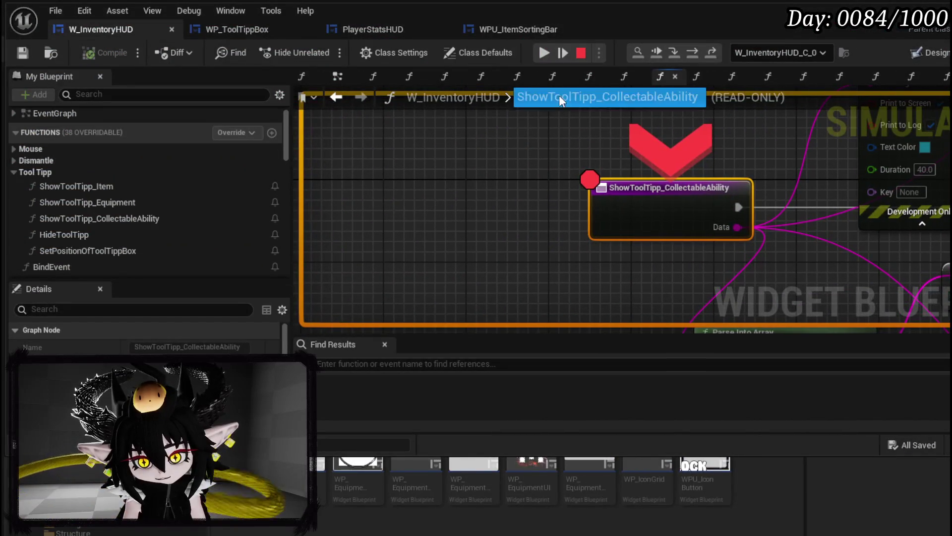
Step into SetData and on to Print String, framing it beside Switch on String.
left_click(700, 50)
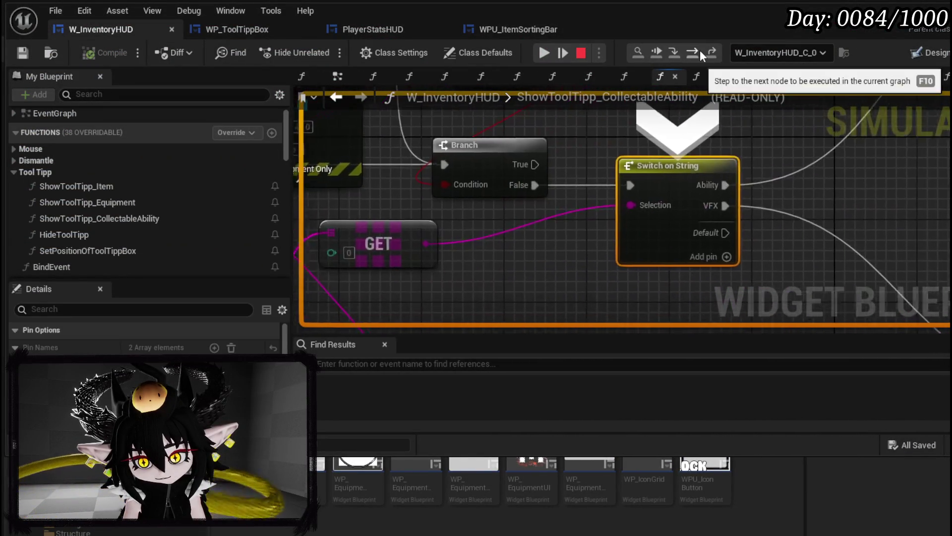
left_click(700, 50)
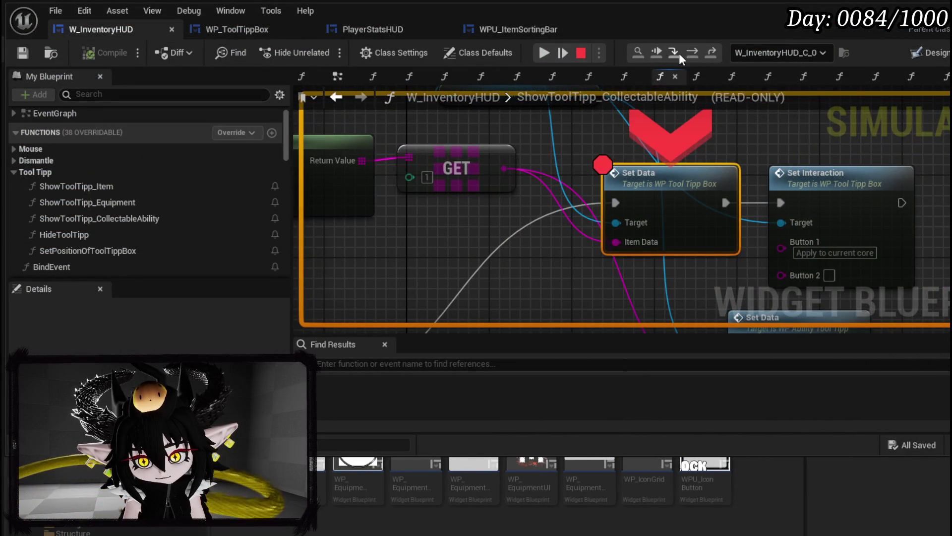
left_click(678, 53)
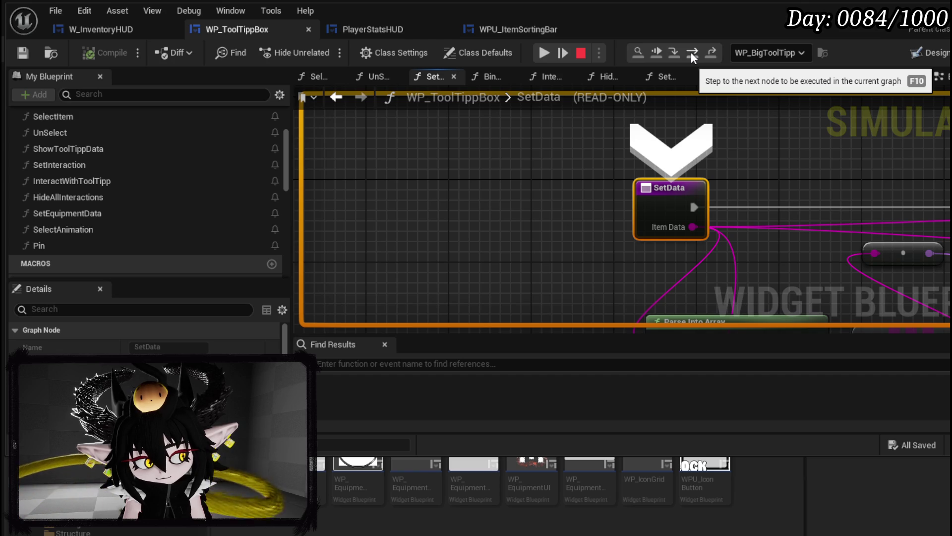
left_click(691, 53)
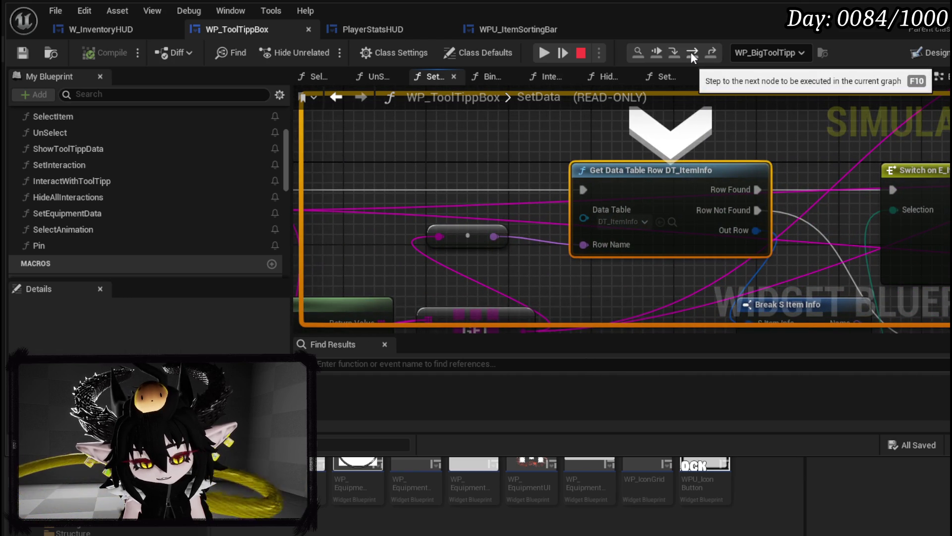
left_click(691, 52)
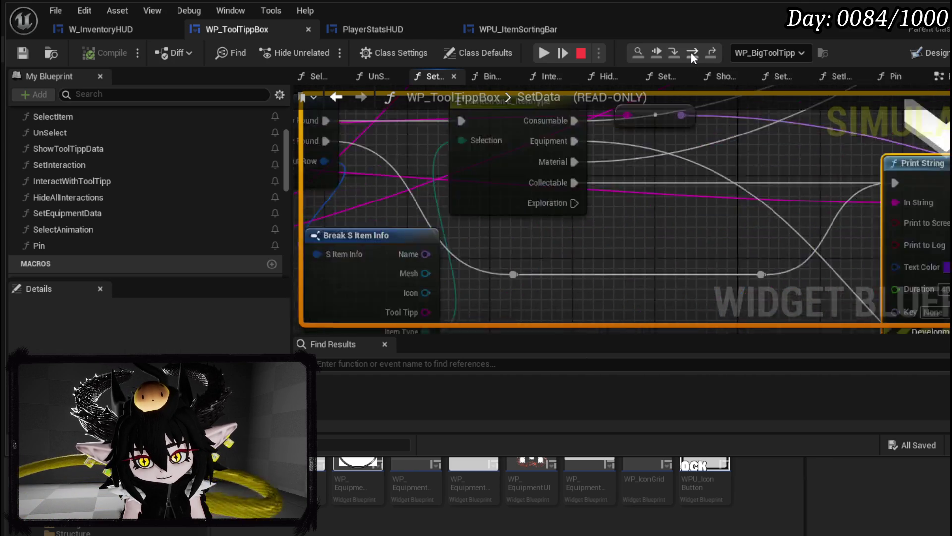
left_click_drag(491, 170, 403, 230)
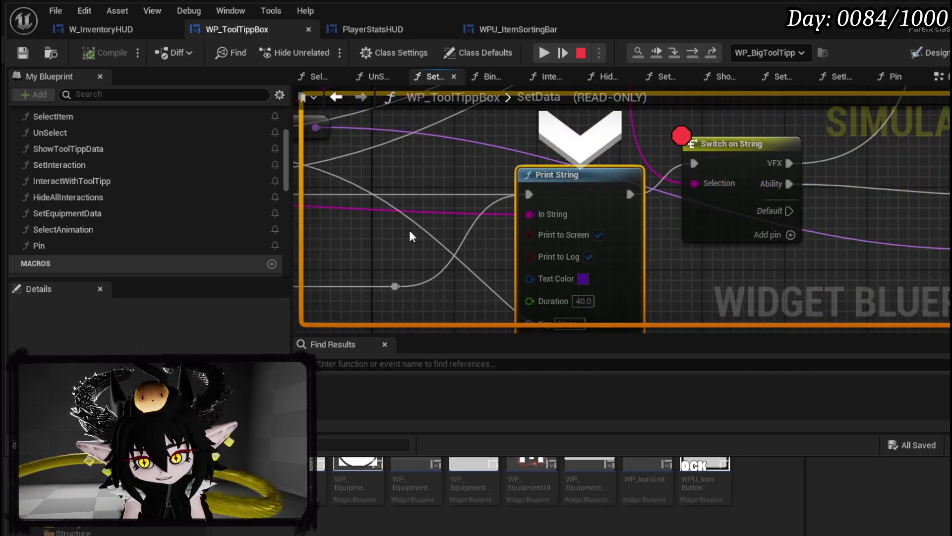
left_click_drag(750, 268, 578, 202)
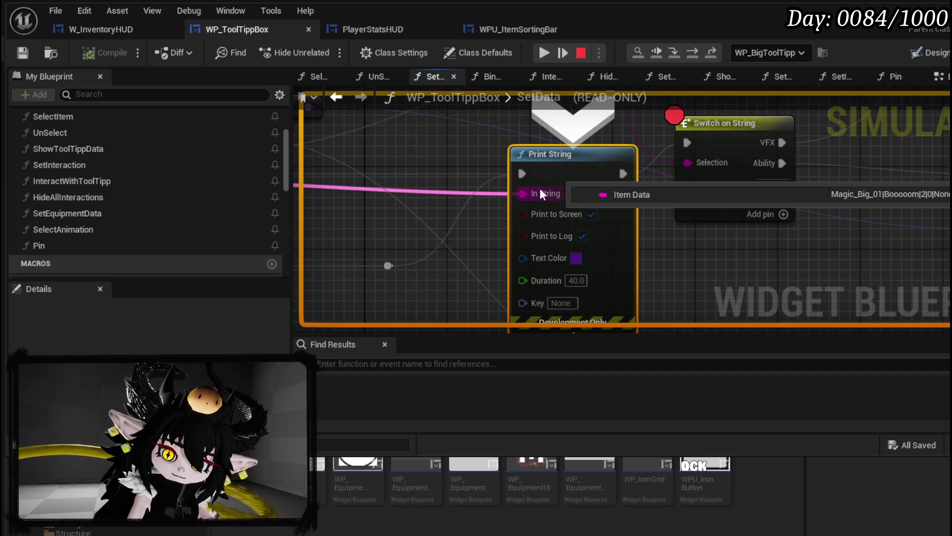
left_click_drag(540, 188, 544, 217)
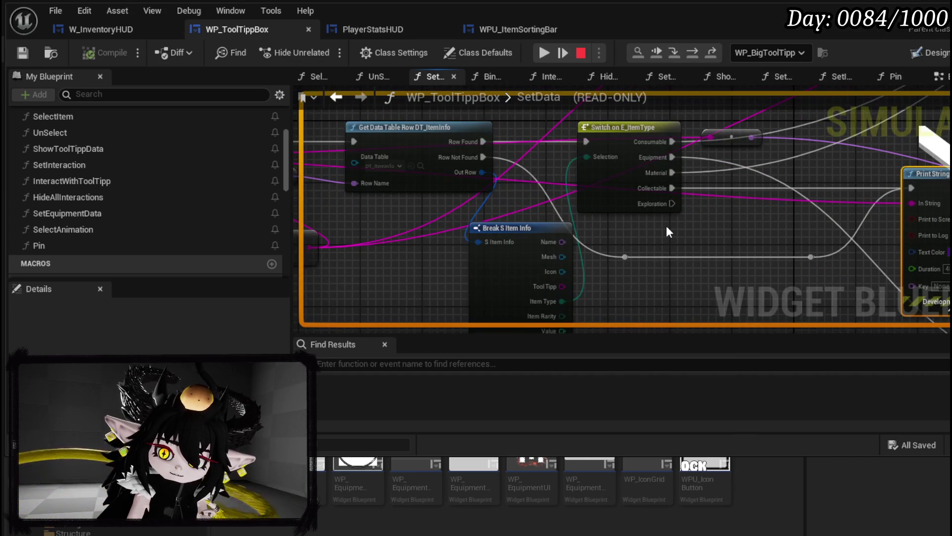
mouse_move(667, 225)
left_mouse_down()
mouse_move(907, 231)
mouse_move(399, 216)
left_mouse_up()
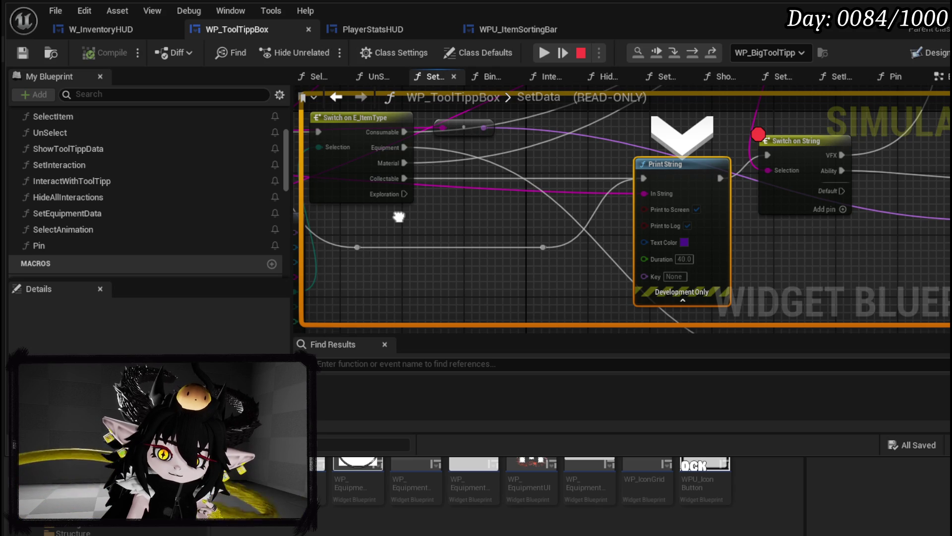
mouse_move(480, 218)
left_mouse_down()
mouse_move(564, 229)
mouse_move(455, 194)
mouse_move(277, 216)
left_mouse_up()
scroll(564, 230, "up", 1)
mouse_move(494, 186)
left_mouse_down()
mouse_move(628, 172)
mouse_move(407, 225)
mouse_move(426, 184)
mouse_move(503, 178)
mouse_move(495, 209)
mouse_move(516, 231)
mouse_move(367, 154)
mouse_move(480, 254)
mouse_move(475, 330)
left_mouse_up()
mouse_move(426, 315)
left_mouse_down()
mouse_move(412, 312)
mouse_move(447, 254)
mouse_move(491, 205)
mouse_move(574, 146)
mouse_move(392, 122)
left_mouse_up()
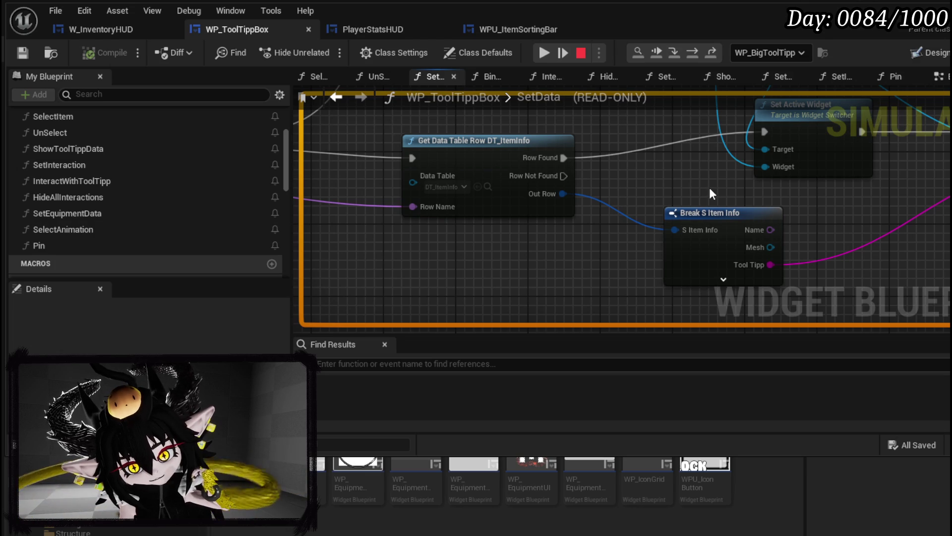
left_click_drag(709, 193, 625, 188)
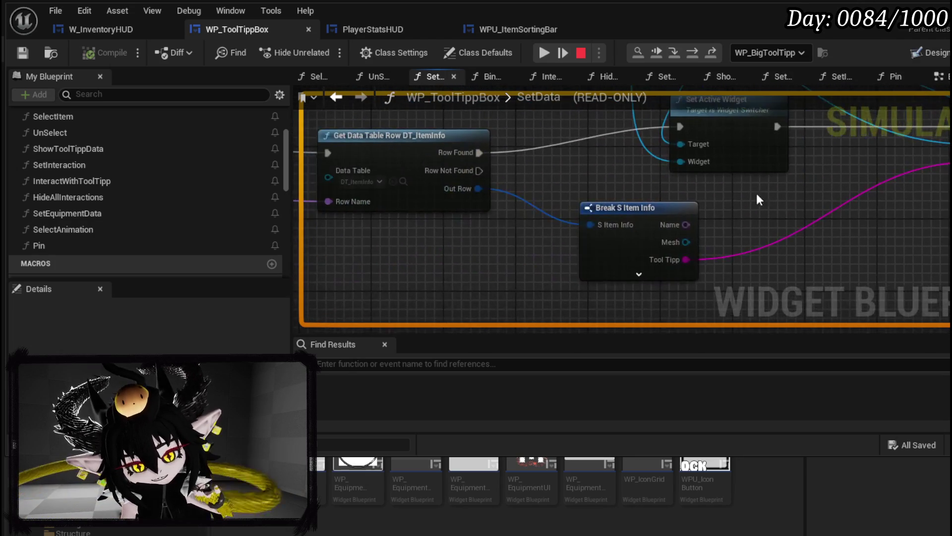
left_click_drag(796, 197, 660, 177)
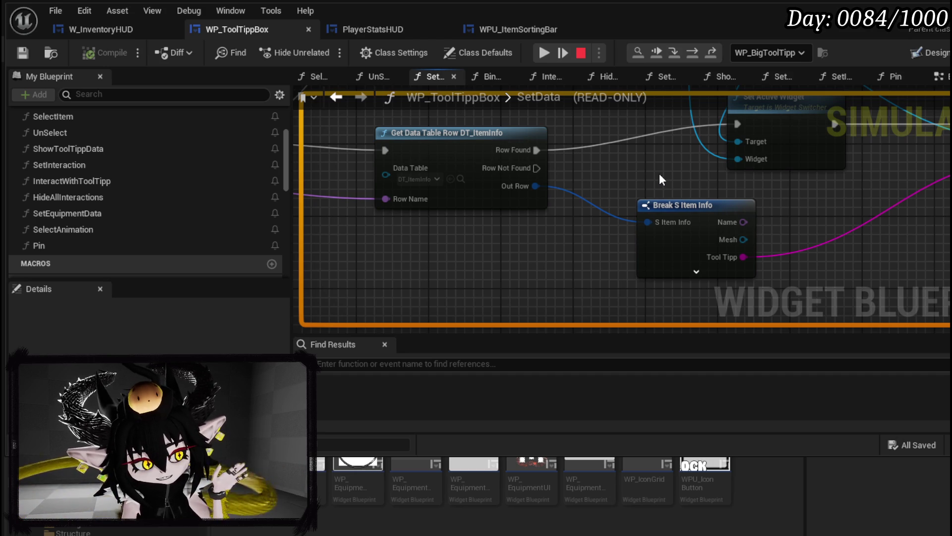
scroll(602, 156, "down", 2)
scroll(630, 194, "down", 3)
scroll(597, 209, "up", 2)
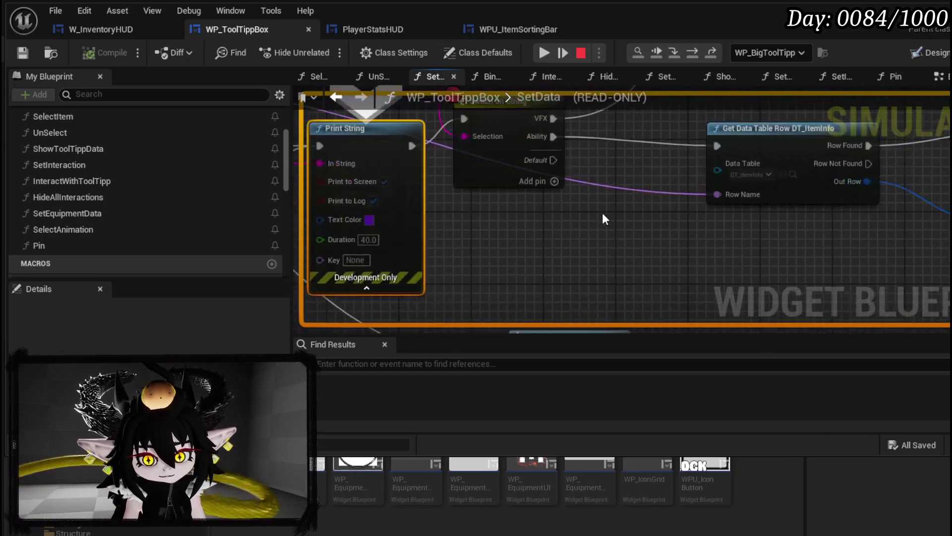
scroll(721, 296, "up", 2)
scroll(548, 215, "down", 1)
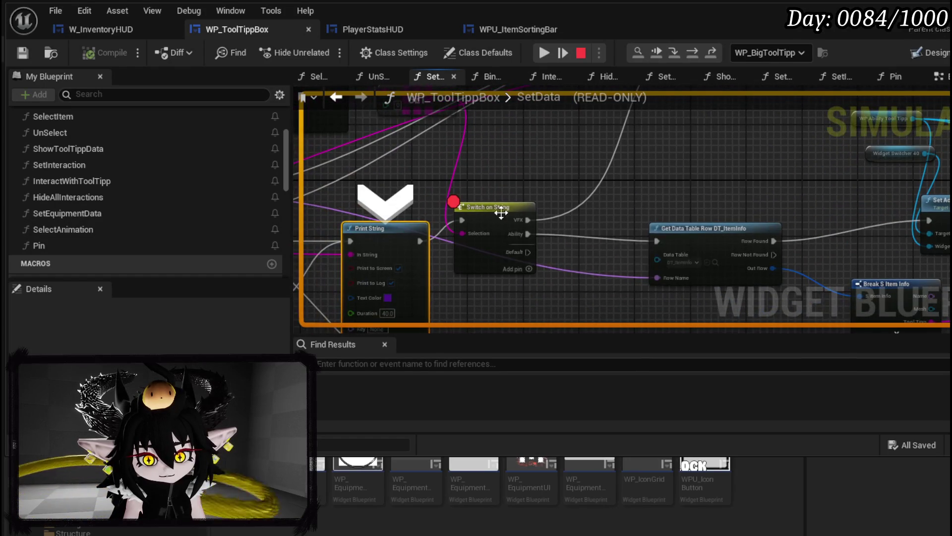
left_click(581, 52)
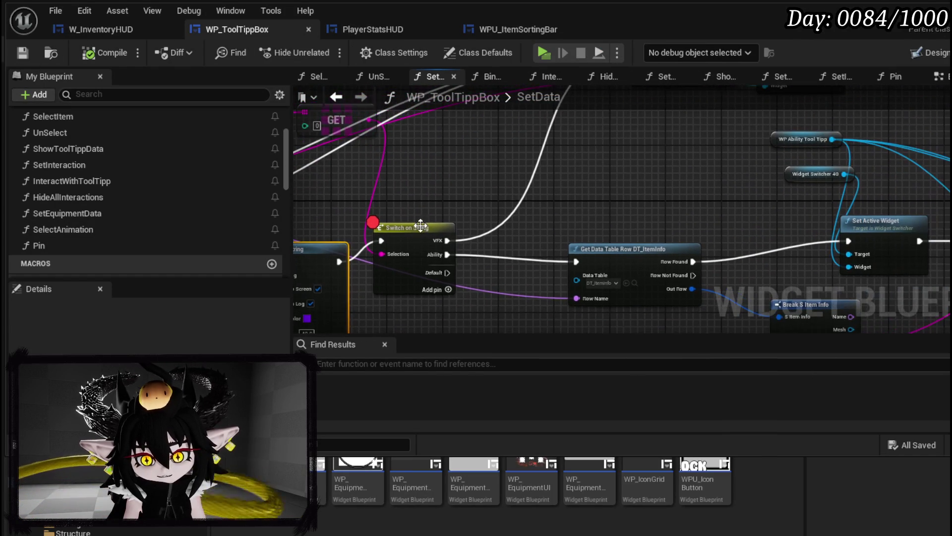
Move Switch on String right and Break S Item Info left, then save the blueprint.
left_click(431, 235)
left_click_drag(430, 235, 461, 233)
scroll(698, 184, "down", 1)
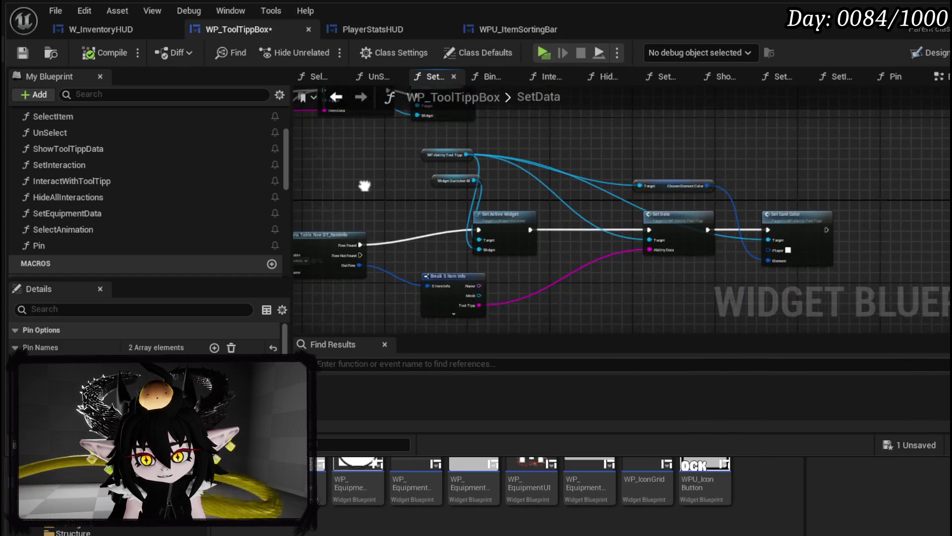
scroll(610, 227, "up", 2)
mouse_move(839, 235)
left_mouse_down()
mouse_move(442, 235)
mouse_move(772, 239)
left_mouse_up()
mouse_move(567, 245)
left_mouse_down()
mouse_move(482, 236)
mouse_move(283, 248)
left_mouse_up()
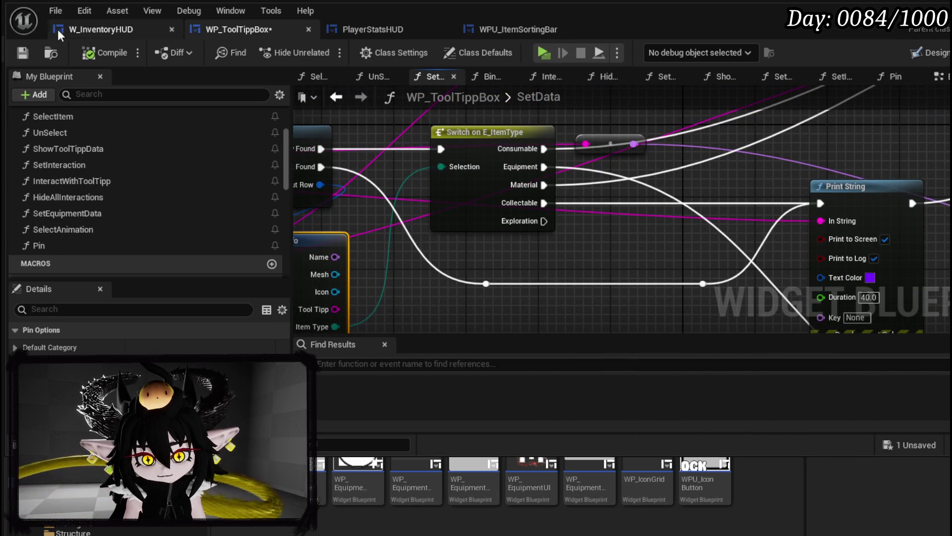
left_click(23, 54)
Save again and look over the rearranged SetData wiring toward Print String.
mouse_move(624, 226)
left_mouse_down()
mouse_move(685, 229)
mouse_move(551, 206)
mouse_move(595, 193)
mouse_move(639, 207)
left_mouse_up()
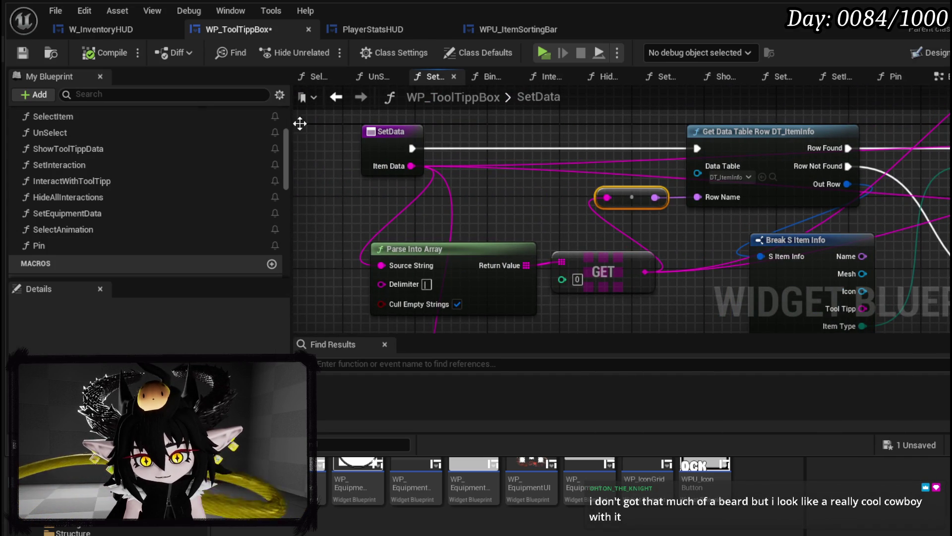
left_click(22, 52)
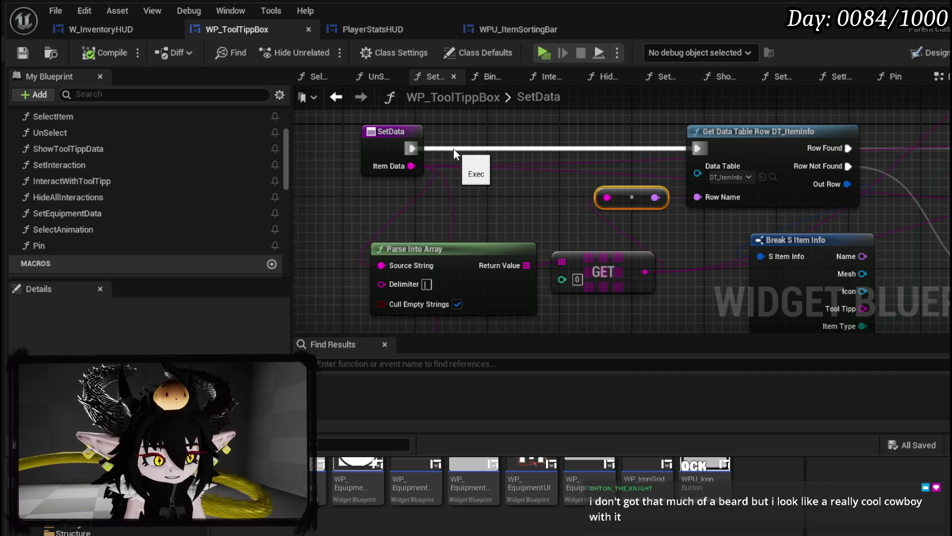
left_click_drag(453, 149, 420, 200)
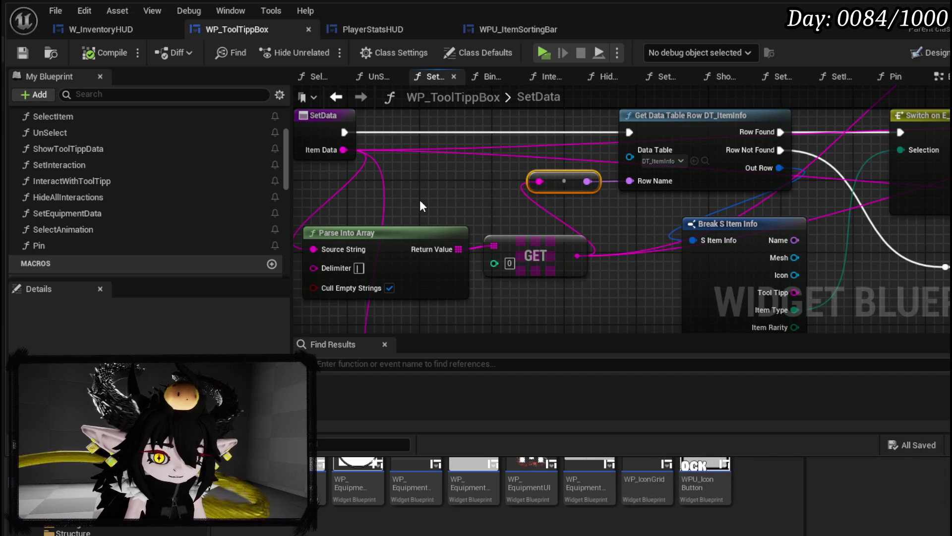
mouse_move(421, 196)
left_mouse_down()
mouse_move(360, 163)
mouse_move(355, 242)
mouse_move(317, 209)
mouse_move(500, 150)
mouse_move(509, 124)
left_mouse_up()
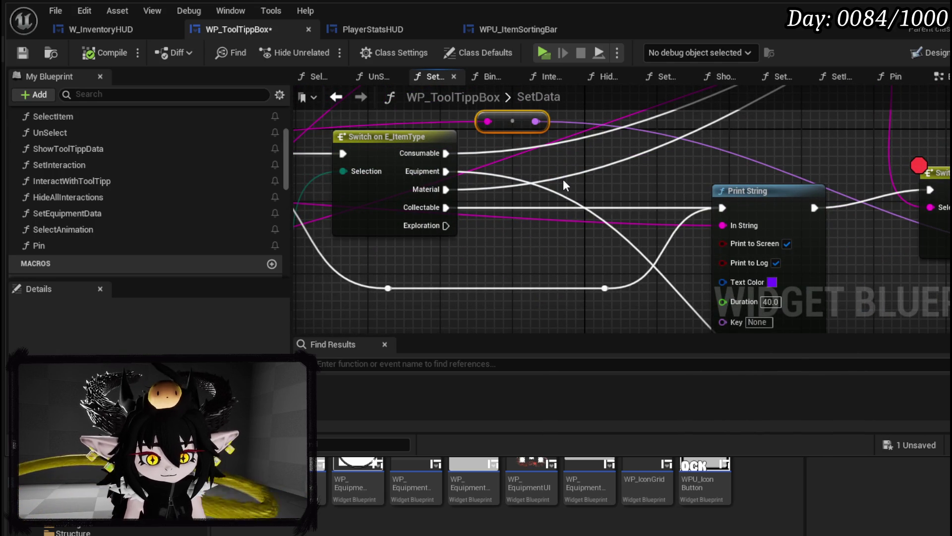
left_click_drag(563, 179, 615, 182)
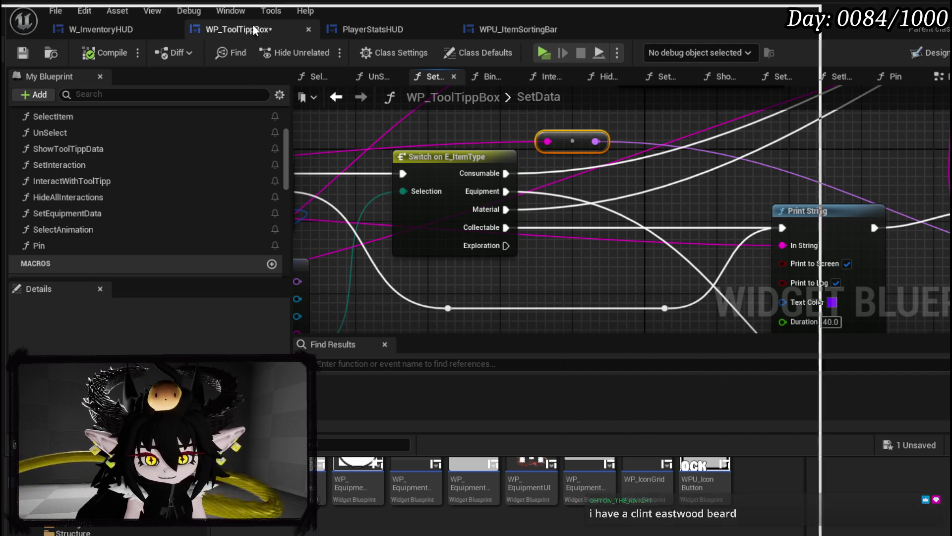
Switch to the Brave window showing the Clint Eastwood search results.
key("alt+Tab")
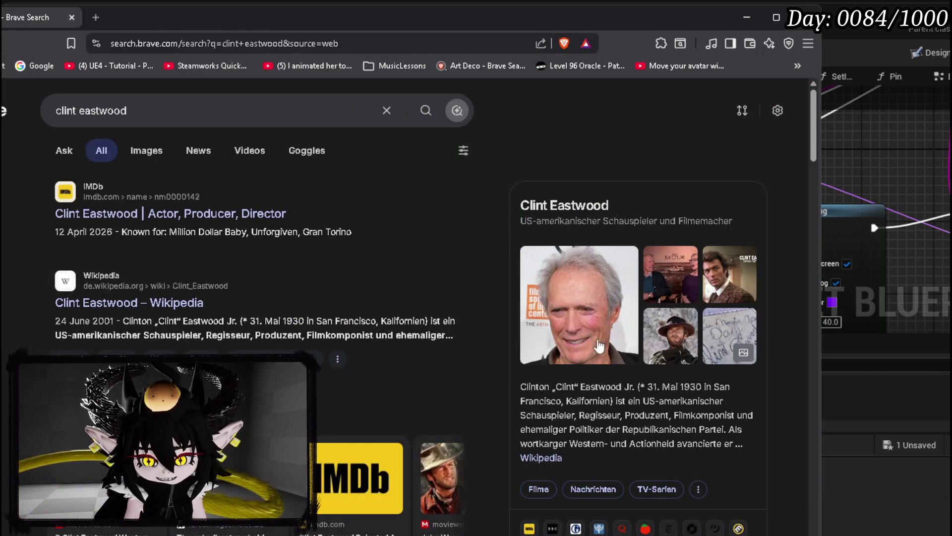
scroll(476, 282, "down", 3)
scroll(496, 266, "up", 2)
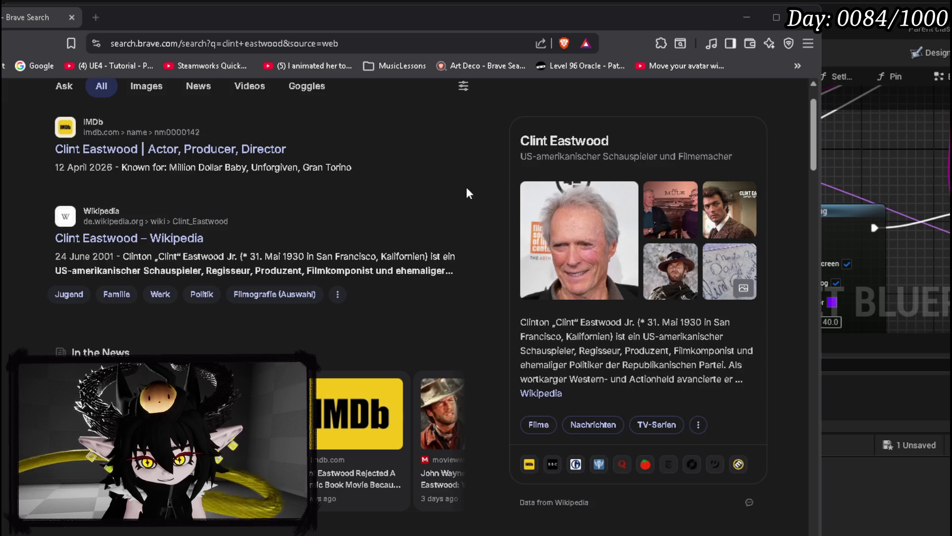
scroll(491, 193, "down", 3)
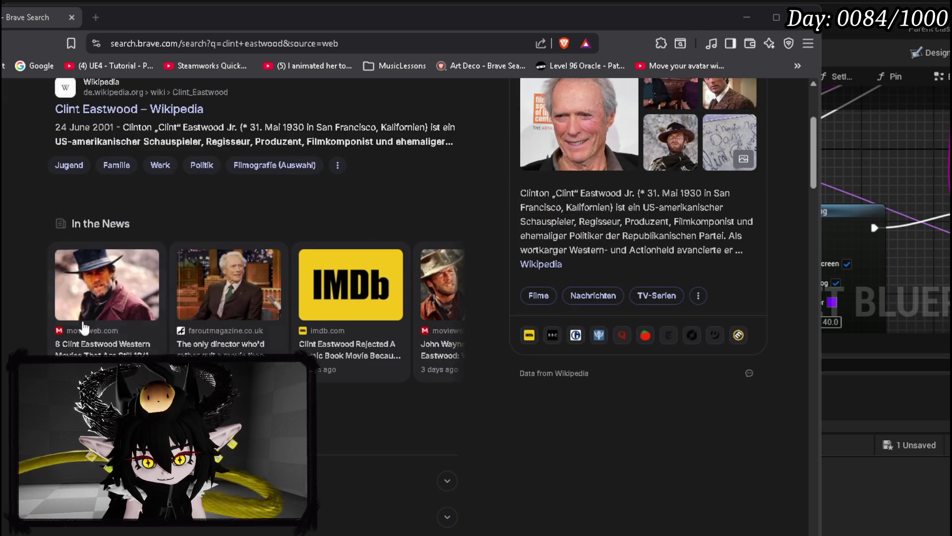
scroll(489, 296, "down", 4)
scroll(489, 290, "down", 3)
scroll(489, 290, "up", 4)
scroll(489, 291, "up", 5)
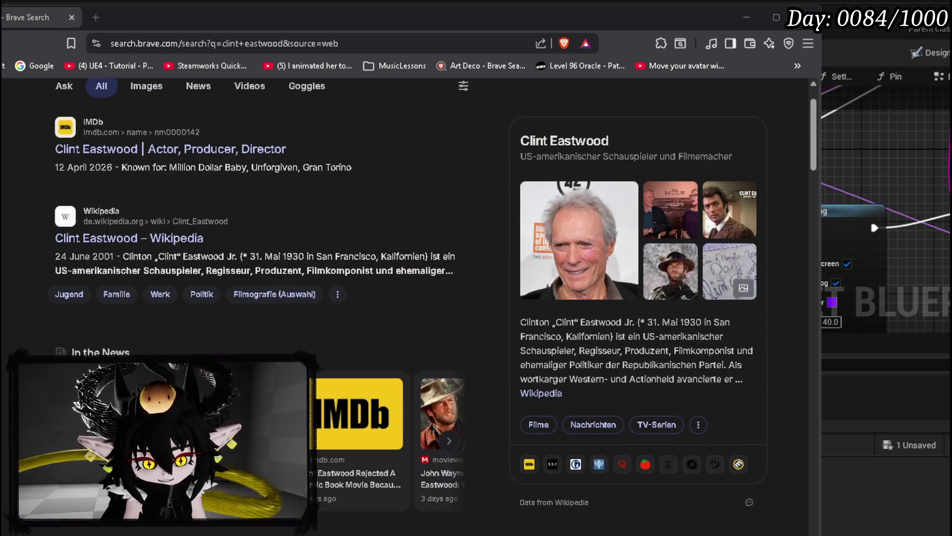
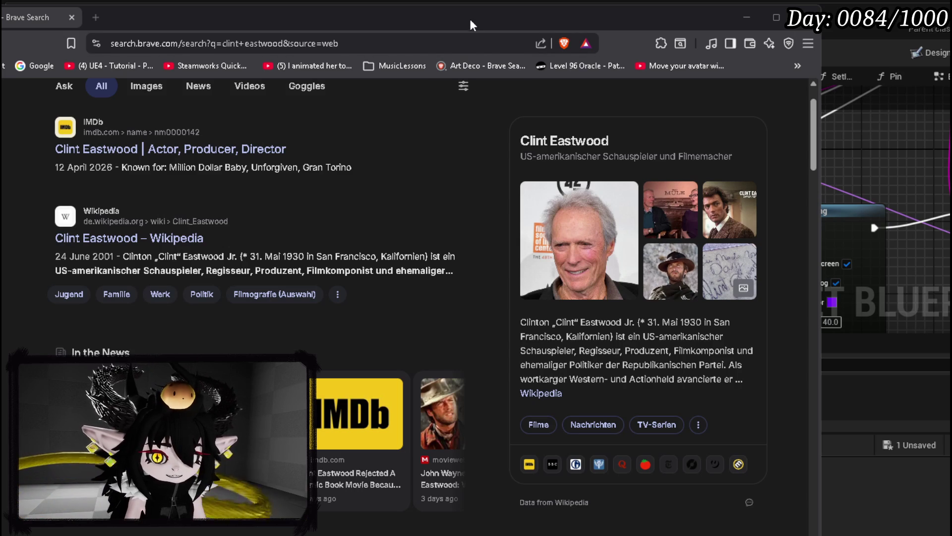
Switch away from the Brave browser back to the Unreal blueprint editor.
key("alt+Tab")
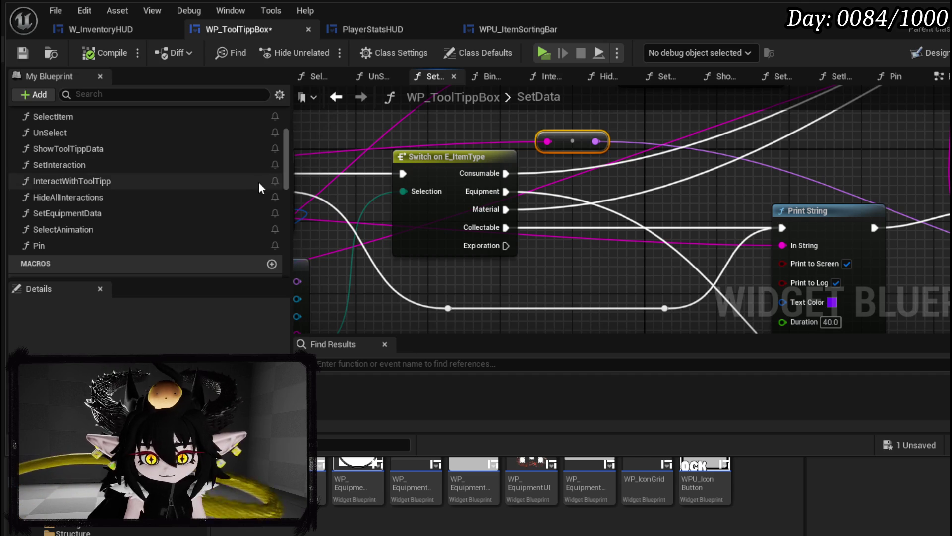
Pan the SetData graph to review the Switch on String, Set Active Widget and Set Data nodes.
left_click_drag(597, 252, 569, 209)
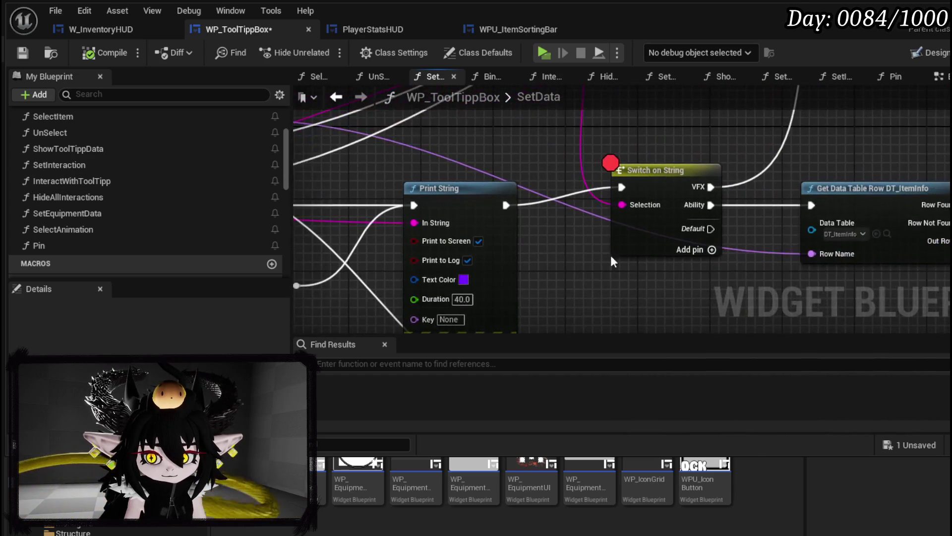
scroll(569, 209, "down", 3)
left_click_drag(511, 218, 408, 270)
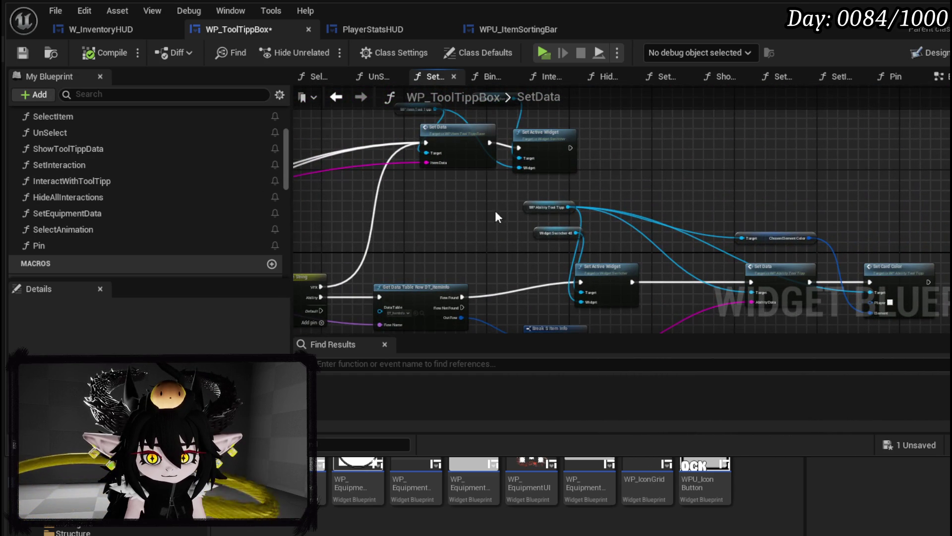
left_click_drag(595, 168, 787, 71)
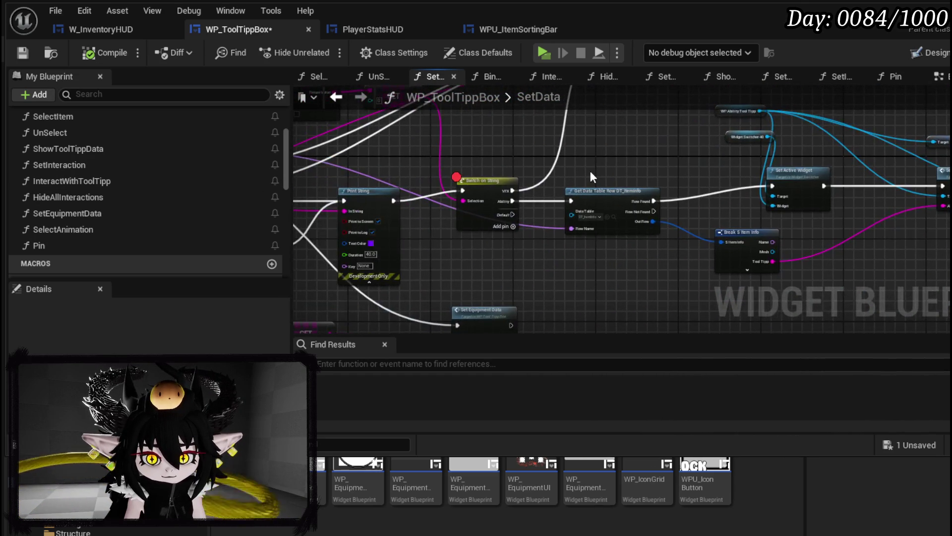
left_click_drag(589, 171, 414, 221)
scroll(688, 246, "up", 4)
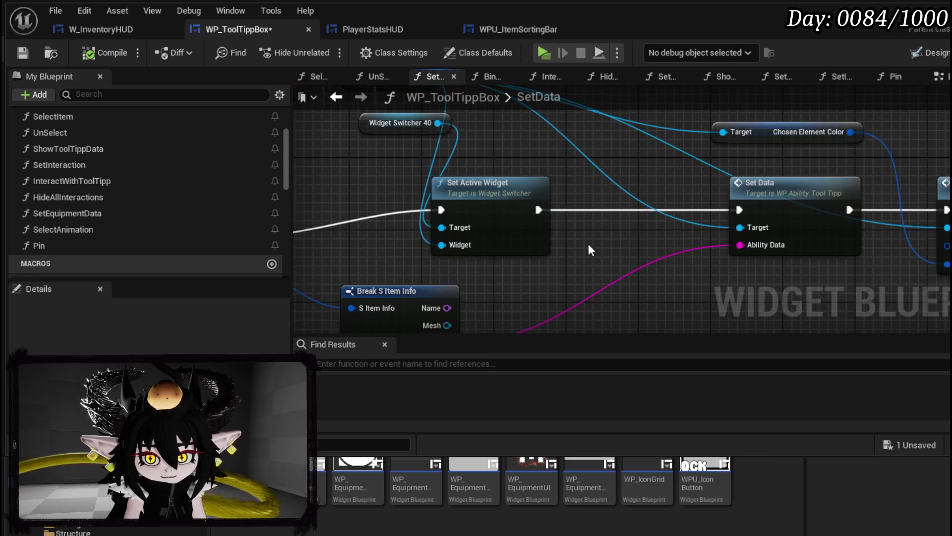
scroll(687, 248, "down", 1)
scroll(562, 234, "down", 3)
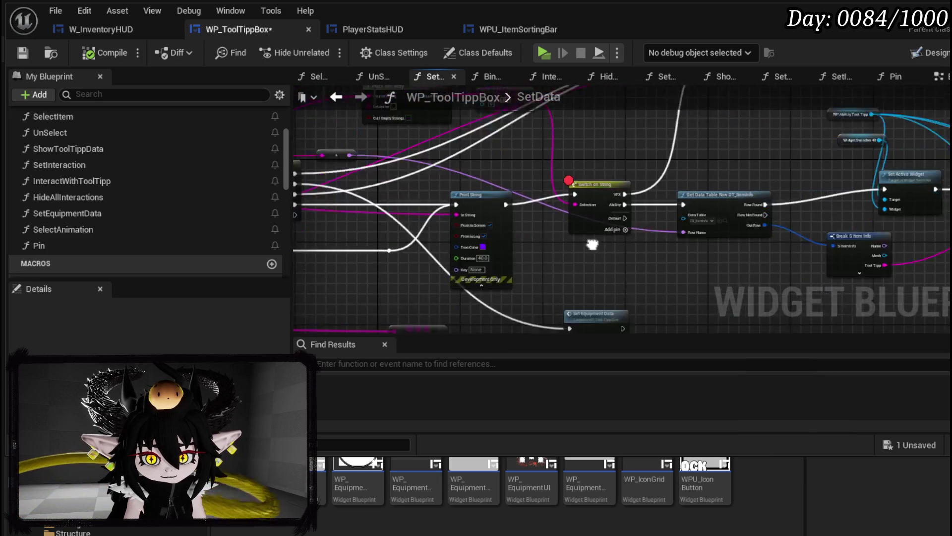
left_click_drag(606, 242, 462, 226)
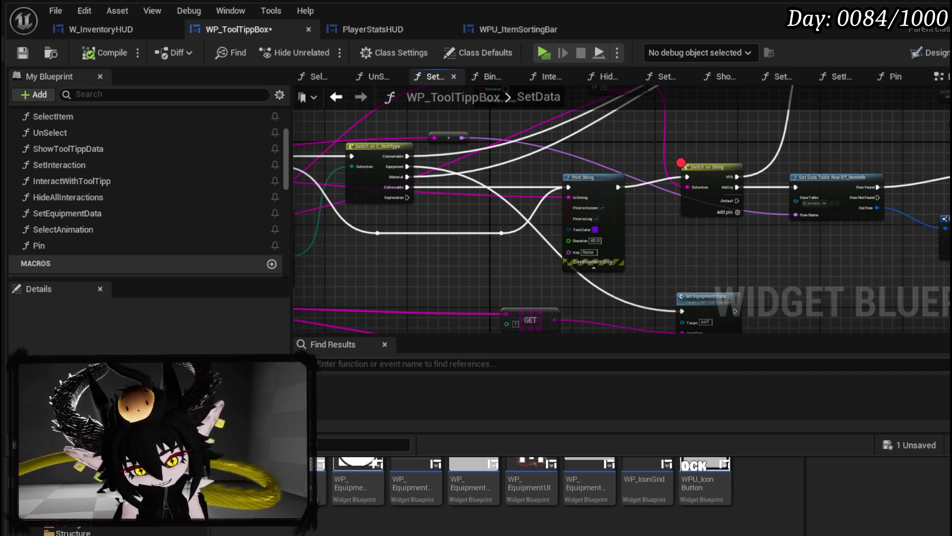
left_click_drag(689, 256, 409, 276)
left_click_drag(462, 250, 341, 244)
scroll(510, 224, "up", 3)
Move the Widget Switcher 40 and WP Ability Tool Tipp variable nodes to the right.
mouse_move(440, 256)
left_mouse_down()
mouse_move(475, 224)
mouse_move(576, 222)
mouse_move(420, 233)
left_mouse_up()
left_click(406, 185)
left_click(391, 146, "shift")
left_click_drag(406, 185, 506, 185)
mouse_move(824, 212)
left_mouse_down()
mouse_move(718, 153)
mouse_move(694, 199)
mouse_move(757, 165)
left_mouse_up()
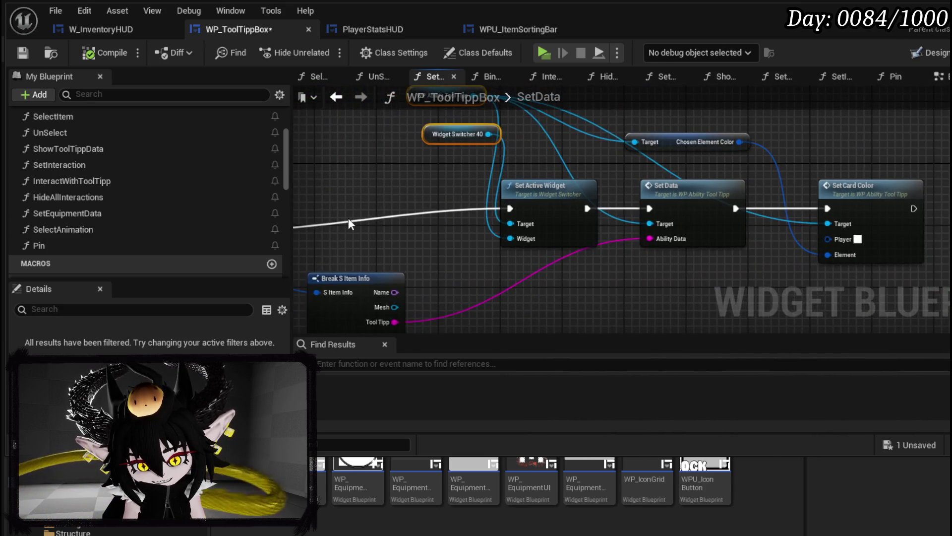
left_click_drag(446, 216, 744, 203)
left_click_drag(466, 202, 863, 187)
mouse_move(423, 193)
left_mouse_down()
mouse_move(344, 219)
mouse_move(923, 209)
mouse_move(779, 187)
left_mouse_up()
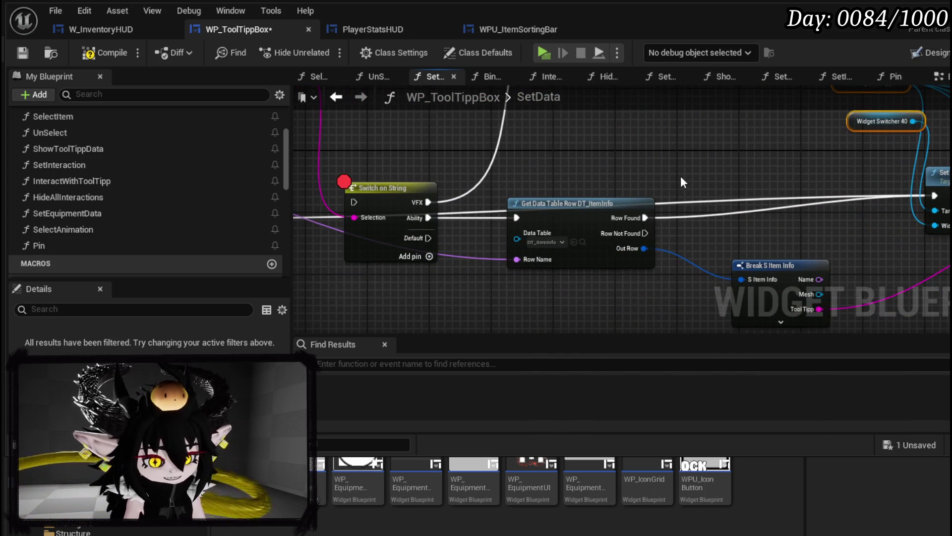
Move the Set Active Widget, Set Data and Set Card Color group down.
left_click_drag(681, 176, 440, 190)
scroll(544, 243, "down", 2)
left_click_drag(516, 242, 846, 126)
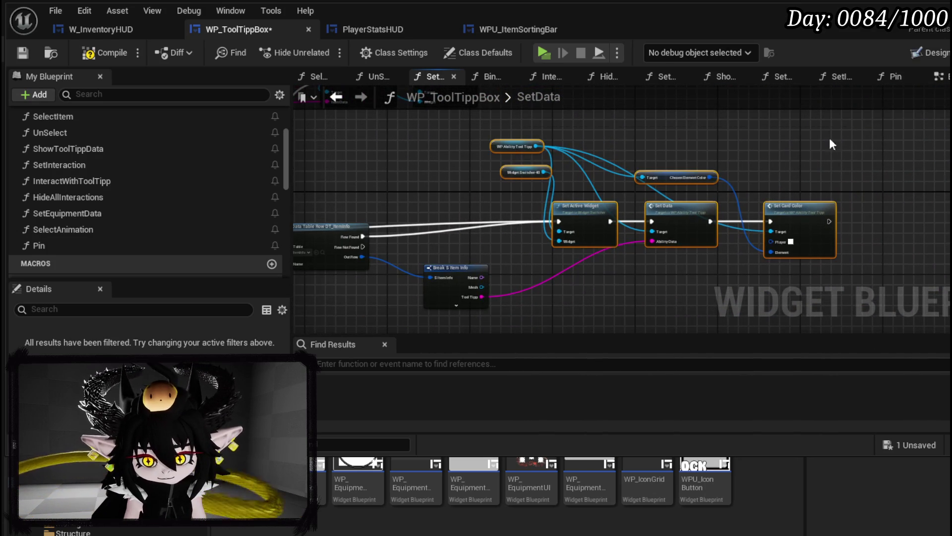
left_click_drag(684, 214, 684, 225)
left_click_drag(473, 210, 534, 174)
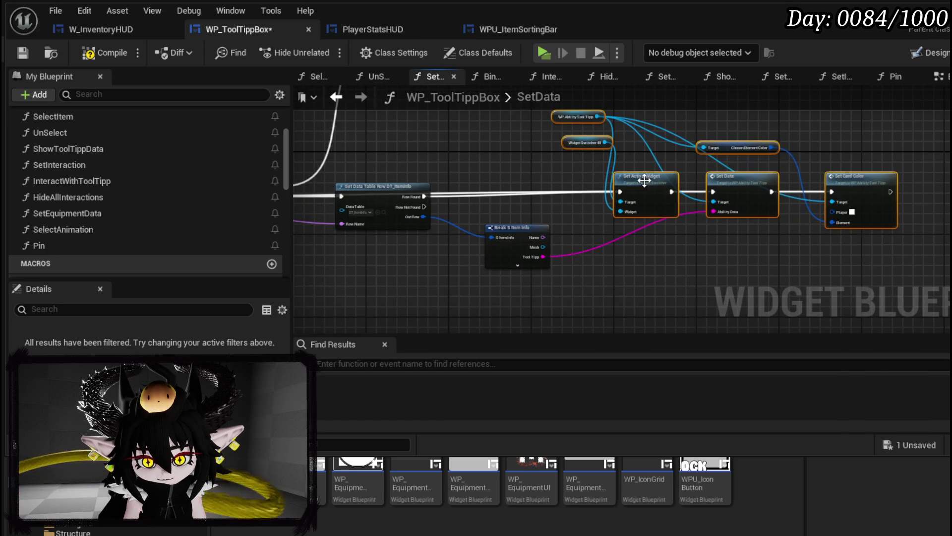
left_click(431, 165)
scroll(434, 166, "up", 2)
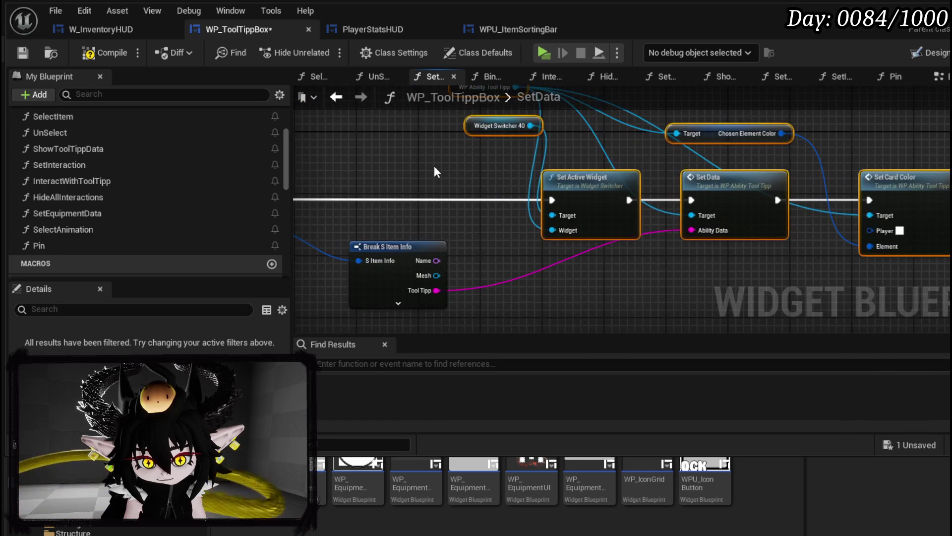
left_click_drag(434, 165, 505, 176)
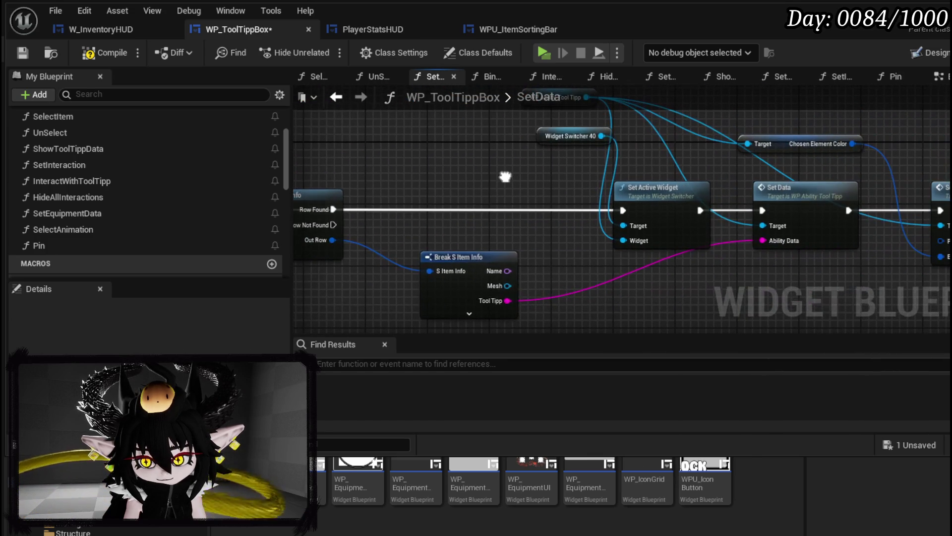
scroll(510, 205, "down", 3)
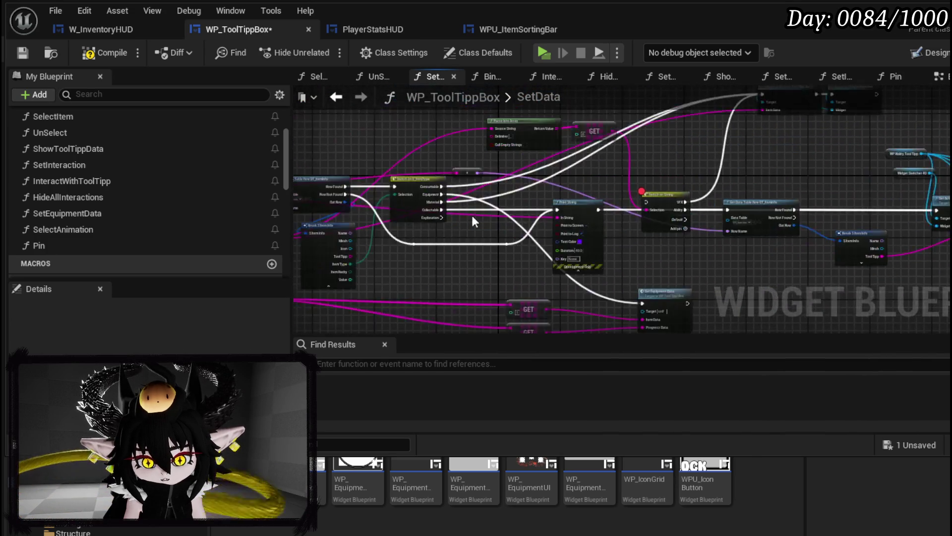
scroll(423, 212, "down", 2)
scroll(580, 231, "up", 4)
Wire Break S Item Info's output into Set Data's Ability Data input.
mouse_move(345, 238)
left_mouse_down()
mouse_move(487, 244)
mouse_move(572, 210)
left_mouse_up()
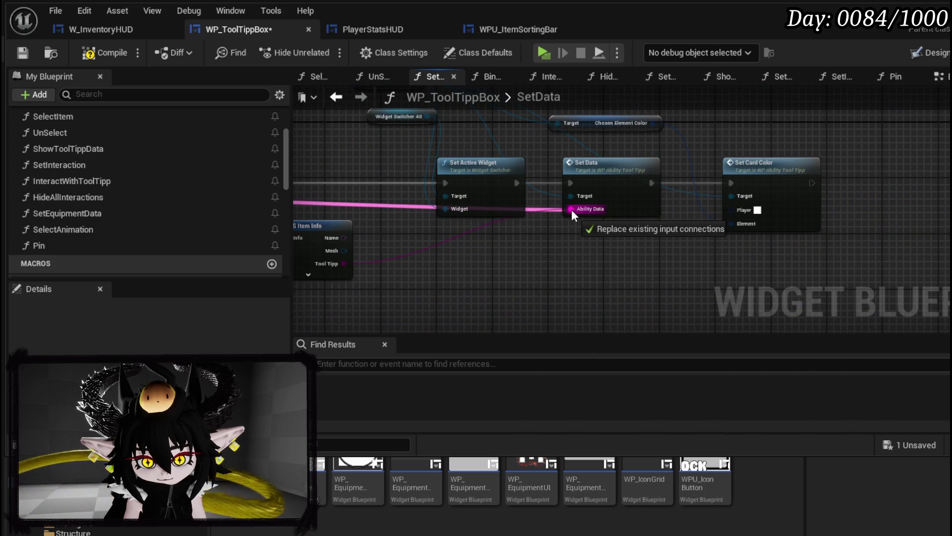
left_click_drag(528, 237, 430, 153)
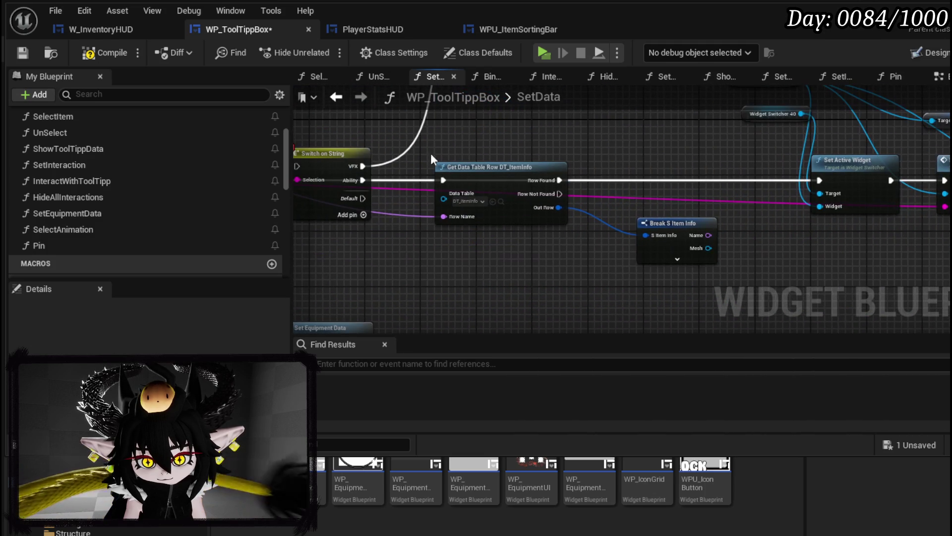
Compile and save WP_ToolTippBox, then bring the Brave mustache search to the front.
left_click(99, 53)
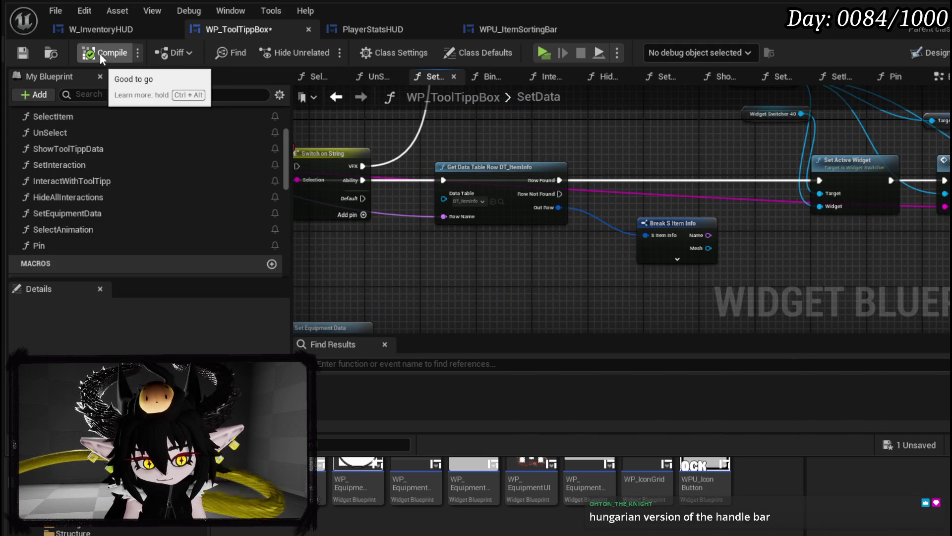
left_click(29, 51)
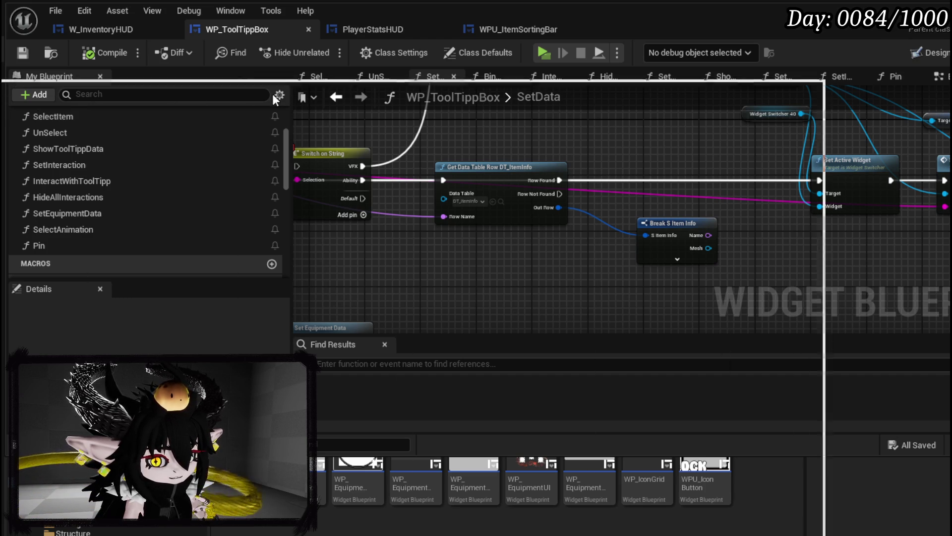
key("alt+Tab")
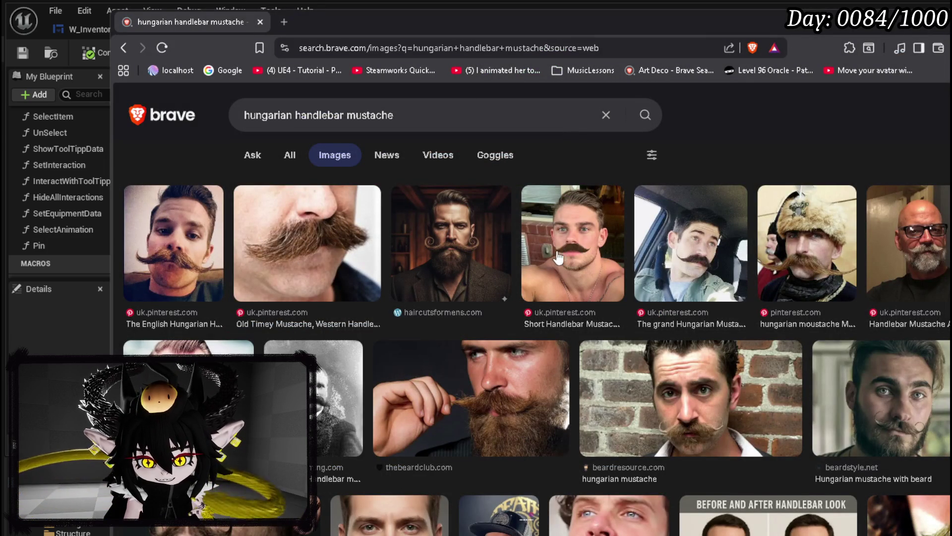
scroll(604, 260, "down", 1)
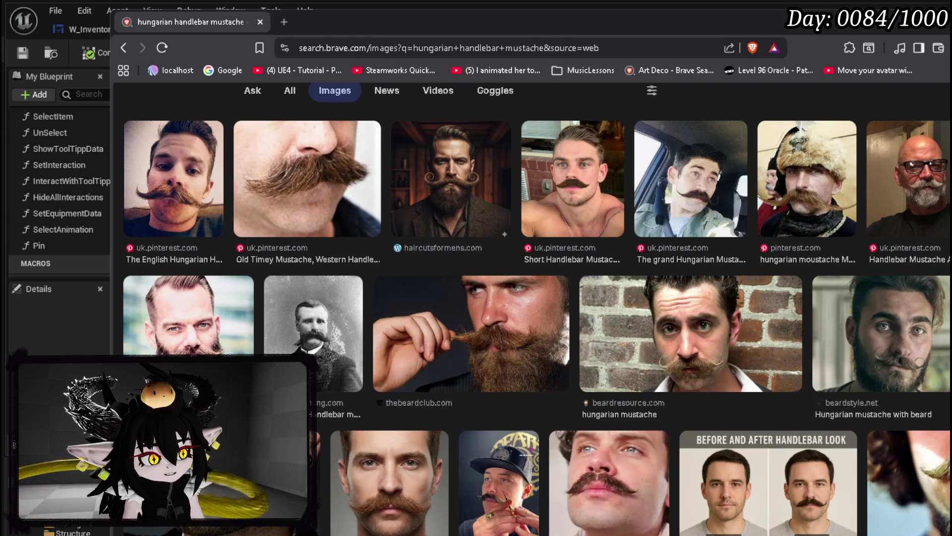
Leave the handlebar mustache images and return to the Unreal editor.
key("alt+Tab")
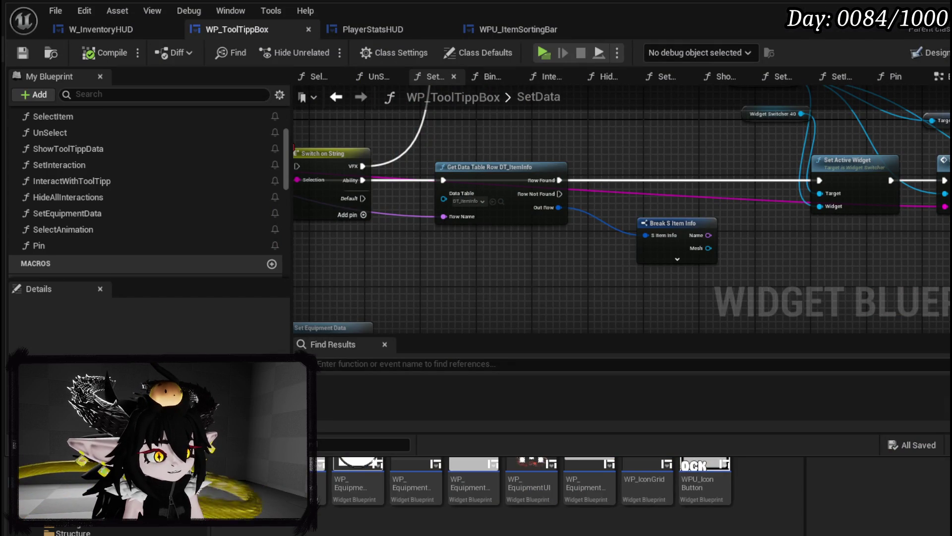
Move Switch on String, Get Data Table Row and Break S Item Info lower in the graph.
left_click_drag(436, 154, 733, 270)
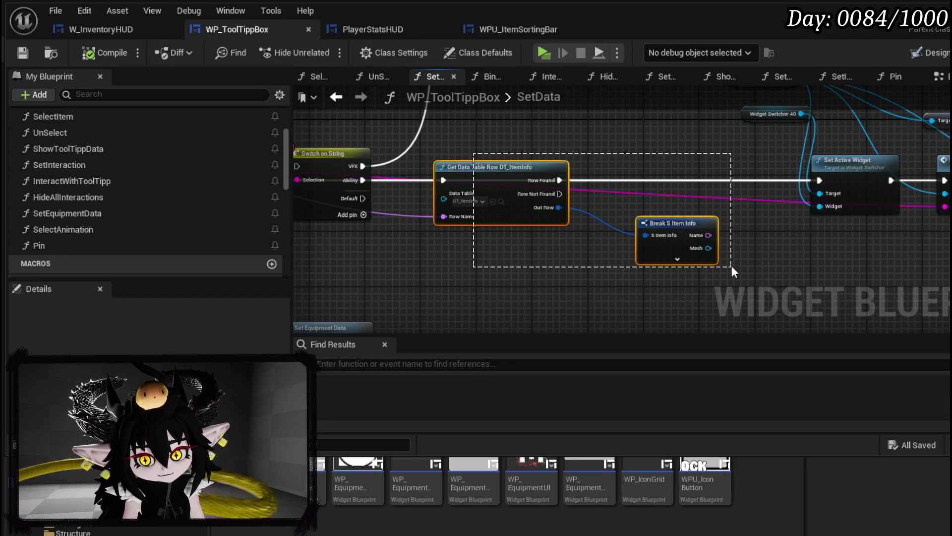
left_click_drag(672, 236, 673, 257)
mouse_move(485, 171)
left_mouse_down()
mouse_move(493, 226)
mouse_move(494, 211)
left_mouse_up()
left_click_drag(387, 248, 613, 220)
left_click_drag(714, 219, 694, 241)
mouse_move(779, 187)
left_mouse_down()
mouse_move(513, 240)
mouse_move(736, 246)
left_mouse_up()
Save the rearranged blueprint and start a play-in-editor session.
left_click(22, 52)
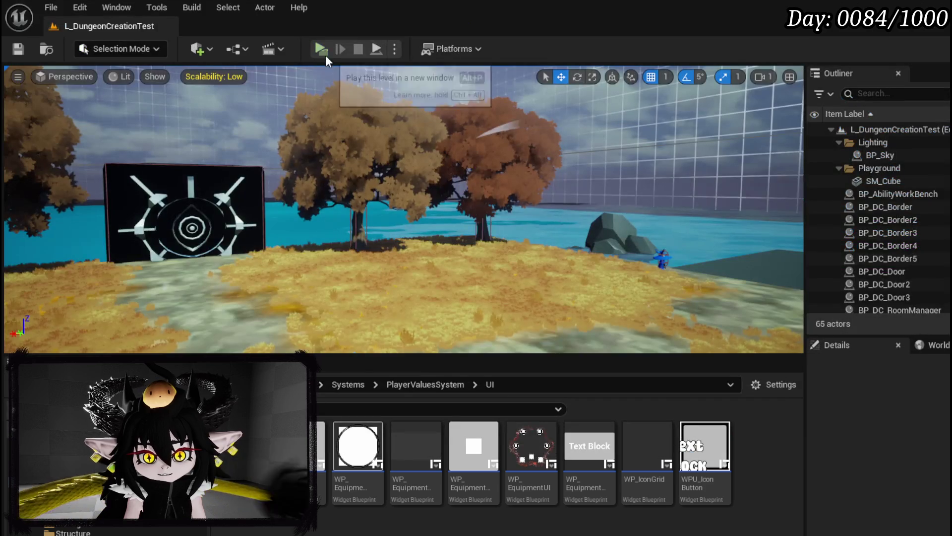
left_click(322, 49)
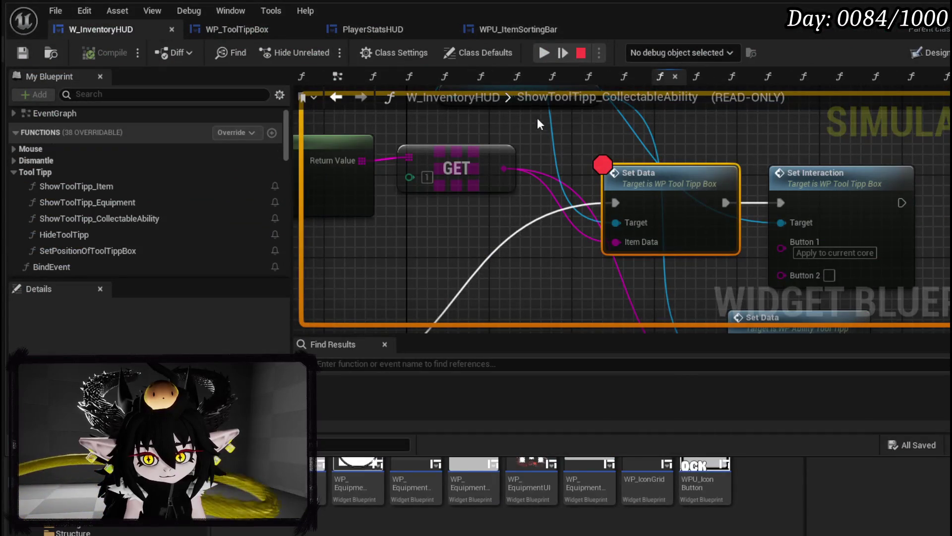
Resume from the breakpoint and remove breakpoints from Set Data and the function entry node.
left_click(546, 54)
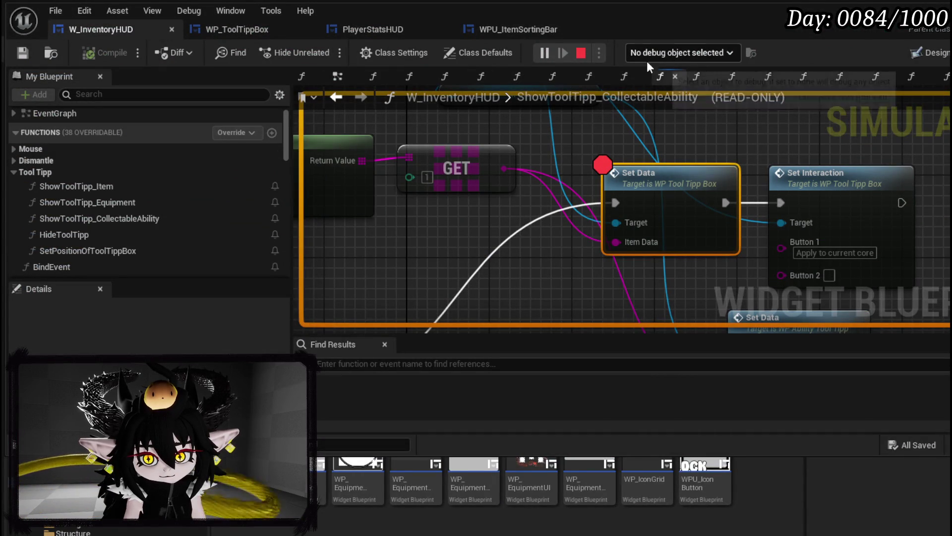
scroll(668, 194, "down", 2)
scroll(664, 178, "down", 2)
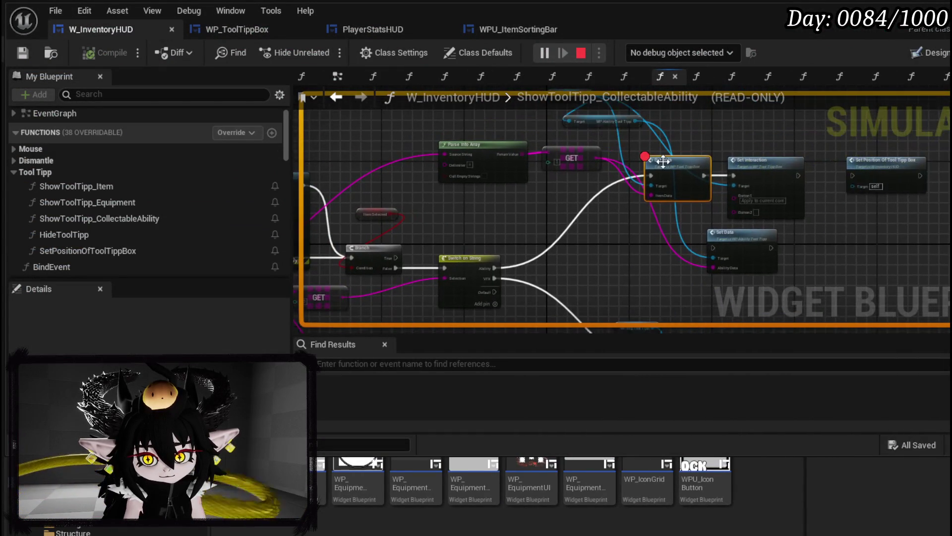
right_click(662, 162)
left_click(696, 259)
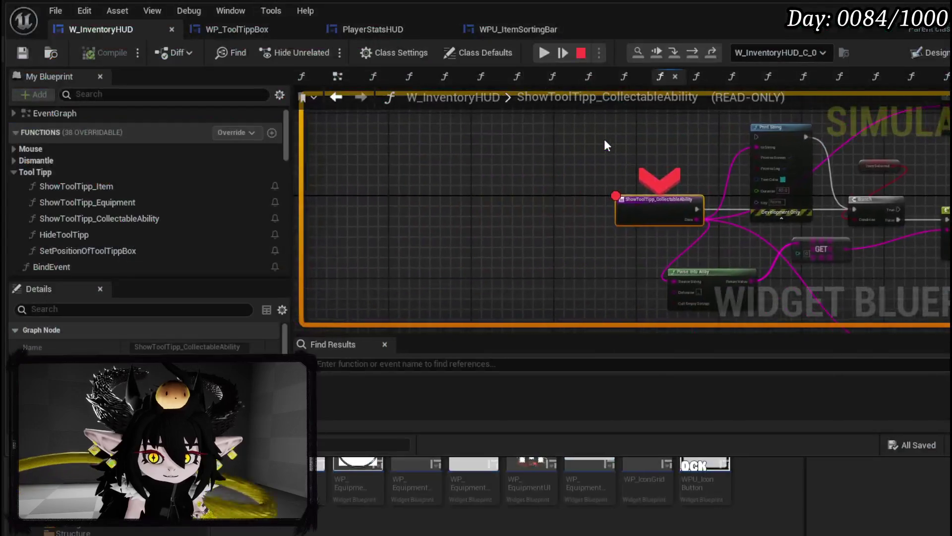
left_click_drag(511, 135, 359, 139)
right_click(400, 192)
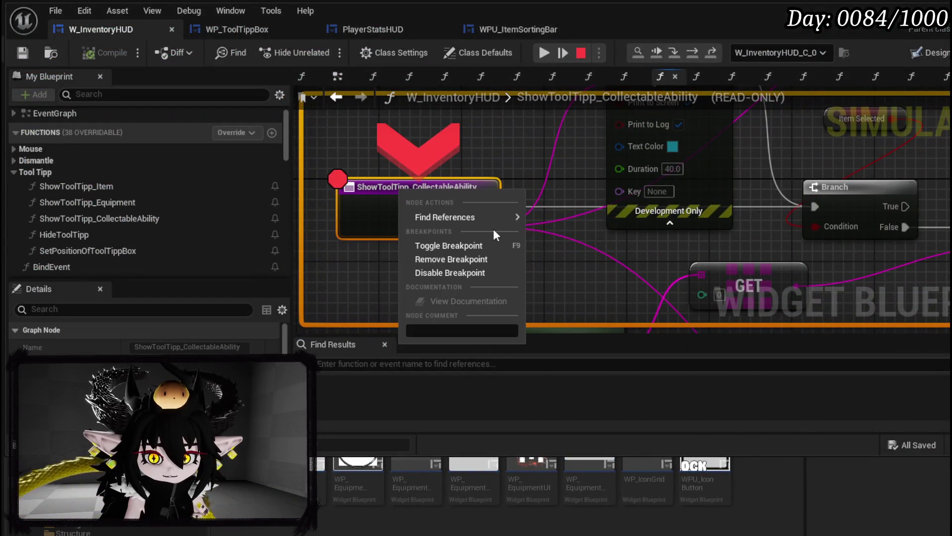
left_click(471, 258)
scroll(457, 241, "down", 1)
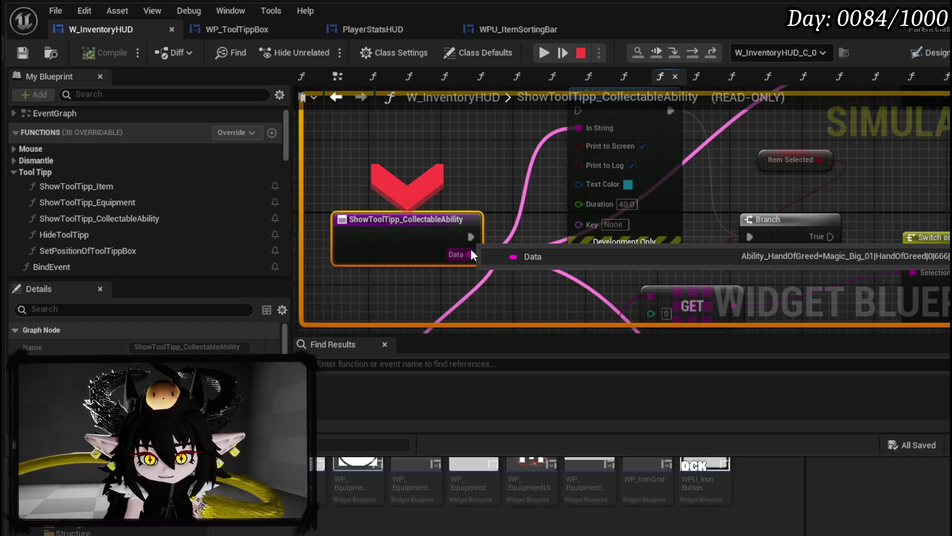
scroll(483, 199, "down", 2)
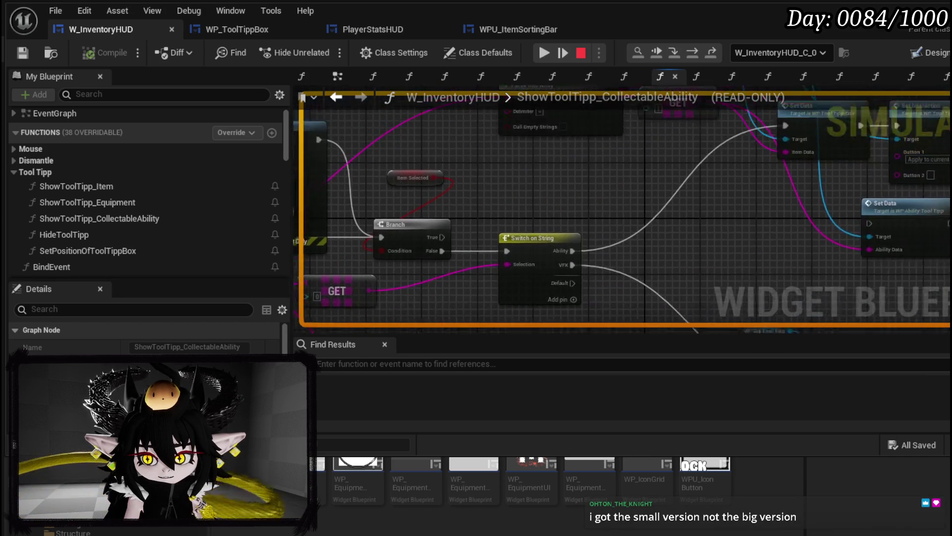
Pan through the ShowToolTipp_CollectableAbility graph to review its Print String, Branch and Set Data wiring.
left_click_drag(483, 199, 495, 78)
left_click_drag(743, 238, 647, 235)
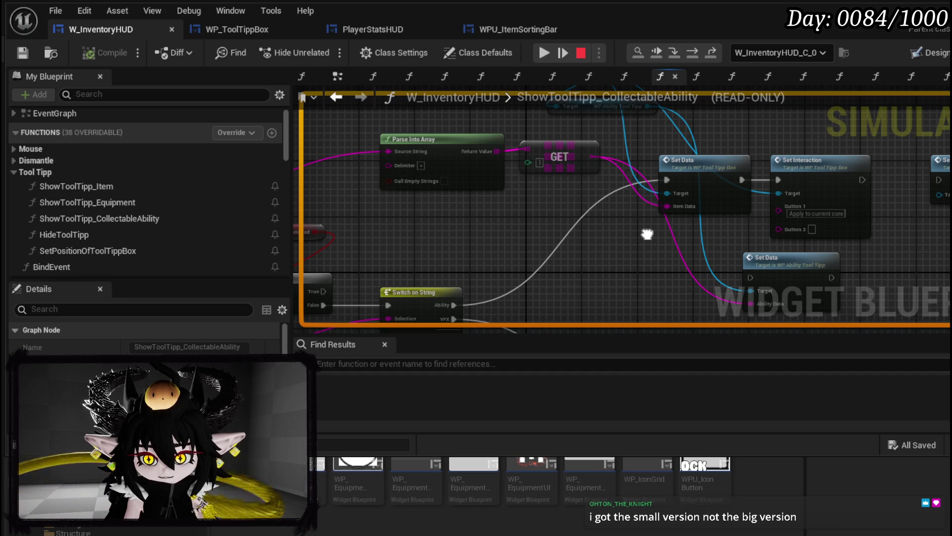
left_click_drag(648, 235, 744, 177)
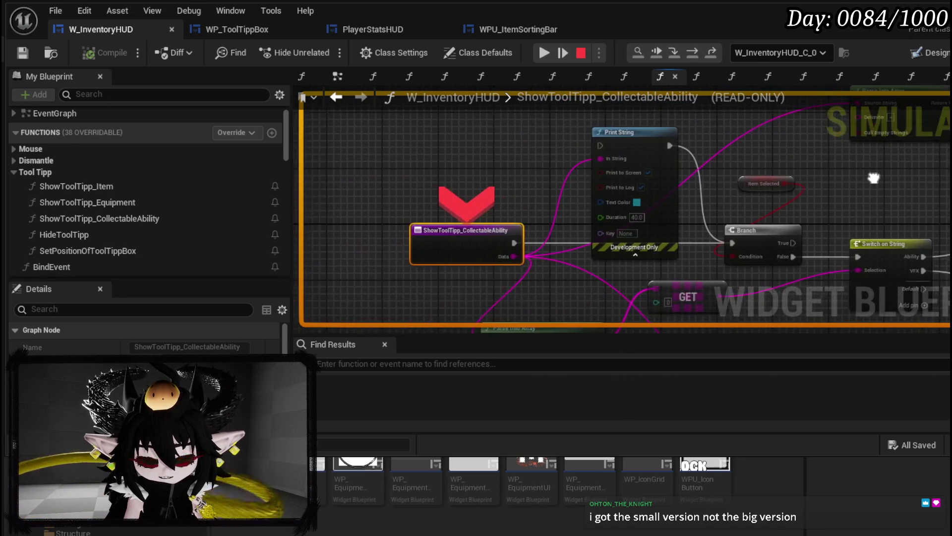
left_click_drag(874, 178, 750, 183)
left_click_drag(776, 206, 553, 258)
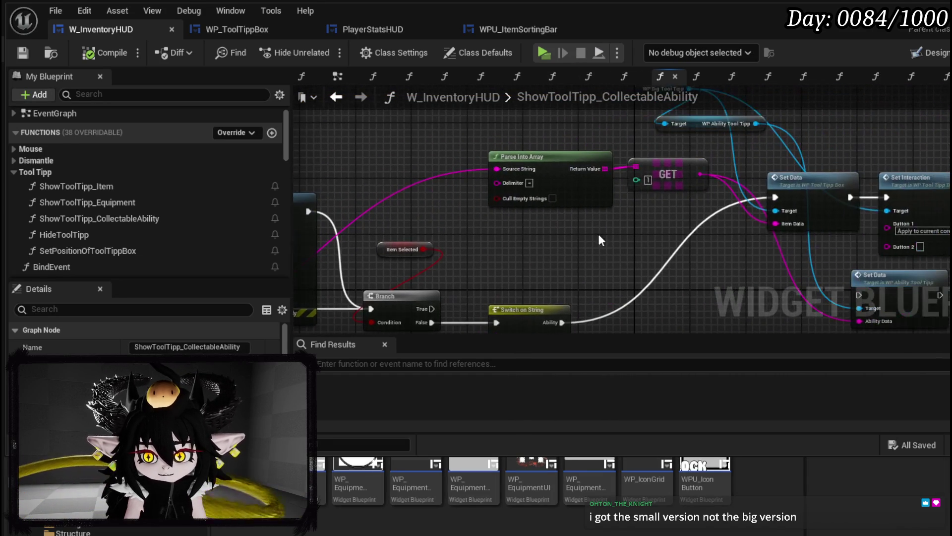
left_click_drag(689, 229, 535, 189)
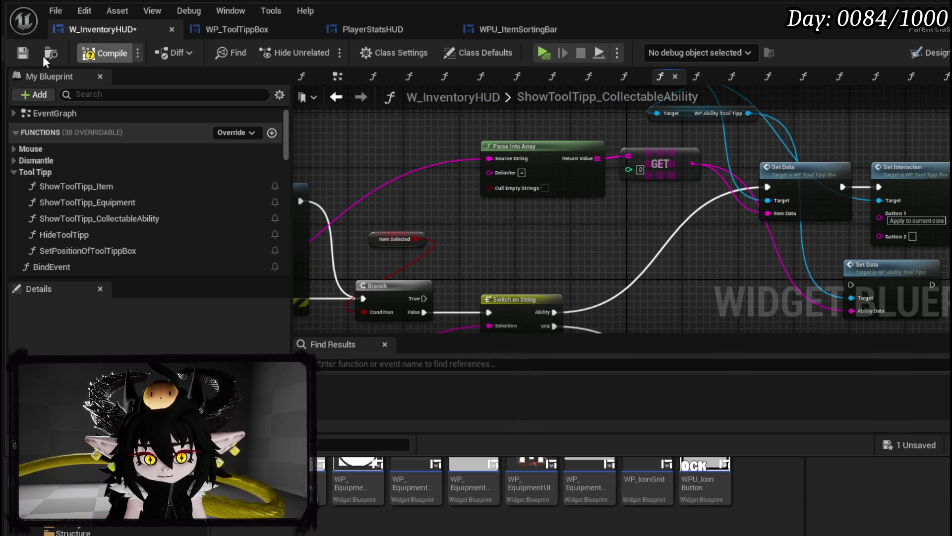
Compile W_InventoryHUD and, in WP_ToolTippBox's SetData, wire Break S Item Info's tooltip reference into Ability Data.
left_click(28, 56)
double_click(786, 177)
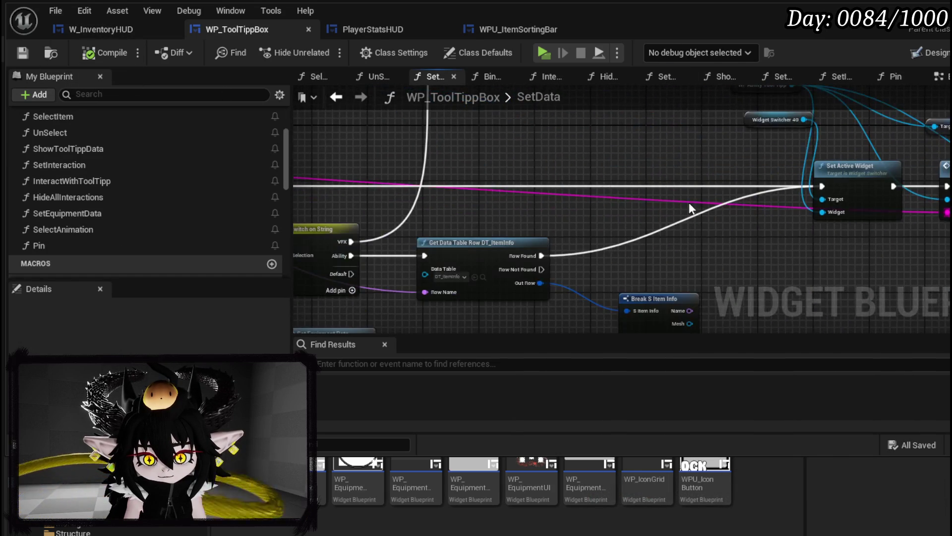
left_click_drag(690, 210, 521, 172)
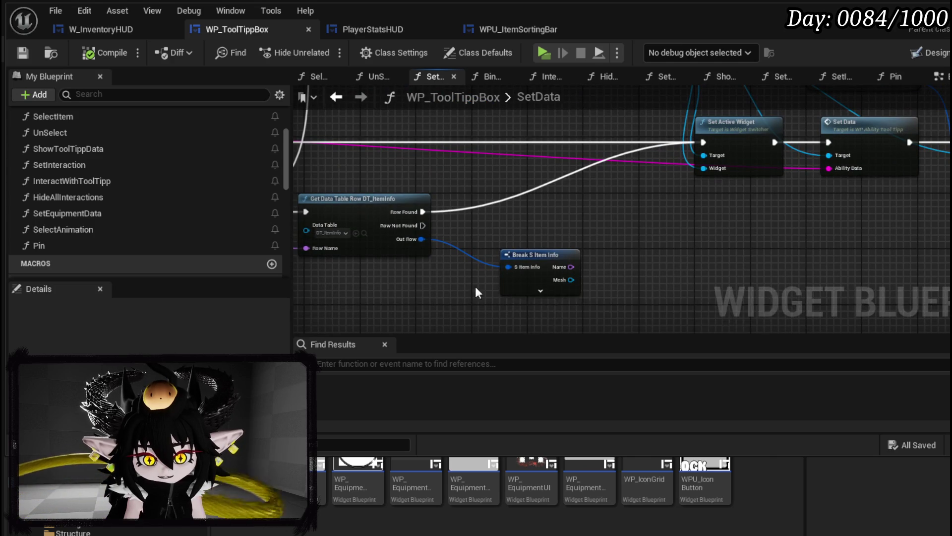
left_click_drag(534, 301, 577, 262)
left_click_drag(521, 239, 177, 217)
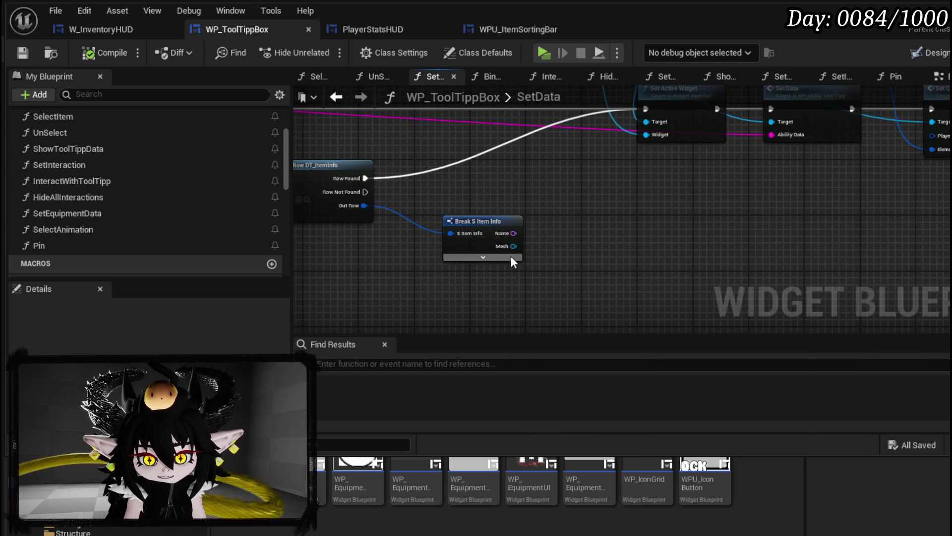
left_click(445, 250)
left_click_drag(482, 264, 745, 128)
left_click_drag(441, 157, 869, 219)
Connect Print String's output into Switch on String and save the tooltip box blueprint.
mouse_move(298, 225)
left_mouse_down()
mouse_move(570, 244)
mouse_move(780, 237)
left_mouse_up()
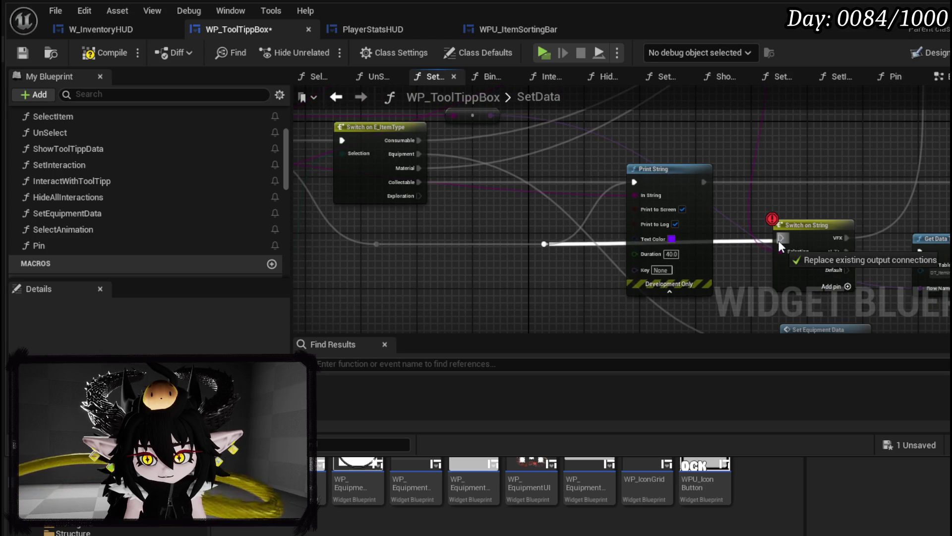
mouse_move(707, 184)
left_mouse_down()
mouse_move(780, 237)
mouse_move(578, 257)
left_mouse_up()
scroll(786, 233, "down", 3)
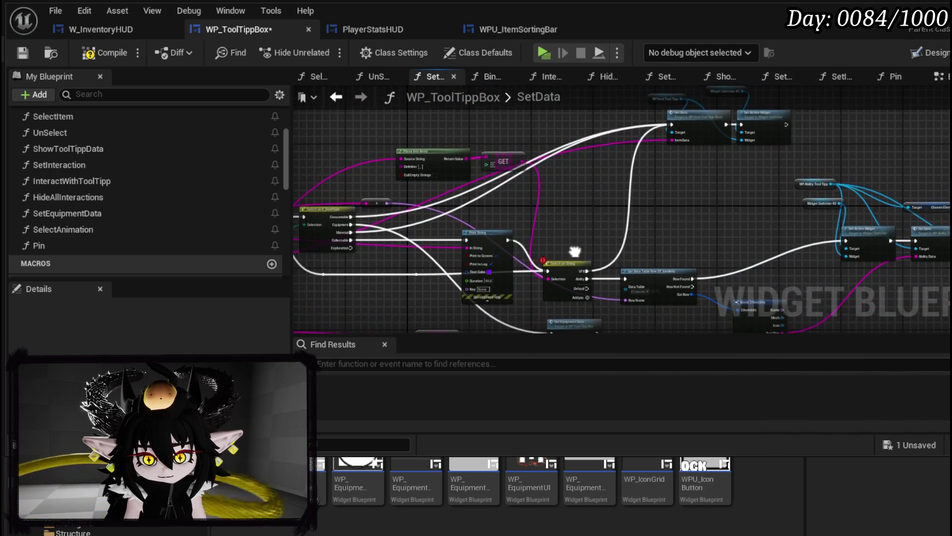
scroll(581, 239, "up", 3)
left_click_drag(638, 274, 720, 252)
left_click(706, 252)
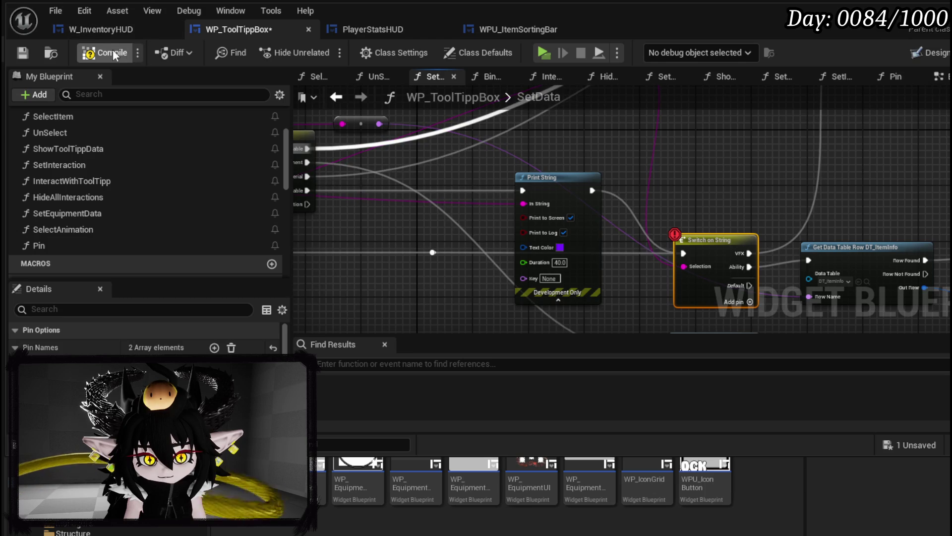
left_click(22, 53)
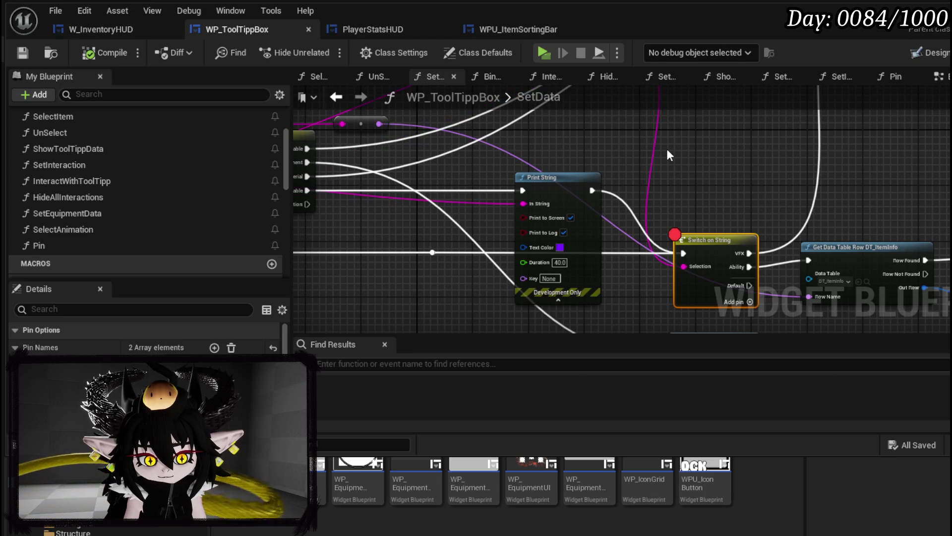
Remove the breakpoint from Switch on String and start a play test.
right_click(708, 239)
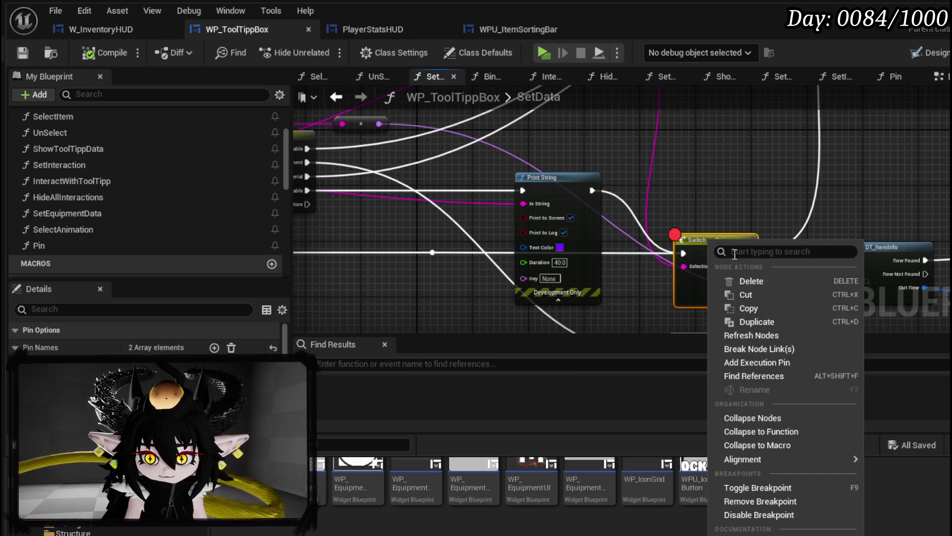
left_click(775, 502)
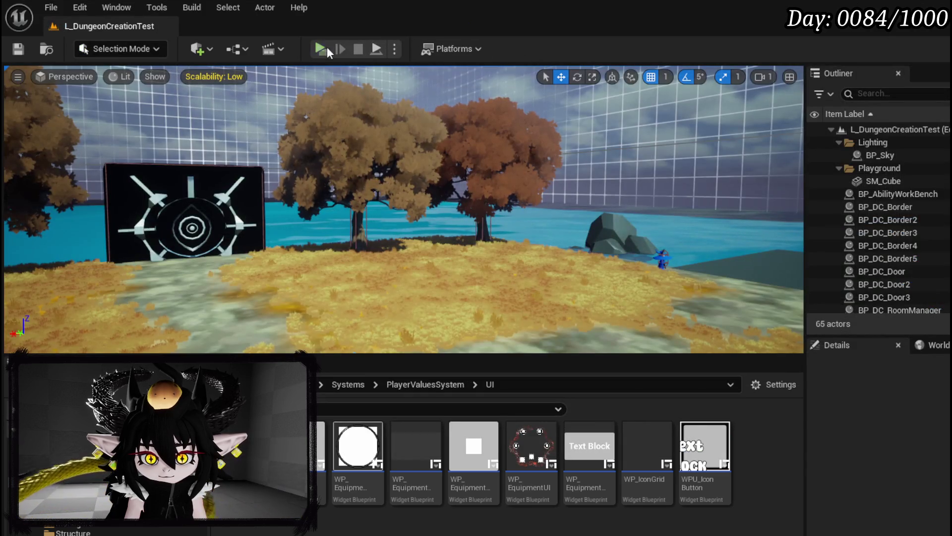
left_click(327, 46)
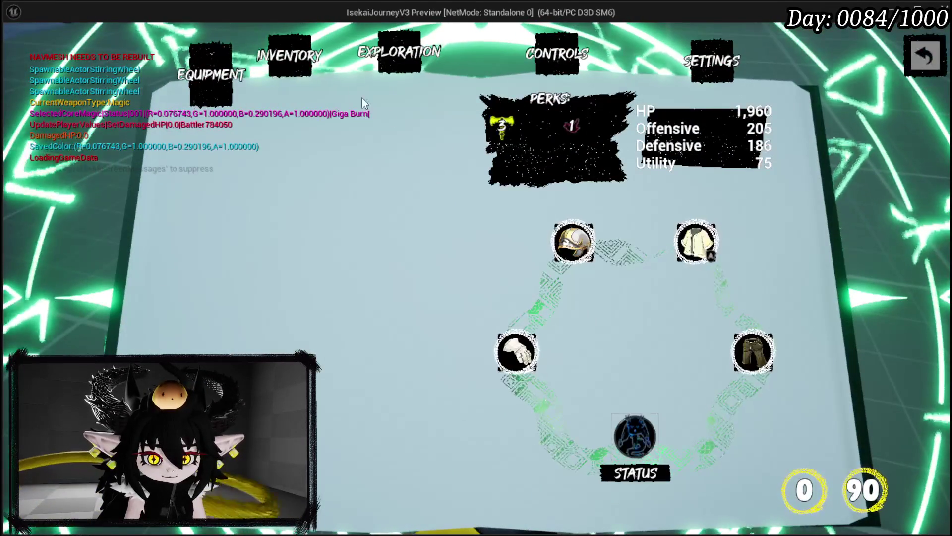
Hover and pick Adrenaline and another ability card in the inventory, then stop the play test and save the level.
left_click(293, 64)
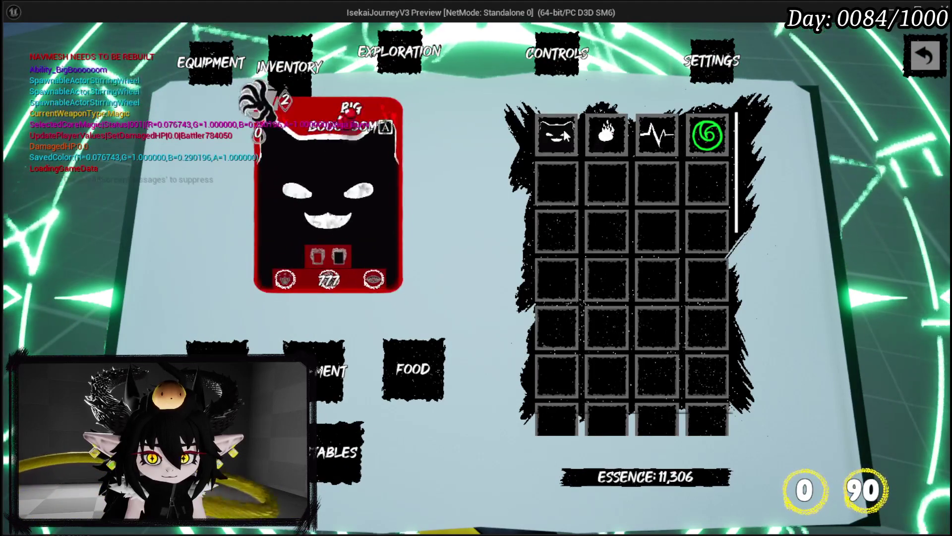
mouse_move(657, 135)
left_click(680, 146)
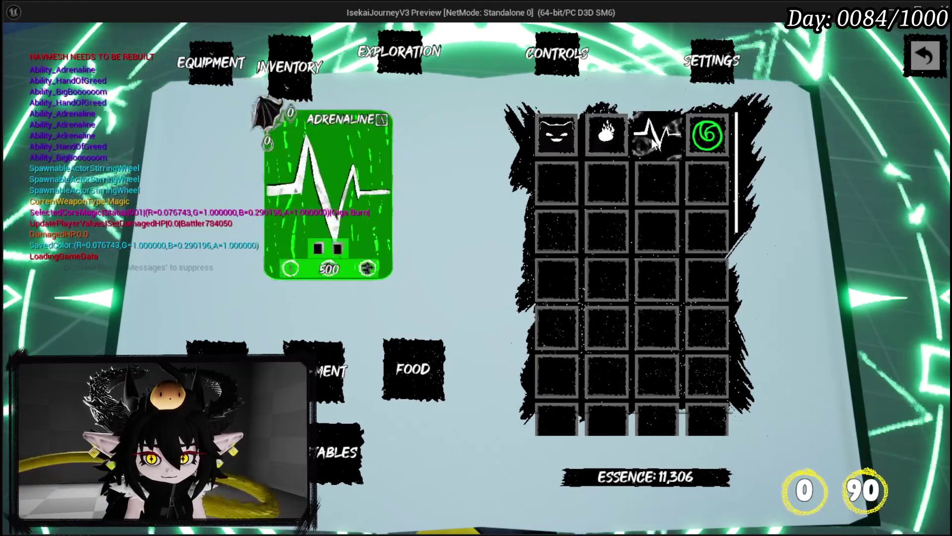
left_click(557, 138)
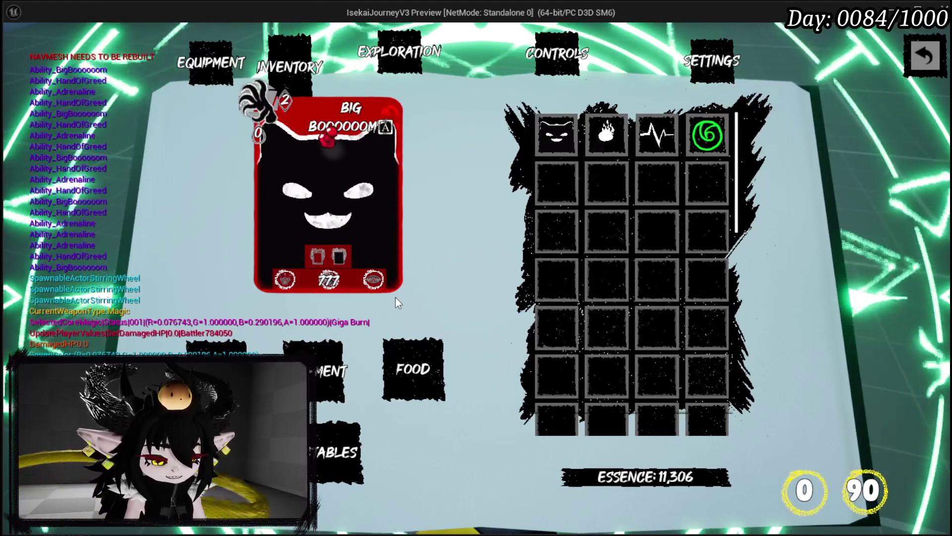
key("Escape")
left_click(19, 48)
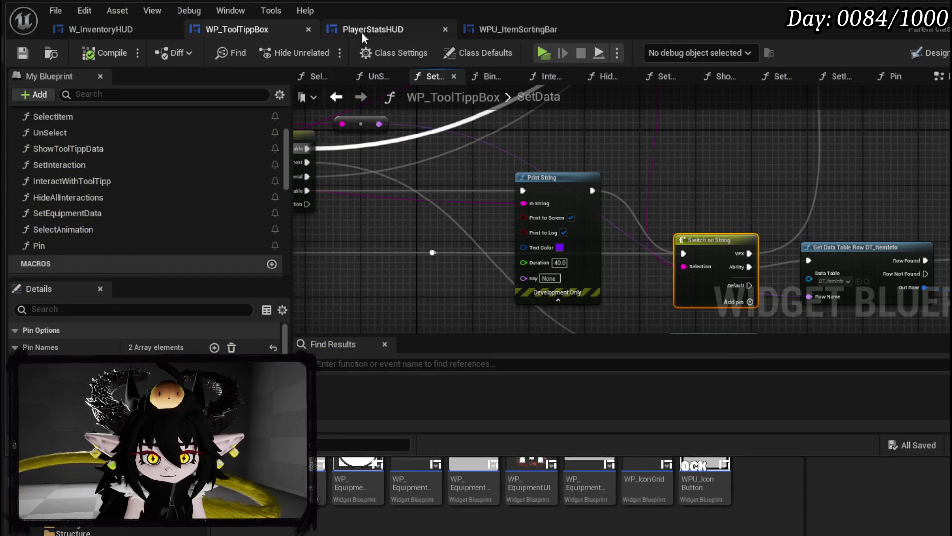
Glance at PlayerStatsHUD and WPU_ItemSortingBar, then switch WP_ToolTippBox to its Designer layout.
left_click(383, 26)
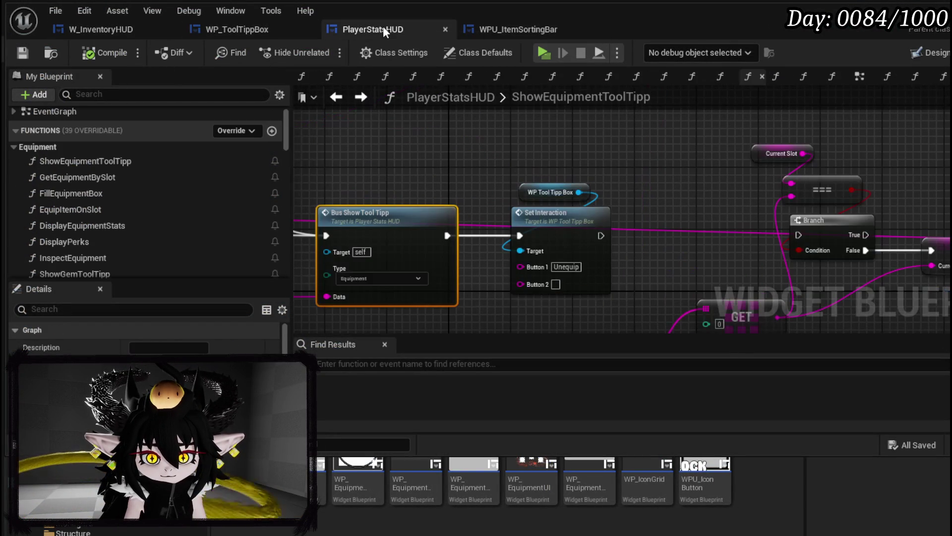
left_click(517, 31)
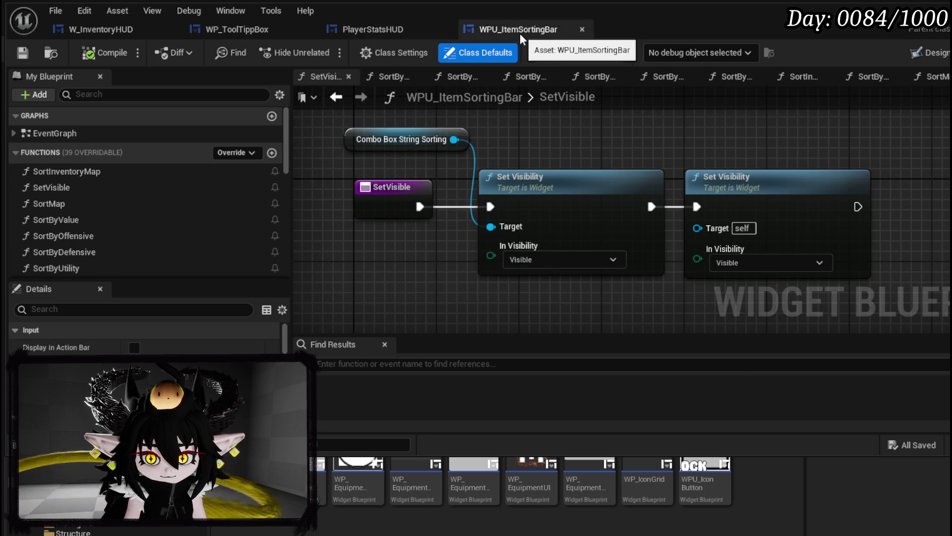
left_click(251, 32)
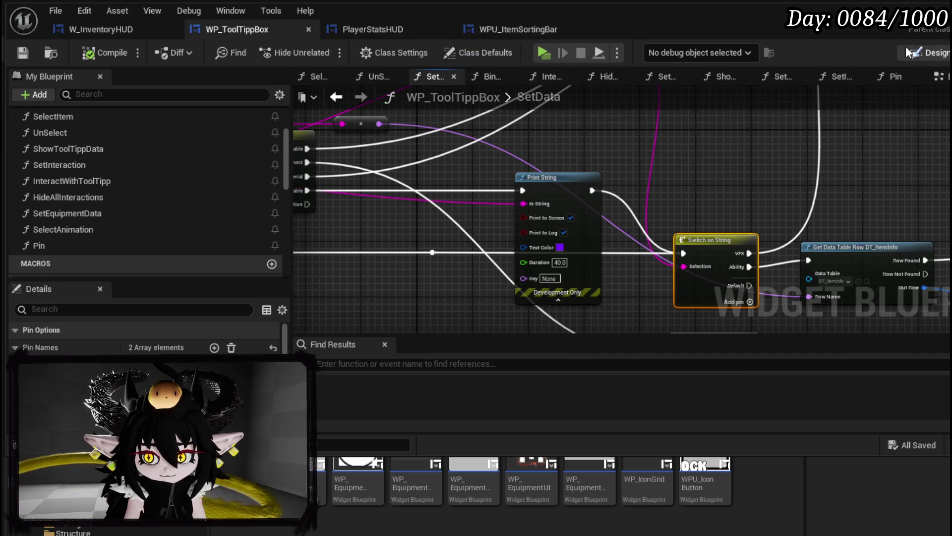
left_click(923, 53)
scroll(415, 158, "down", 3)
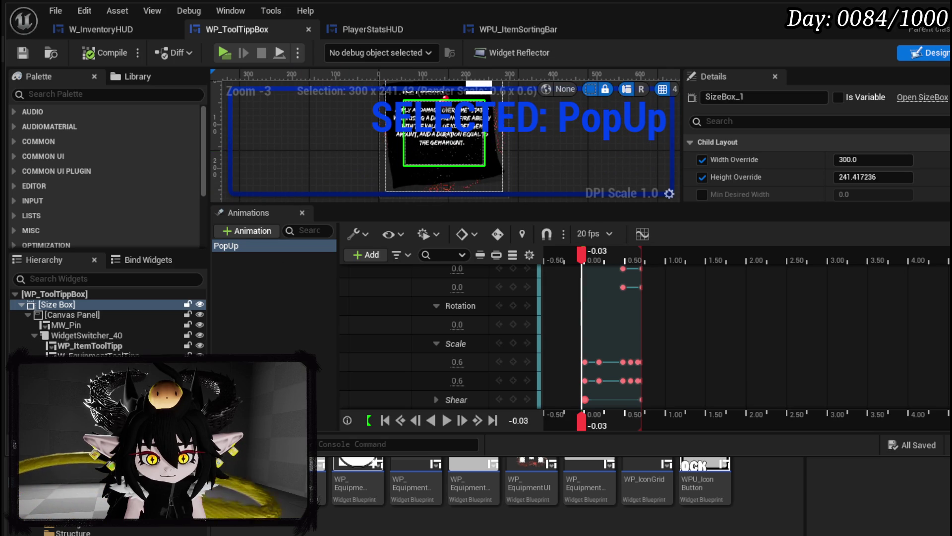
Select WP_AbilityToolTipp in the hierarchy and open it in its own widget editor.
left_click(89, 366)
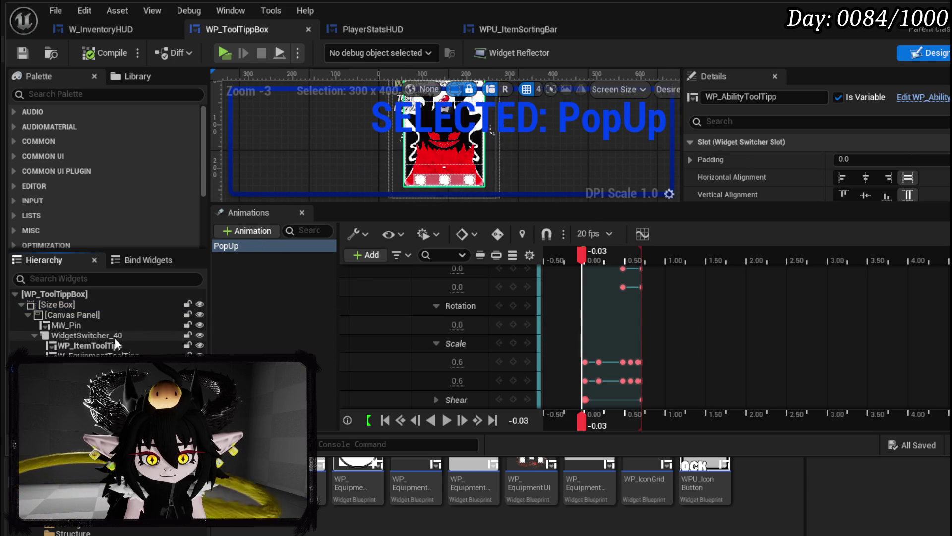
scroll(293, 144, "down", 3)
scroll(326, 143, "up", 3)
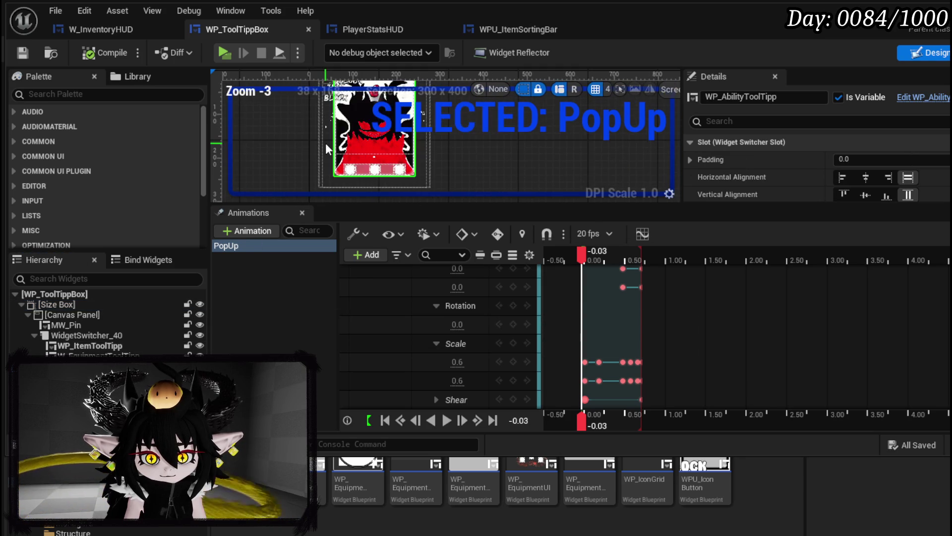
left_click_drag(267, 167, 266, 157)
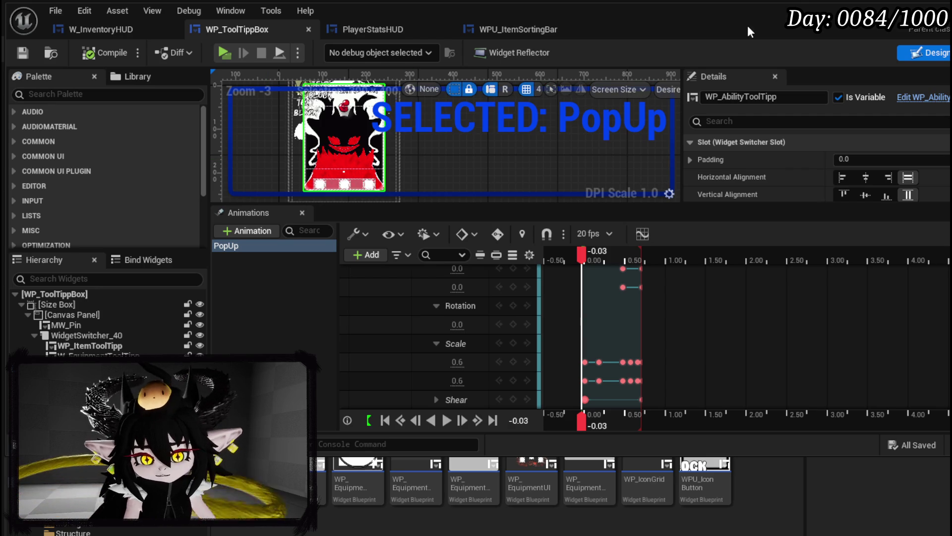
double_click(398, 134)
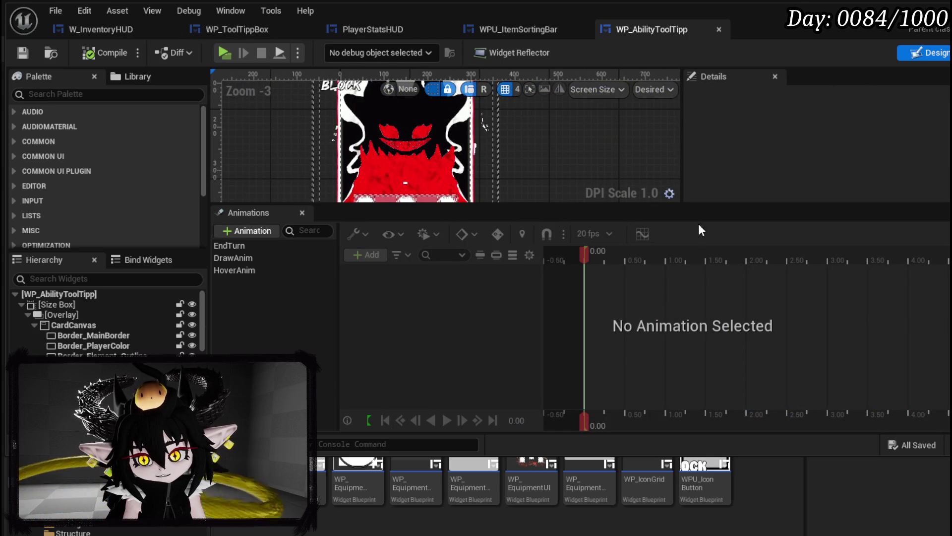
Add an MW Button inside CardCanvas on the ability tooltip card.
left_click_drag(703, 207, 704, 298)
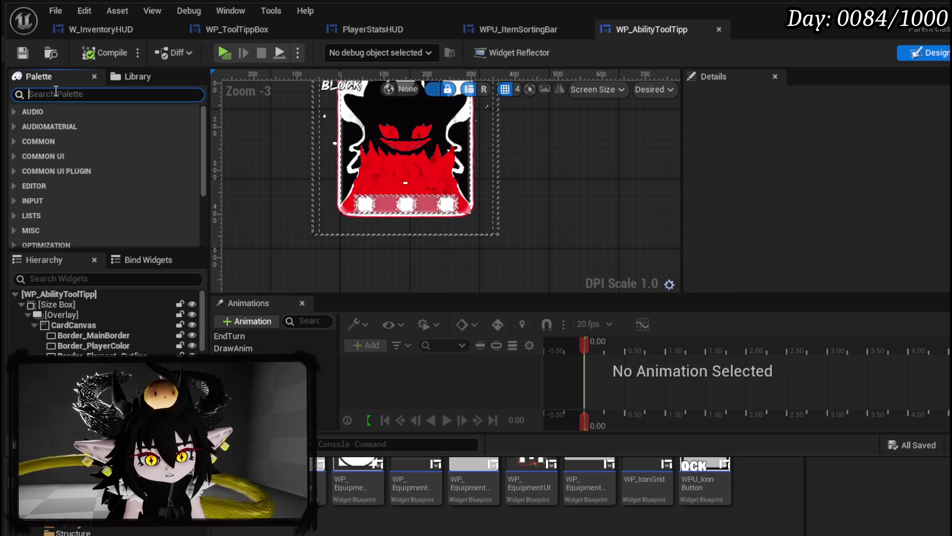
type("Button")
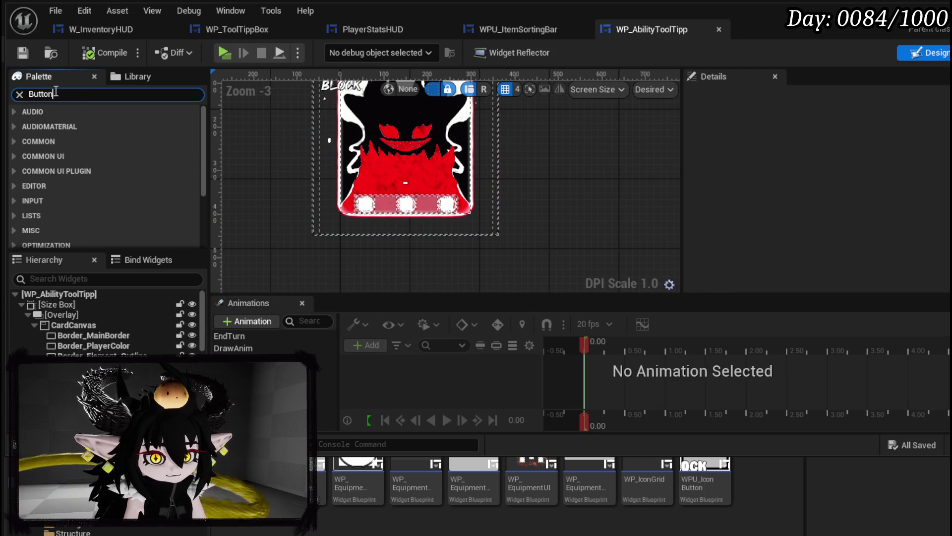
left_click_drag(90, 180, 81, 324)
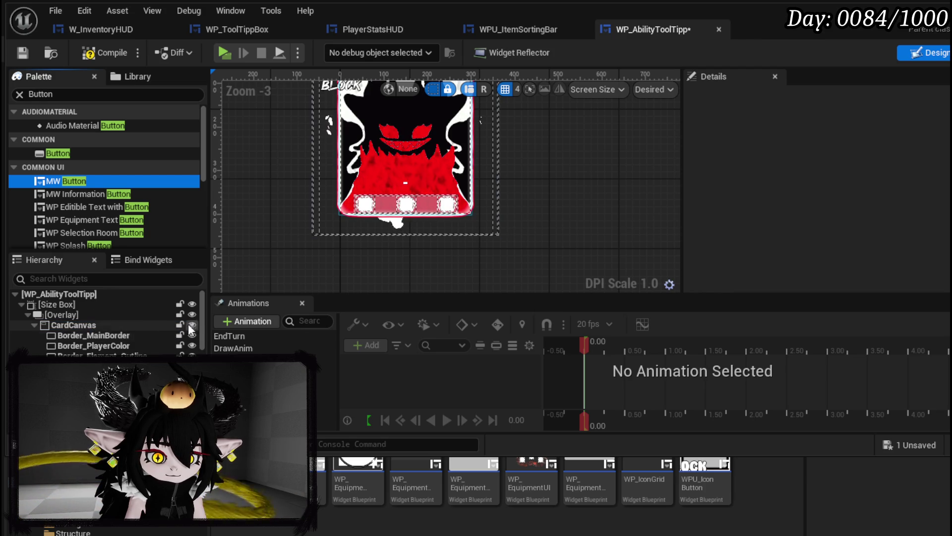
scroll(203, 317, "down", 5)
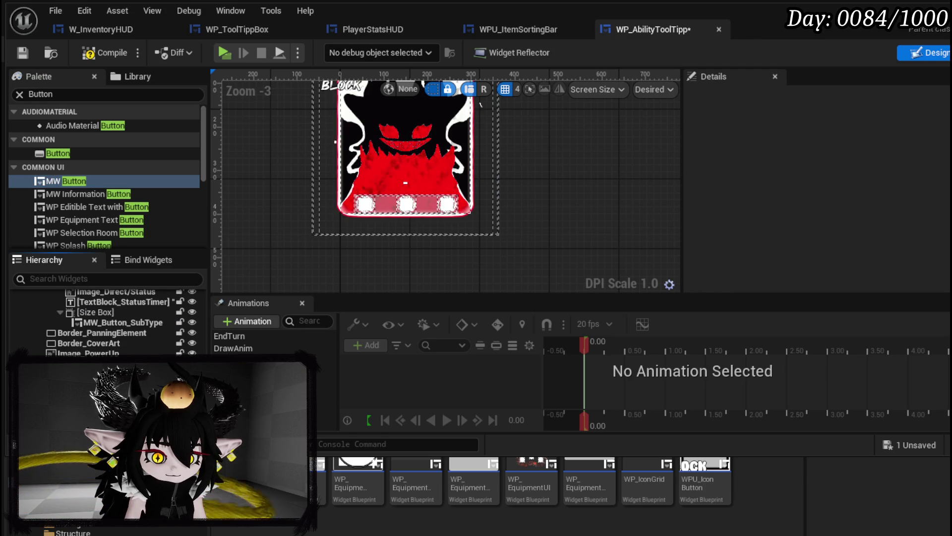
scroll(315, 226, "down", 3)
scroll(321, 212, "up", 2)
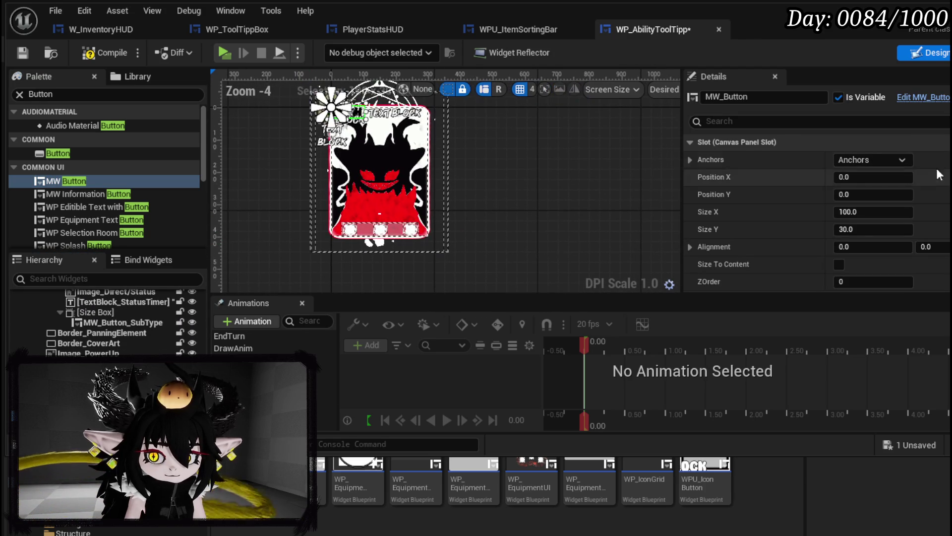
Anchor MW_Button to centre with Position X/Y 0 and Alignment X 0.5.
left_click(872, 159)
left_click(872, 216)
left_click(871, 176)
type("0")
left_click(878, 195)
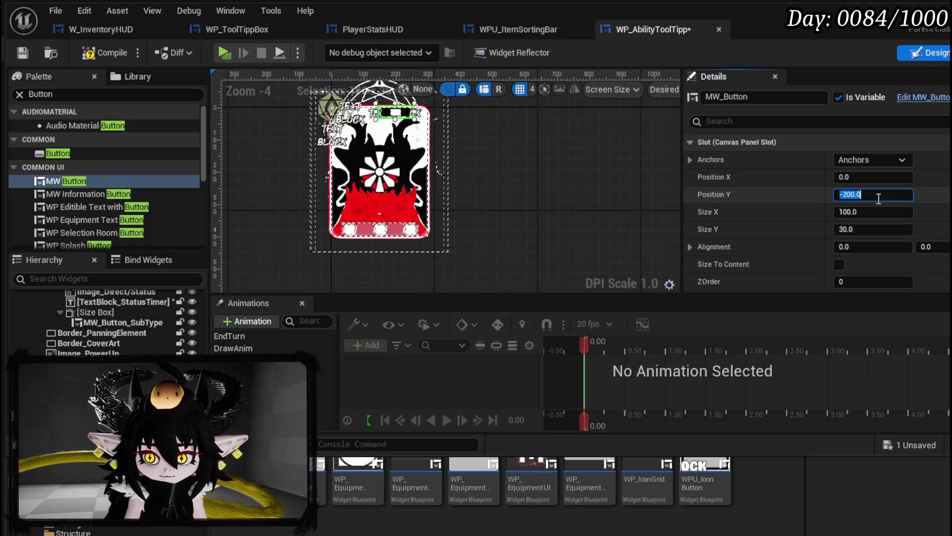
type("0")
key("Return")
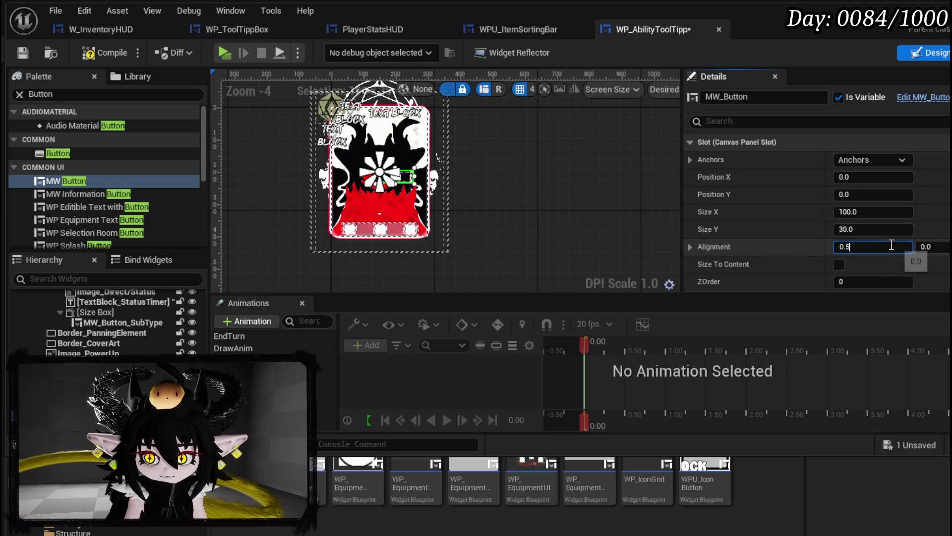
key("Return")
Move the button down to Y ~198 below the card, enable Size To Content, and save.
mouse_move(871, 195)
left_mouse_down()
mouse_move(912, 194)
mouse_move(878, 194)
left_mouse_up()
scroll(508, 208, "up", 4)
scroll(580, 163, "up", 2)
scroll(641, 174, "down", 1)
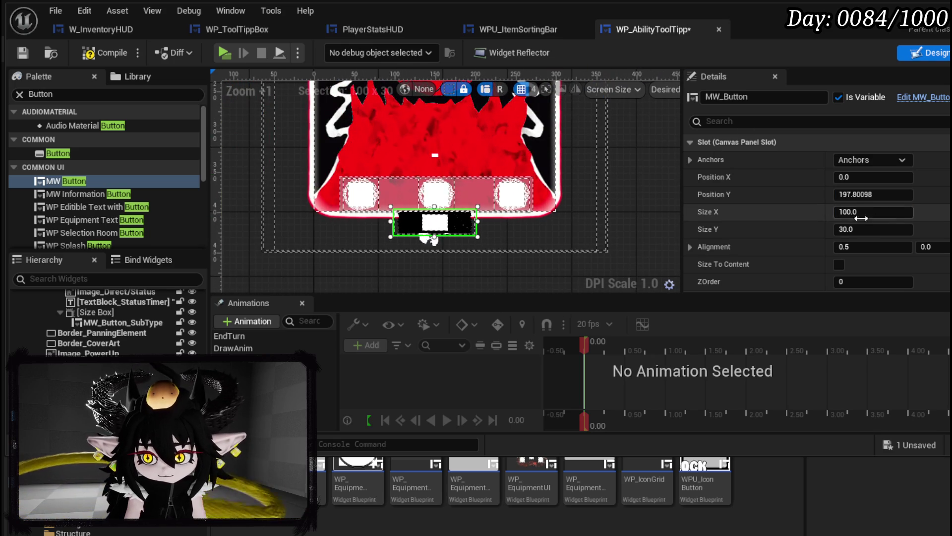
mouse_move(879, 229)
left_mouse_down()
mouse_move(904, 230)
mouse_move(897, 211)
left_mouse_up()
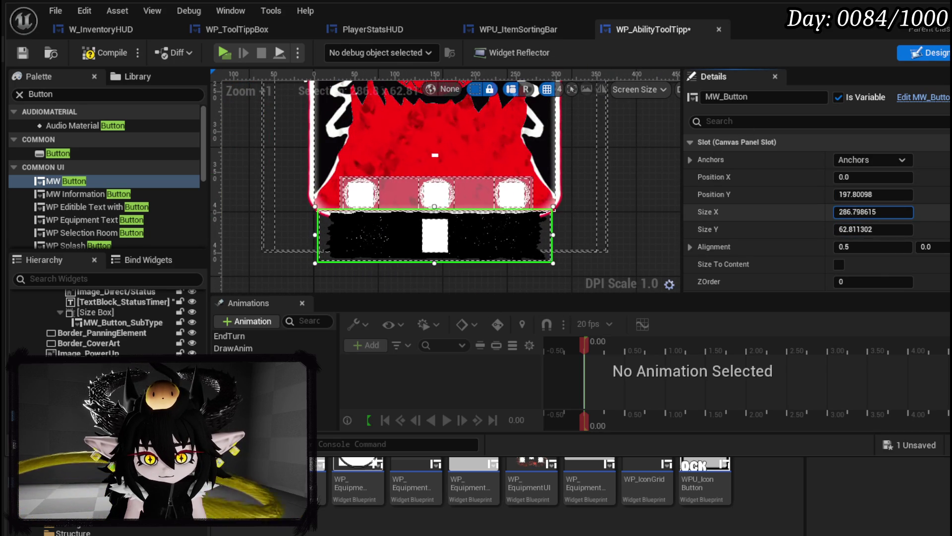
left_click(840, 264)
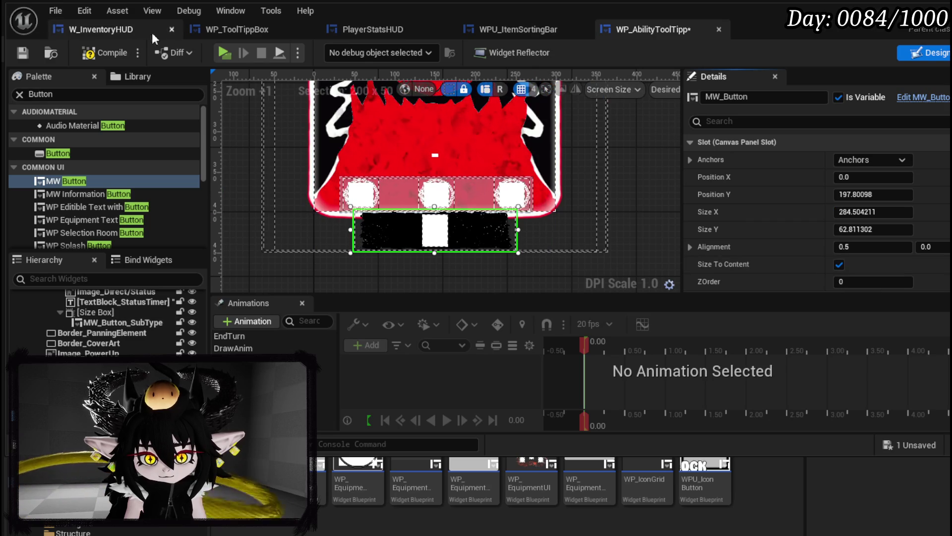
left_click(22, 52)
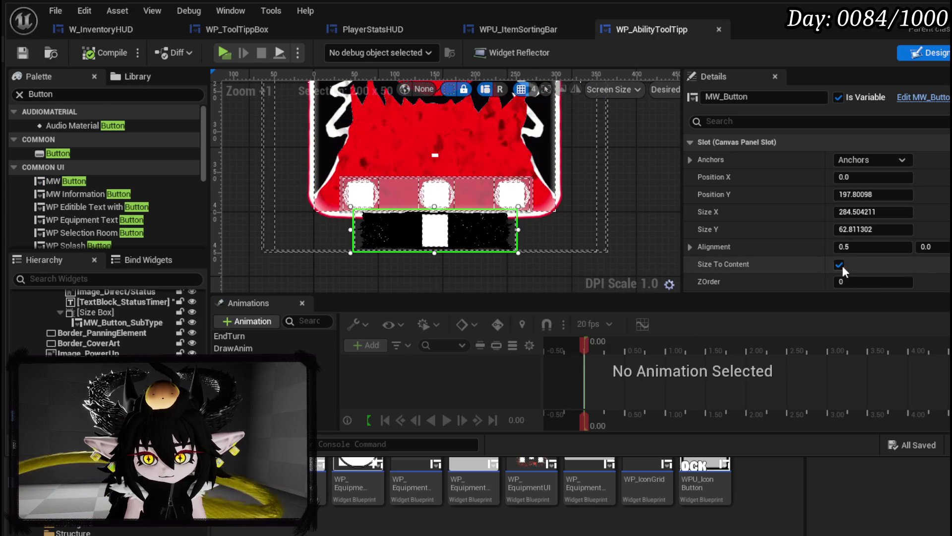
scroll(841, 256, "down", 5)
scroll(837, 239, "down", 5)
scroll(837, 239, "down", 3)
scroll(837, 235, "down", 5)
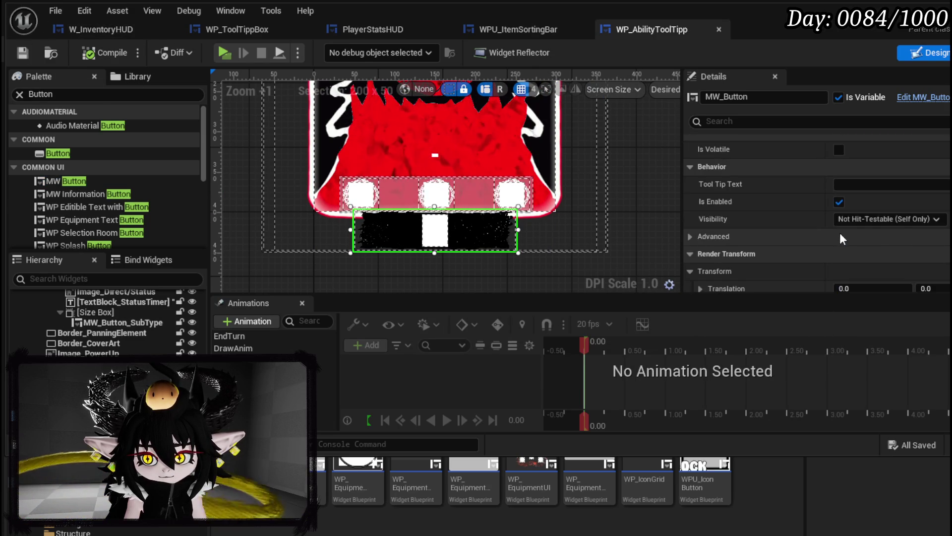
scroll(841, 234, "down", 4)
scroll(842, 233, "down", 4)
scroll(841, 232, "down", 3)
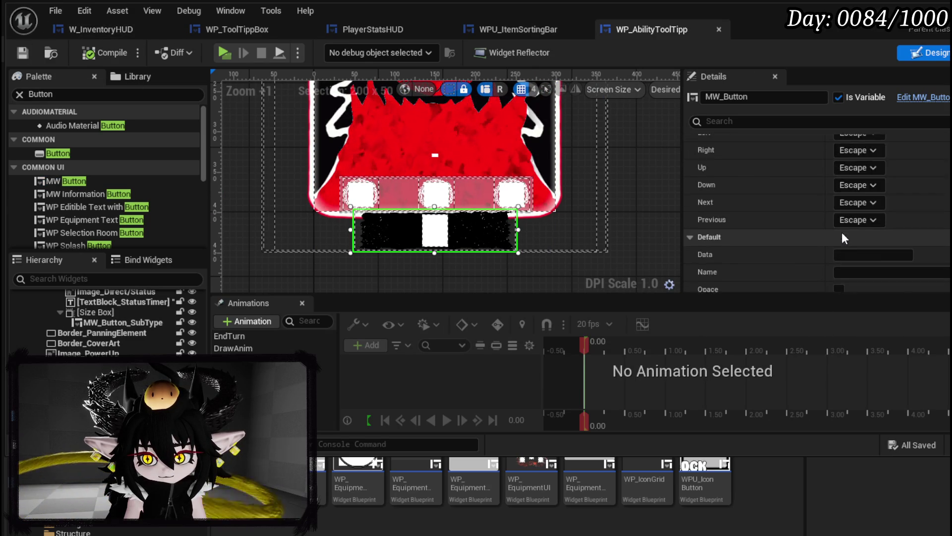
scroll(841, 233, "down", 4)
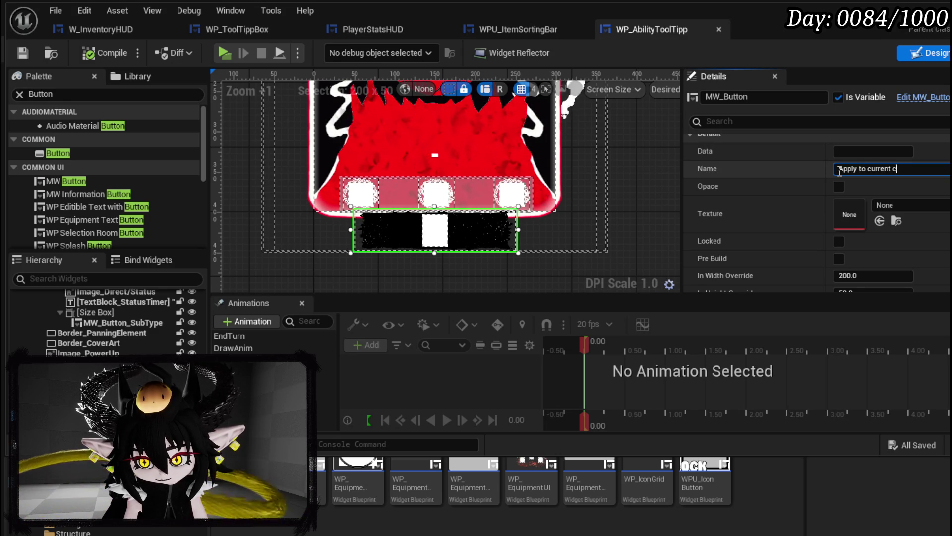
type("ore")
Label the button 'Apply to current core' with Data 'Apply' and widen it slightly.
key("Return")
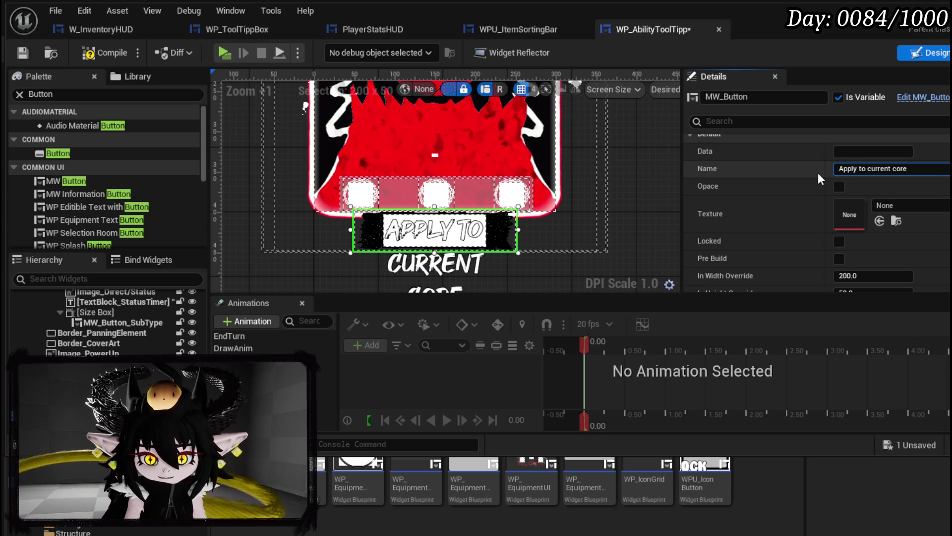
scroll(818, 173, "down", 1)
scroll(855, 247, "down", 1)
scroll(855, 246, "down", 1)
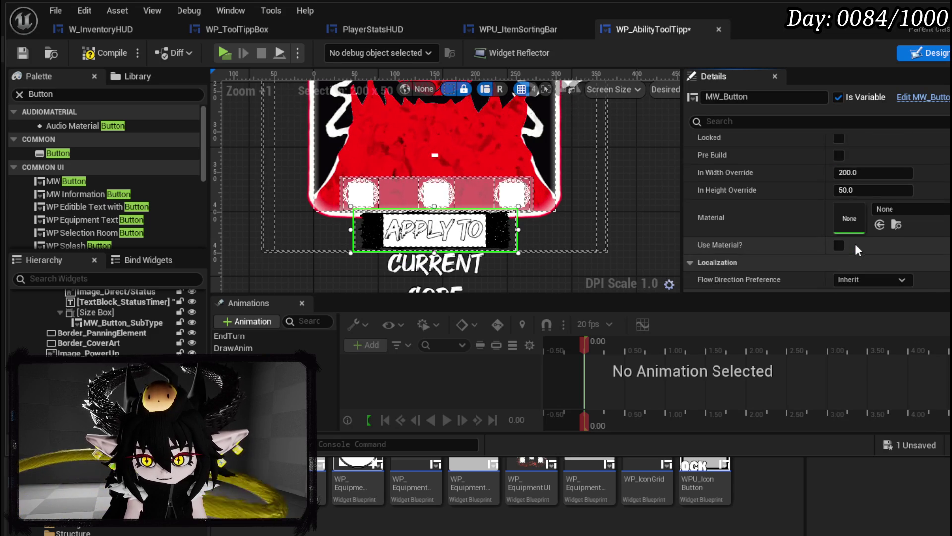
scroll(855, 244, "down", 1)
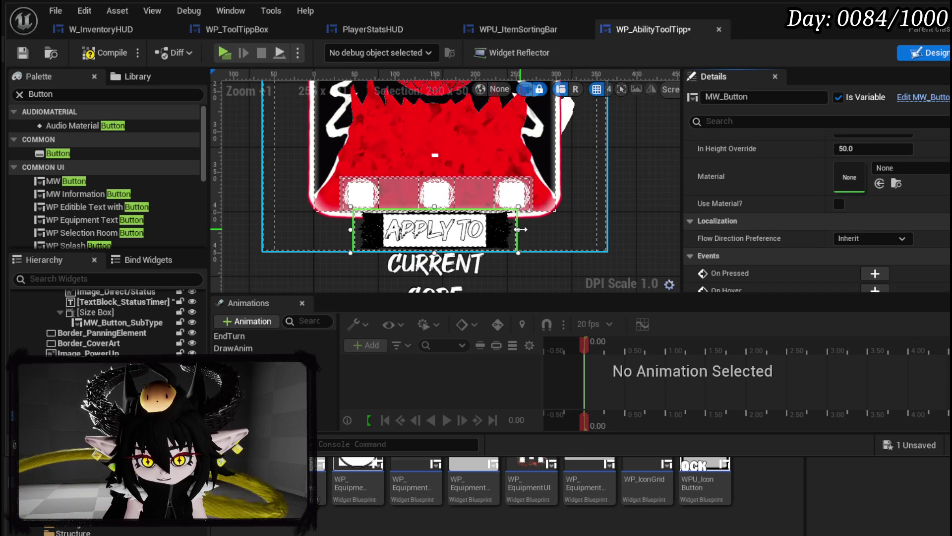
left_click_drag(522, 229, 526, 229)
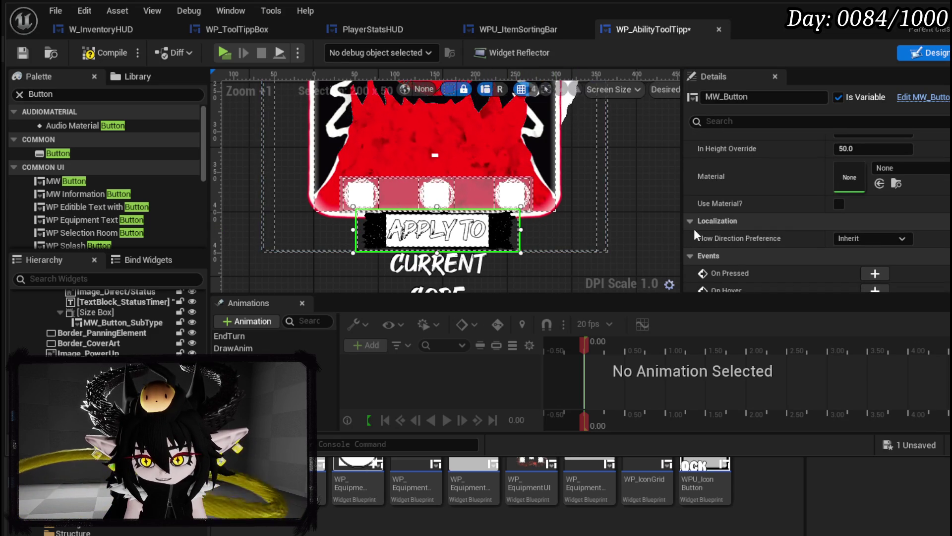
scroll(467, 253, "down", 3)
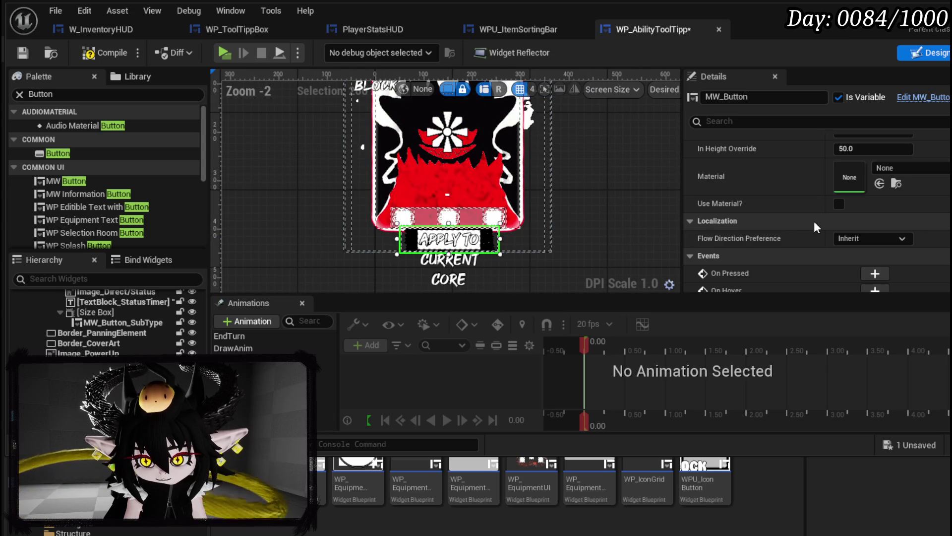
scroll(814, 221, "up", 2)
scroll(814, 221, "up", 1)
scroll(815, 221, "up", 1)
scroll(814, 221, "up", 1)
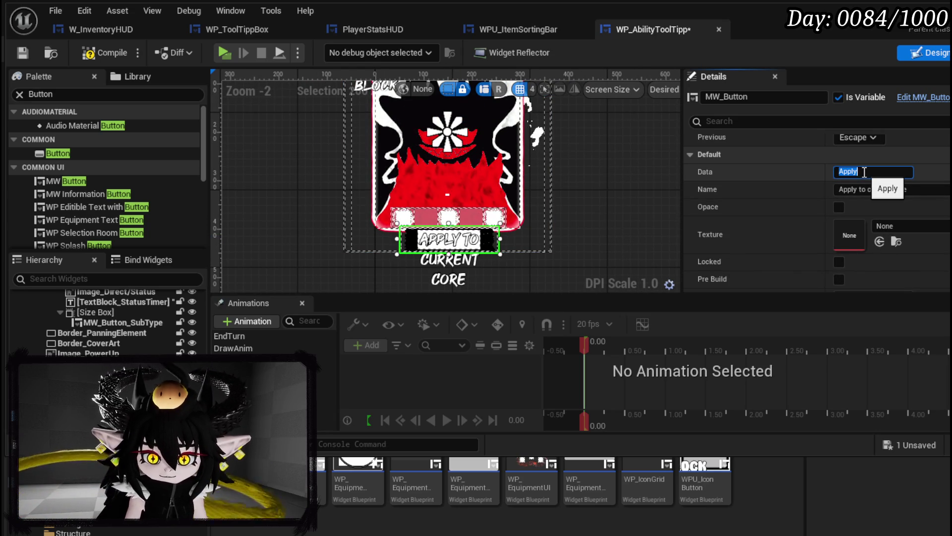
scroll(822, 188, "down", 3)
scroll(822, 188, "down", 3)
scroll(821, 187, "down", 3)
scroll(819, 186, "up", 3)
scroll(818, 187, "up", 3)
scroll(819, 188, "up", 3)
scroll(818, 188, "up", 1)
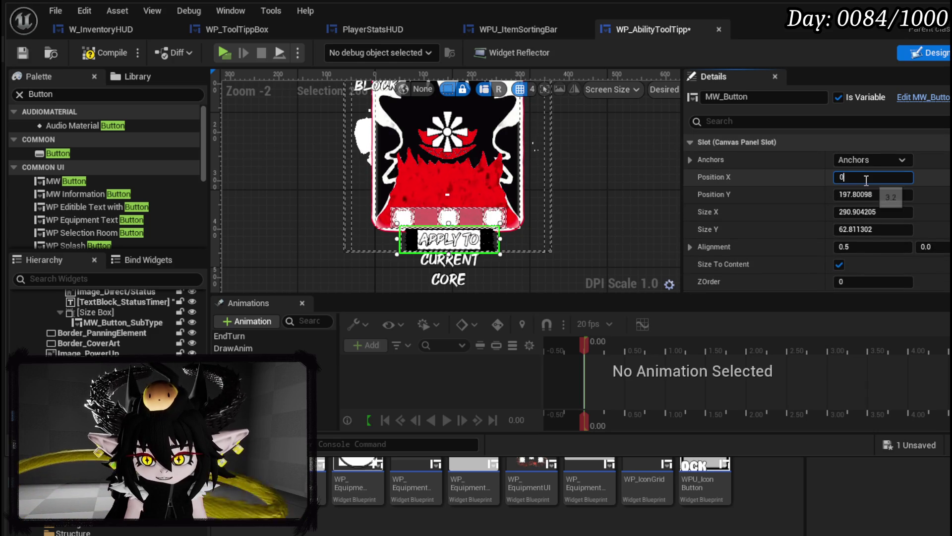
Commit Position X 0, save, and set the button's ZOrder to -5.
key("Return")
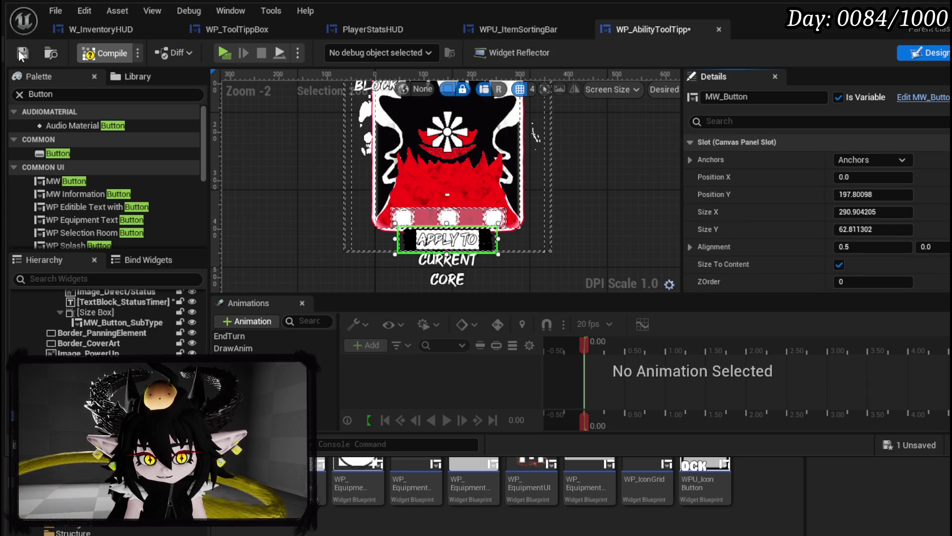
left_click(23, 53)
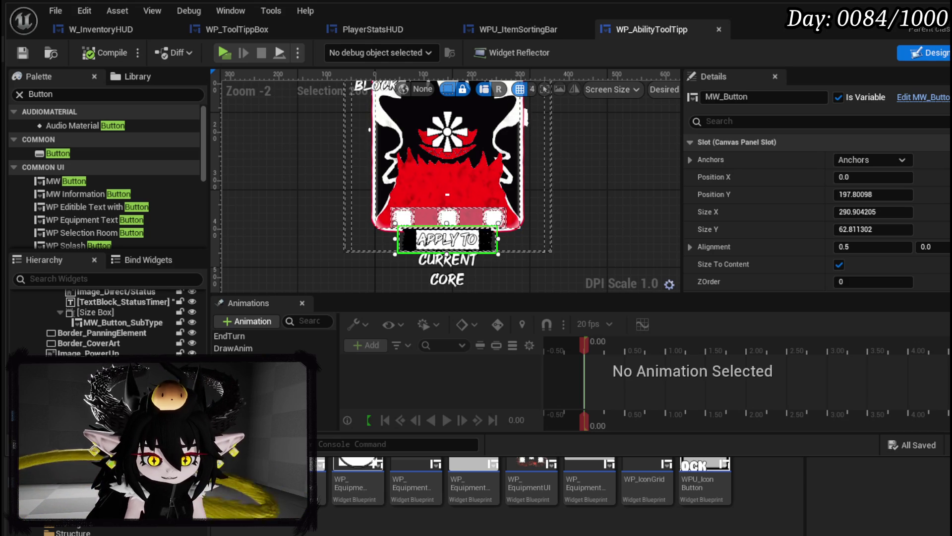
left_click(874, 282)
type("-2")
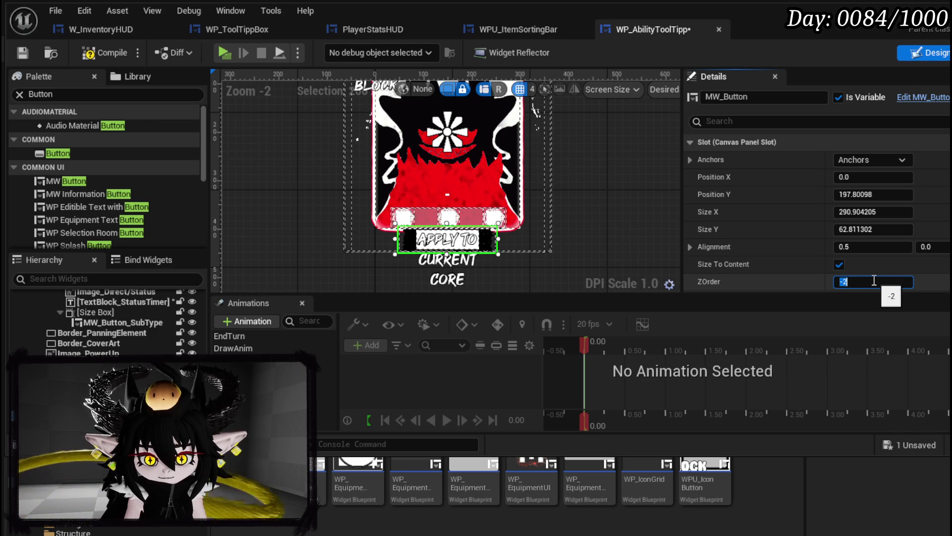
scroll(473, 242, "up", 3)
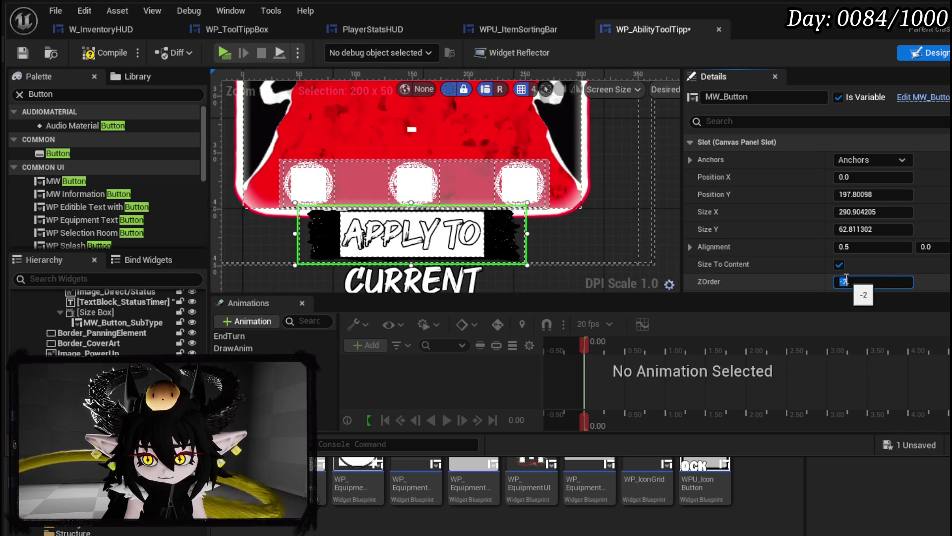
scroll(845, 282, "down", 1)
scroll(845, 282, "down", 1)
scroll(842, 282, "down", 1)
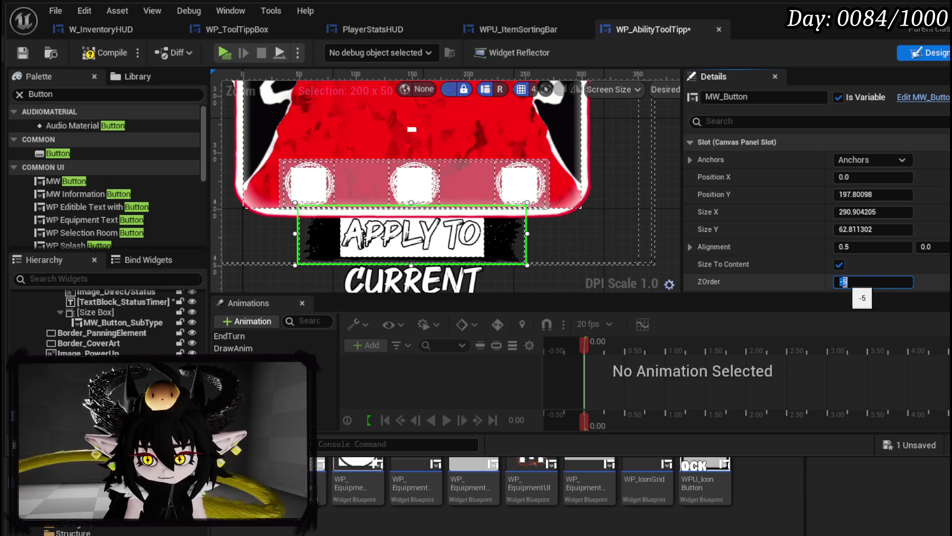
type("-")
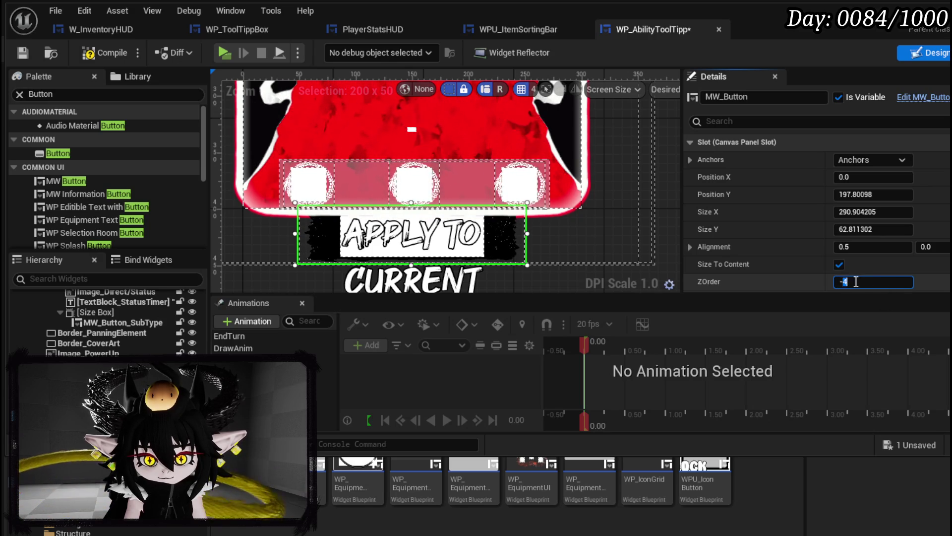
type("8")
key("Return")
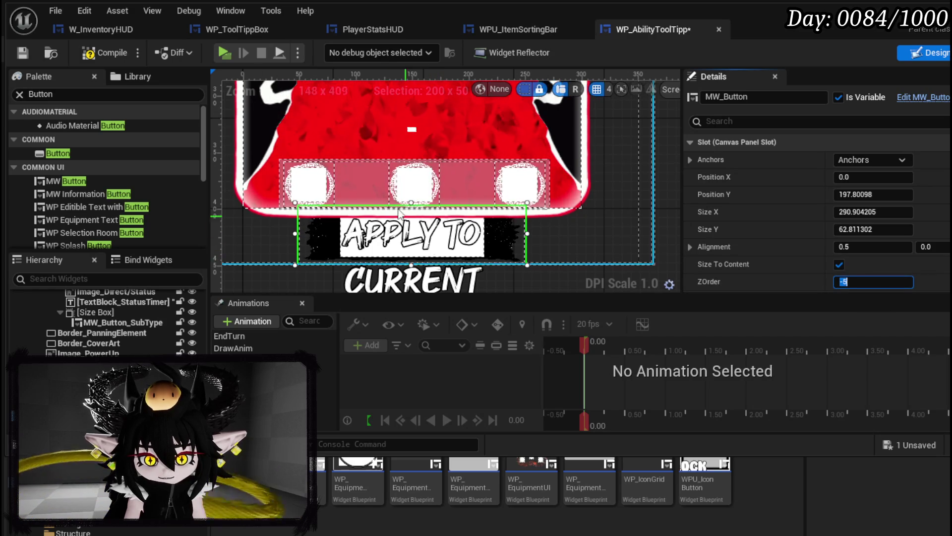
Save again, shorten the button slightly, and glance at the event graph before returning to Designer.
left_click(19, 54)
scroll(365, 223, "down", 2)
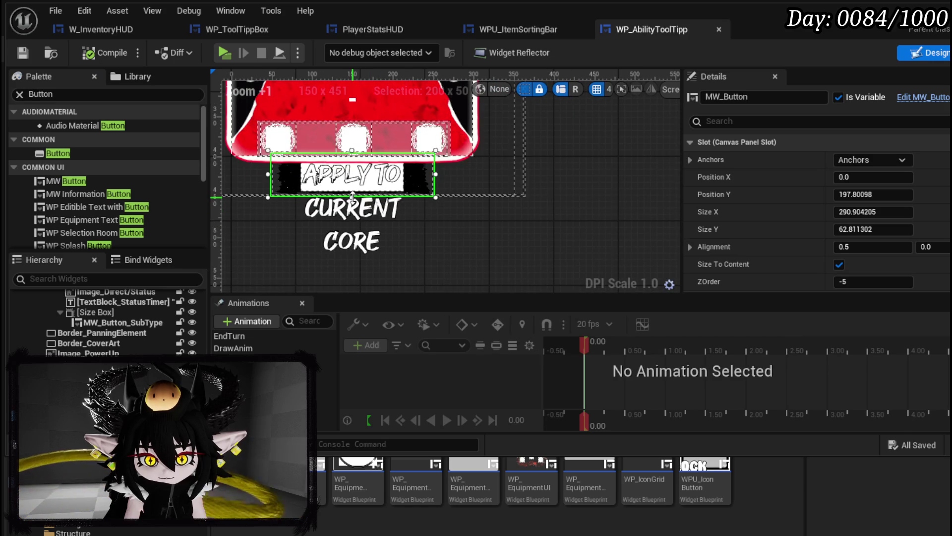
left_click_drag(351, 197, 350, 195)
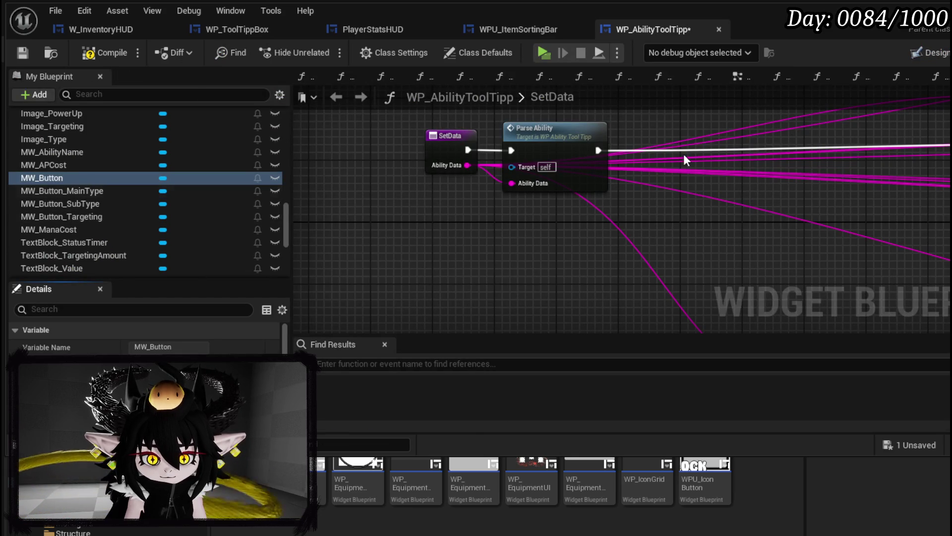
left_click(747, 79)
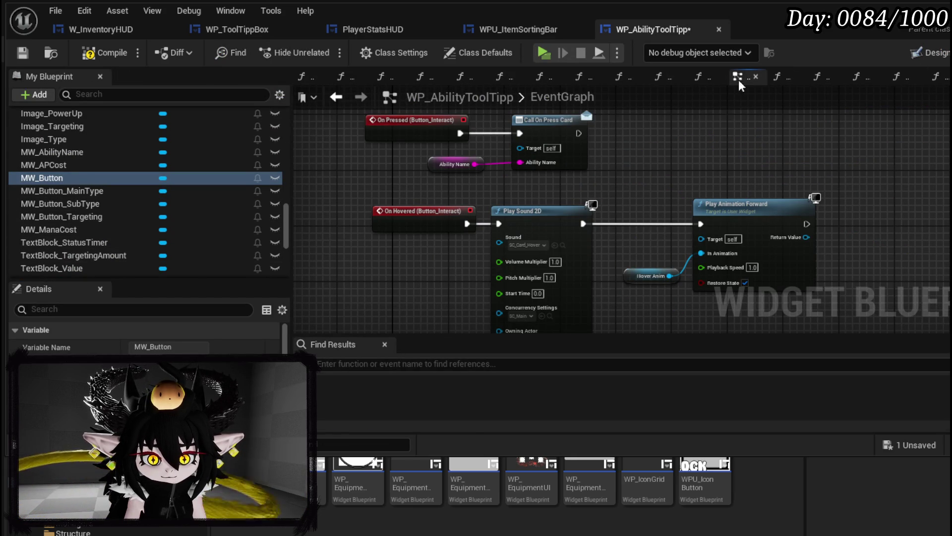
left_click(935, 52)
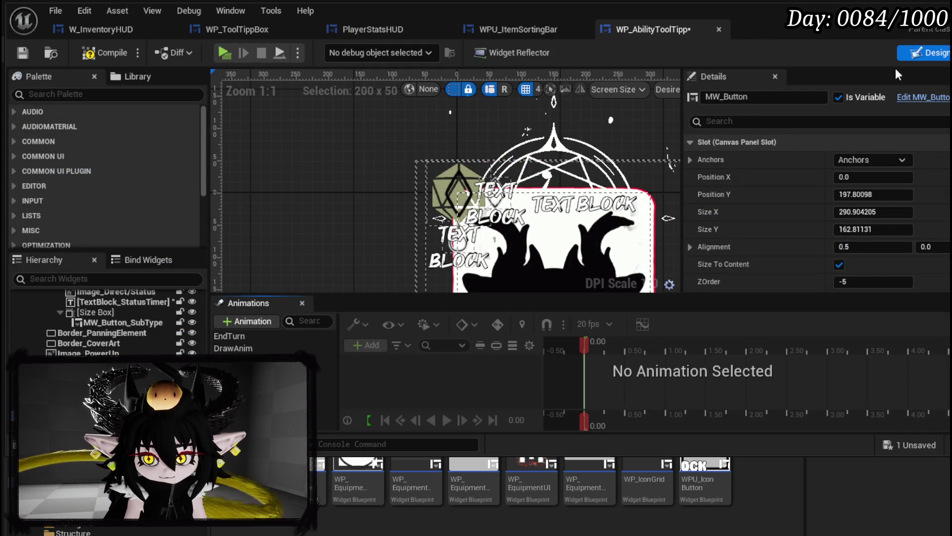
Rename the button to MW_Button_Interaction, save the widget, and switch to its event graph.
left_click(771, 98)
type("_")
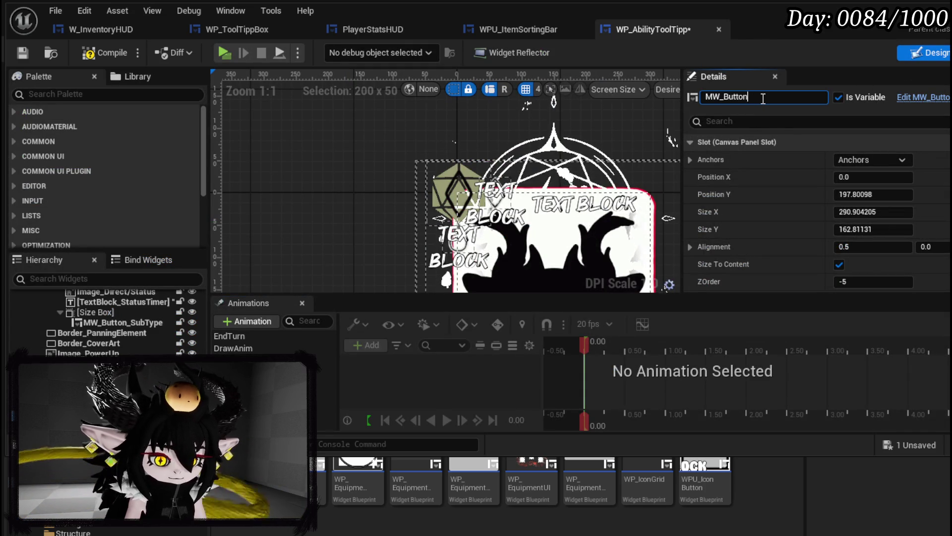
type("Interaction")
key("Return")
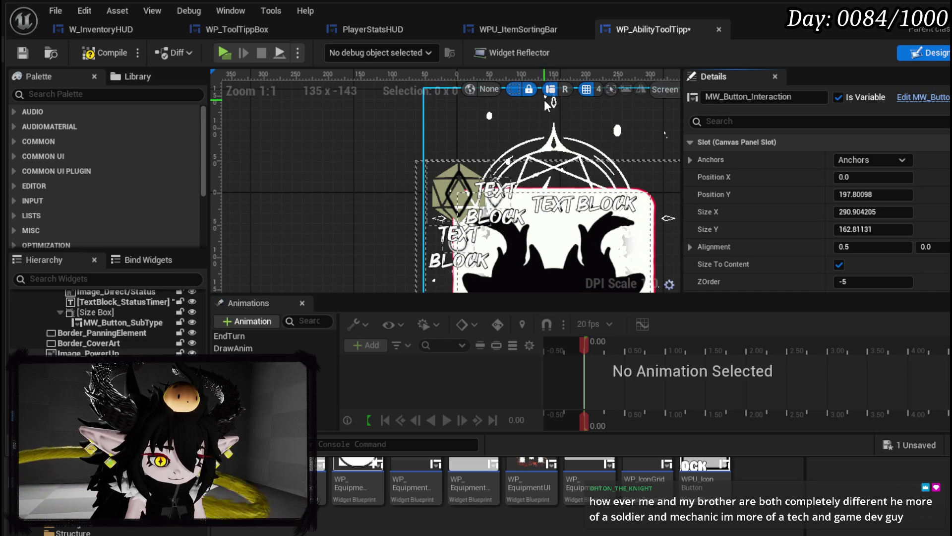
left_click(22, 54)
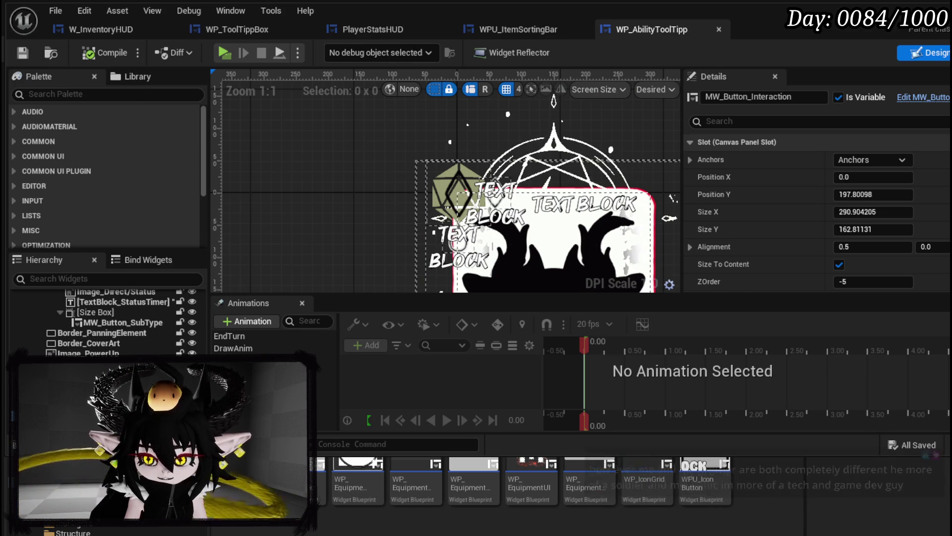
left_click(949, 52)
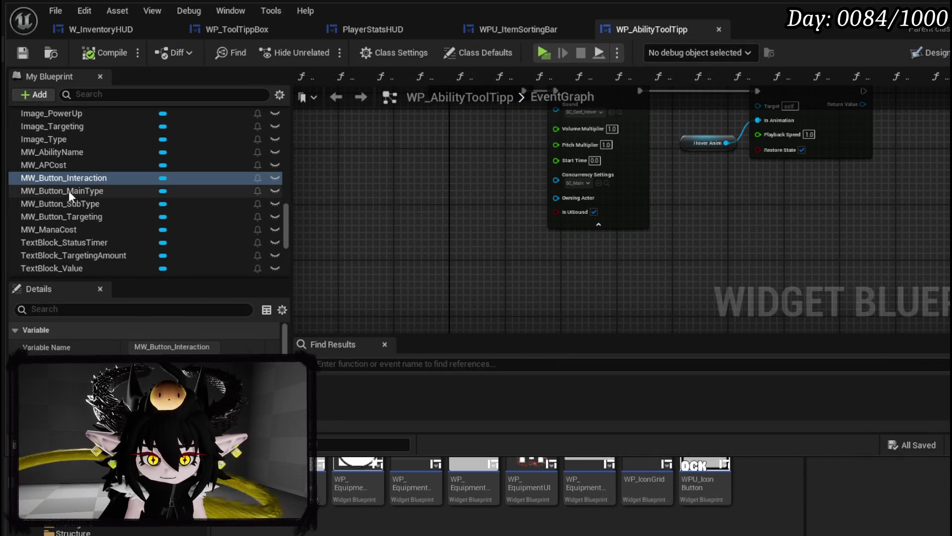
Drag MW_Button_Interaction into the graph as a getter, then delete the node again.
left_click_drag(67, 180, 343, 257)
left_click_drag(373, 285, 358, 183)
left_click_drag(122, 179, 544, 225)
scroll(512, 216, "up", 2)
key("Escape")
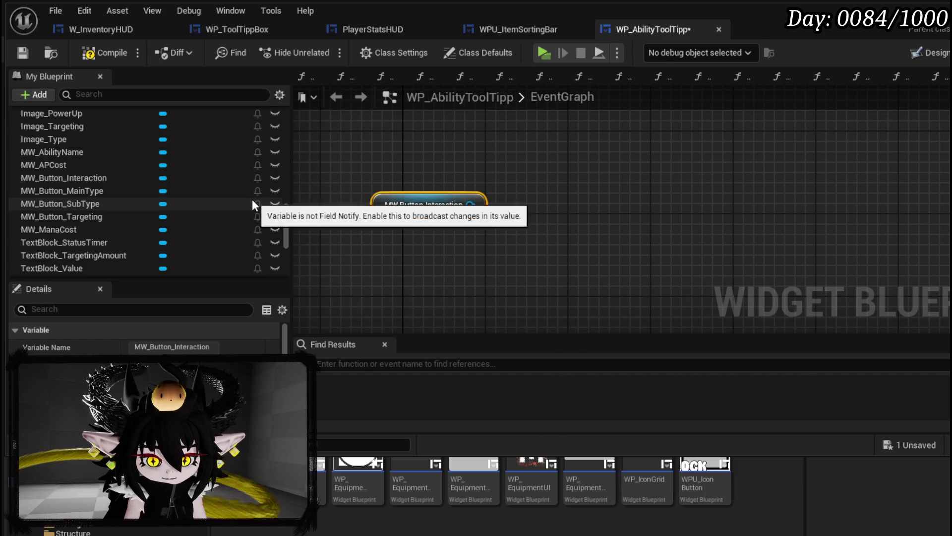
key("Delete")
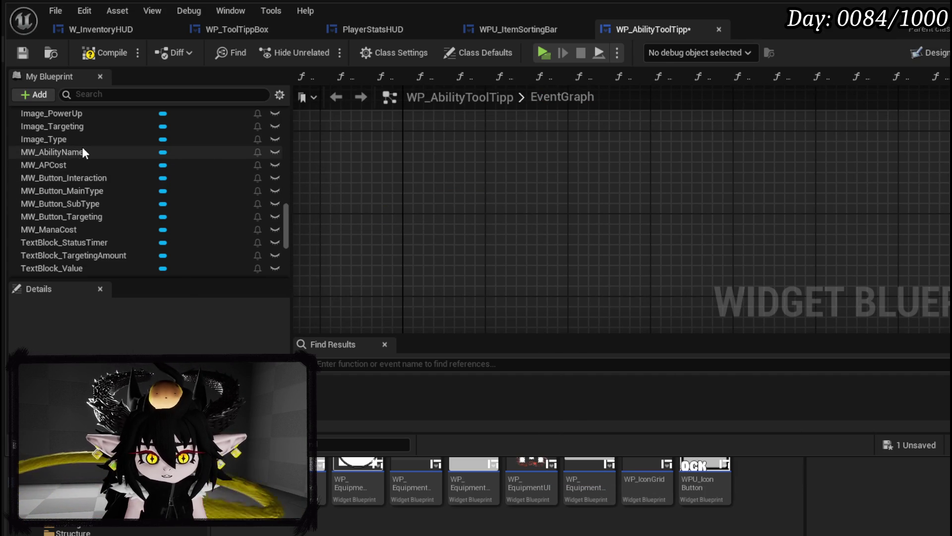
Select the MW_Button_Interaction variable and hide the Content Drawer to enlarge the graph.
left_click(111, 176)
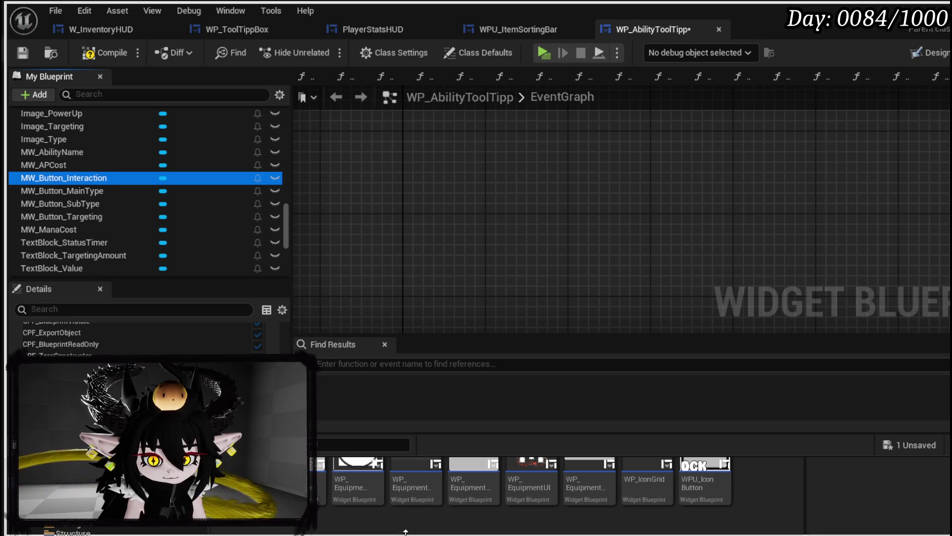
left_click(424, 454)
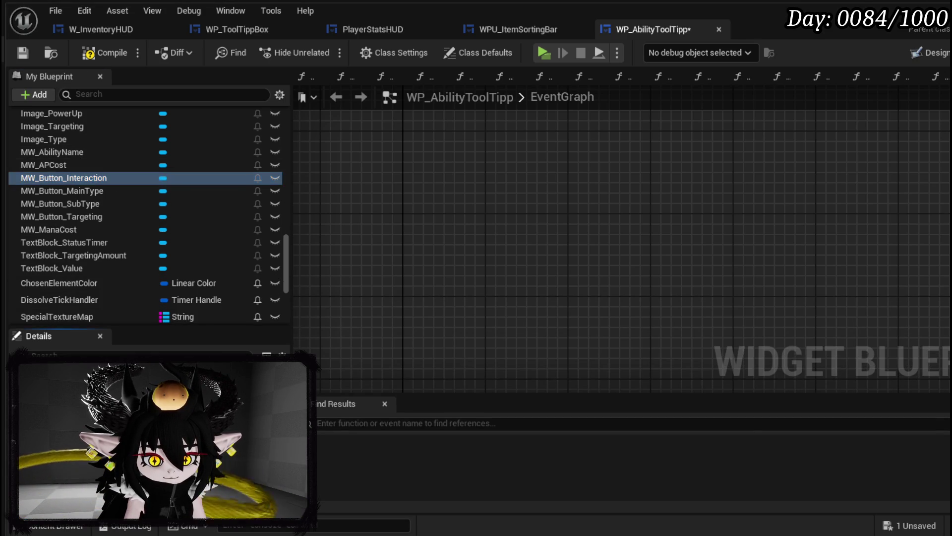
Add an On Pressed event for MW_Button_Interaction and create an OnInteract event dispatcher.
left_click(216, 453)
left_click_drag(562, 237, 561, 235)
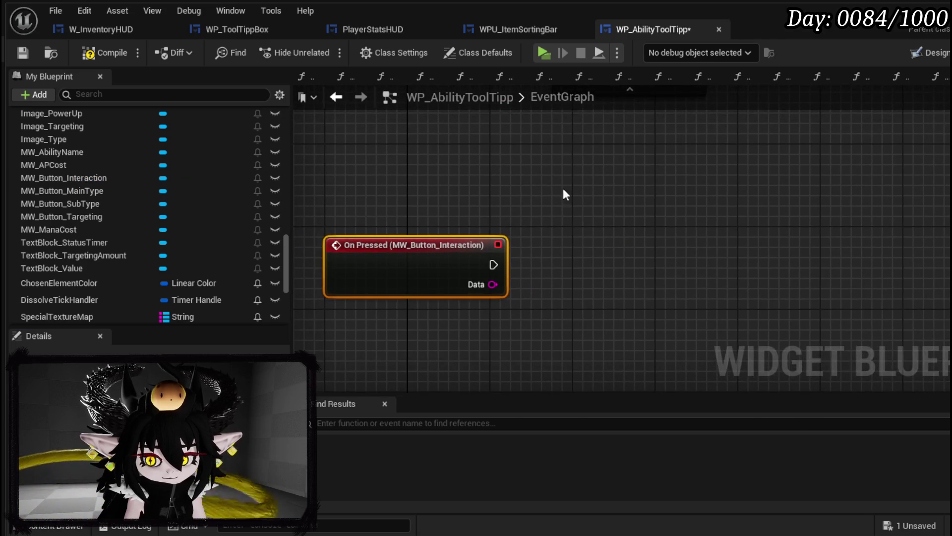
type("OnInter")
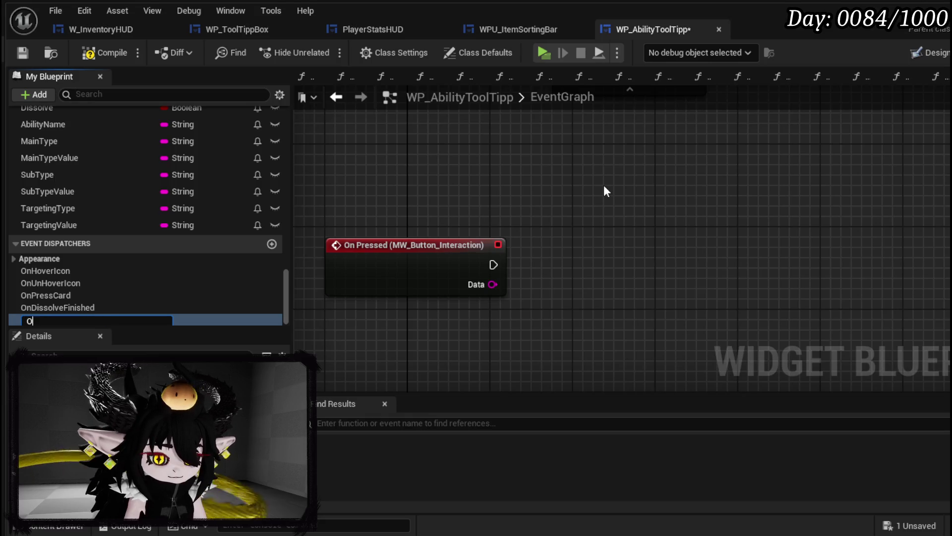
key("Return")
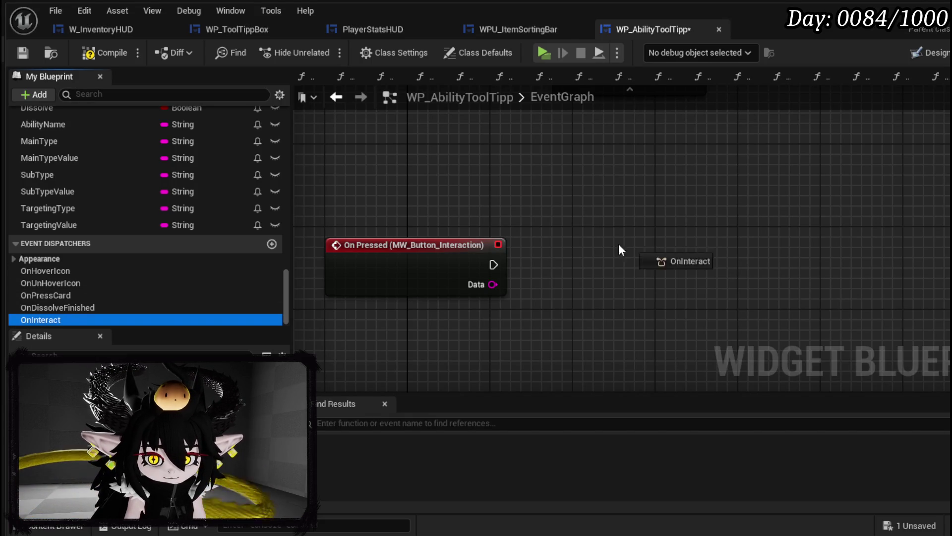
left_click_drag(73, 319, 596, 249)
key("Escape")
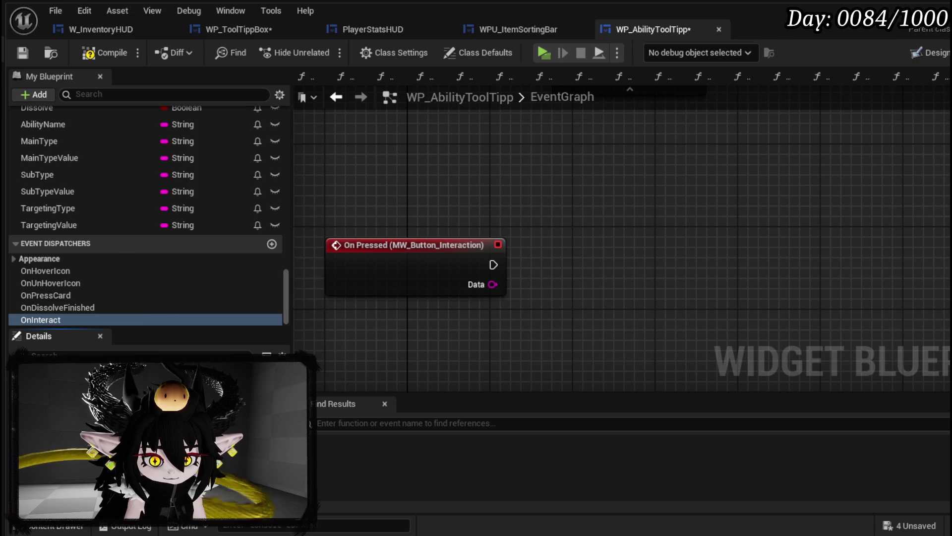
left_click(186, 236)
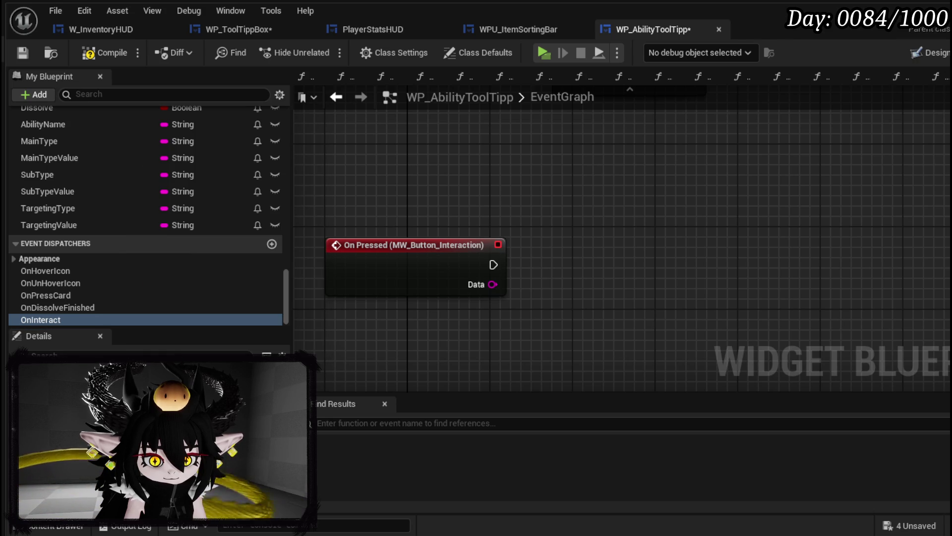
Call OnInteract from On Pressed passing its Data, then compile and save.
left_click_drag(22, 319, 564, 253)
left_click(578, 276)
mouse_move(492, 264)
left_mouse_down()
mouse_move(575, 276)
mouse_move(631, 245)
left_mouse_up()
mouse_move(492, 285)
left_mouse_down()
mouse_move(597, 298)
mouse_move(596, 307)
left_mouse_up()
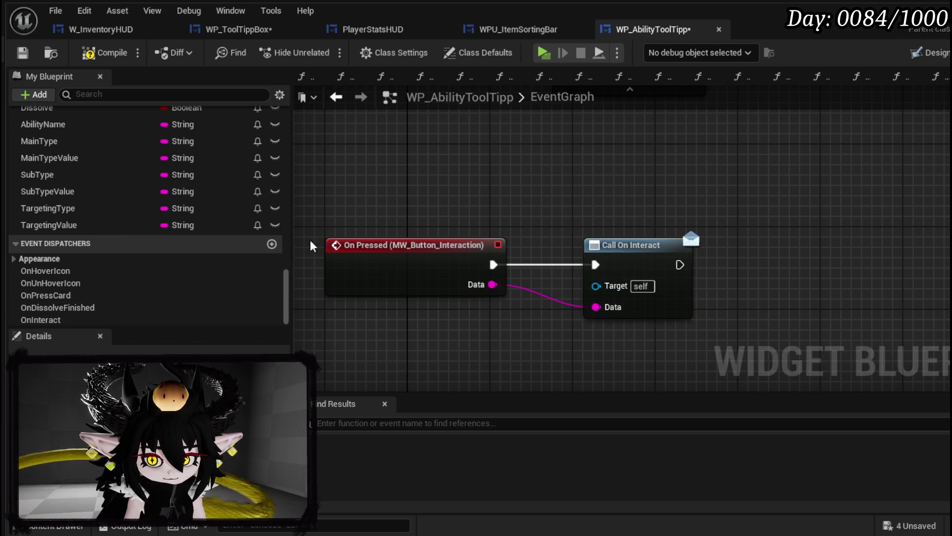
left_click(91, 53)
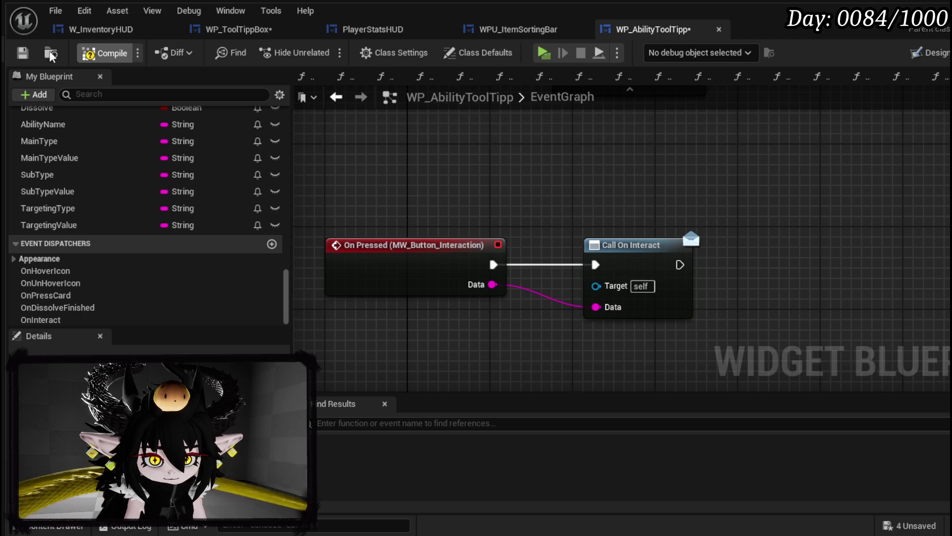
left_click(22, 54)
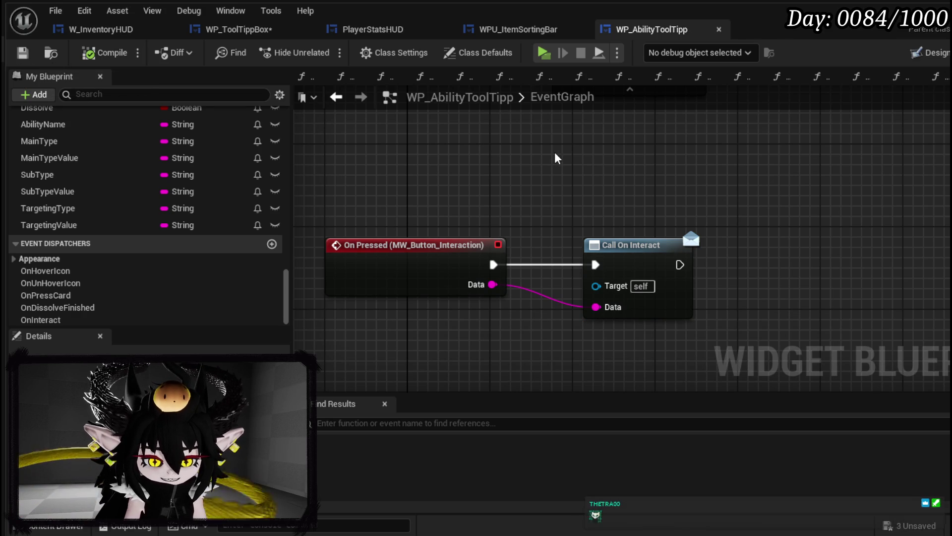
left_click_drag(555, 158, 475, 157)
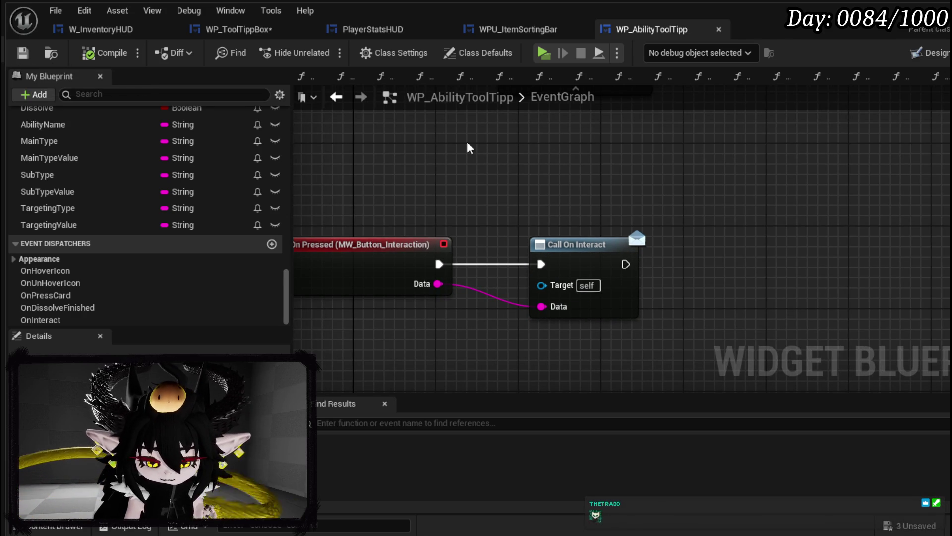
Save all three unsaved assets via the Save Content dialog and switch to WP_ToolTippBox.
left_click(22, 53)
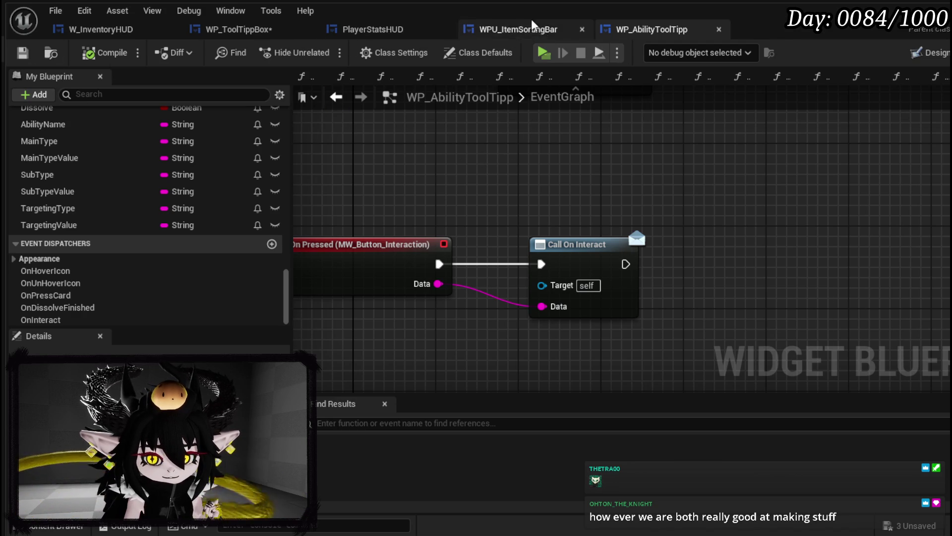
mouse_move(493, 192)
left_mouse_down()
mouse_move(606, 170)
mouse_move(587, 179)
left_mouse_up()
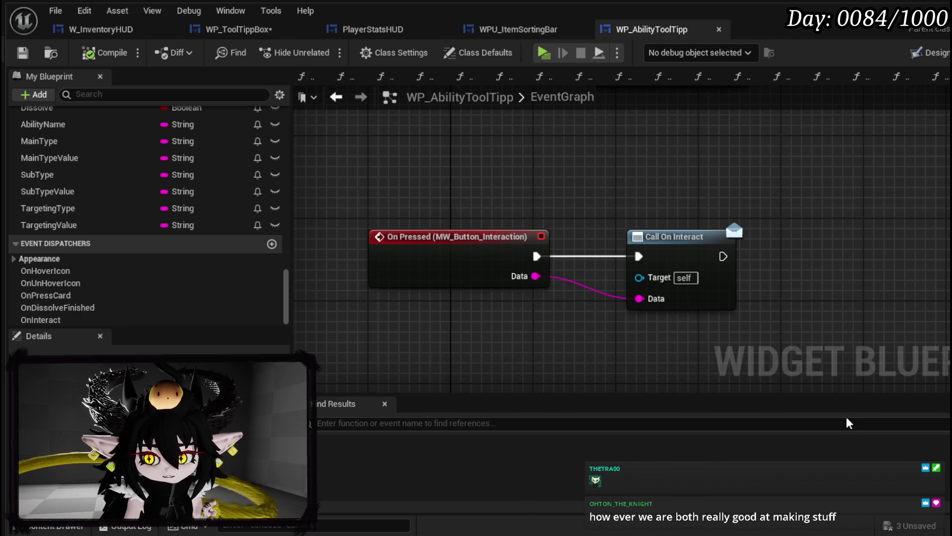
left_click(890, 528)
left_click(719, 486)
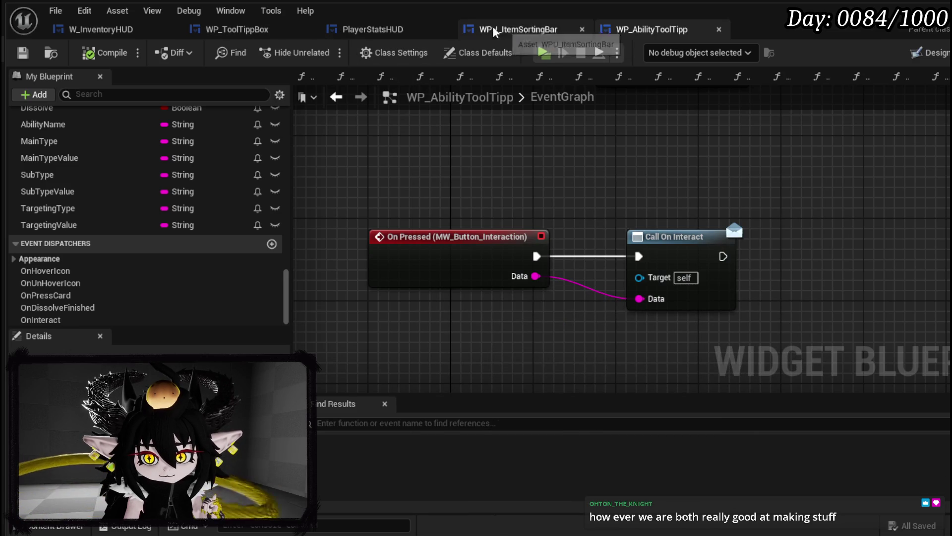
left_click(237, 29)
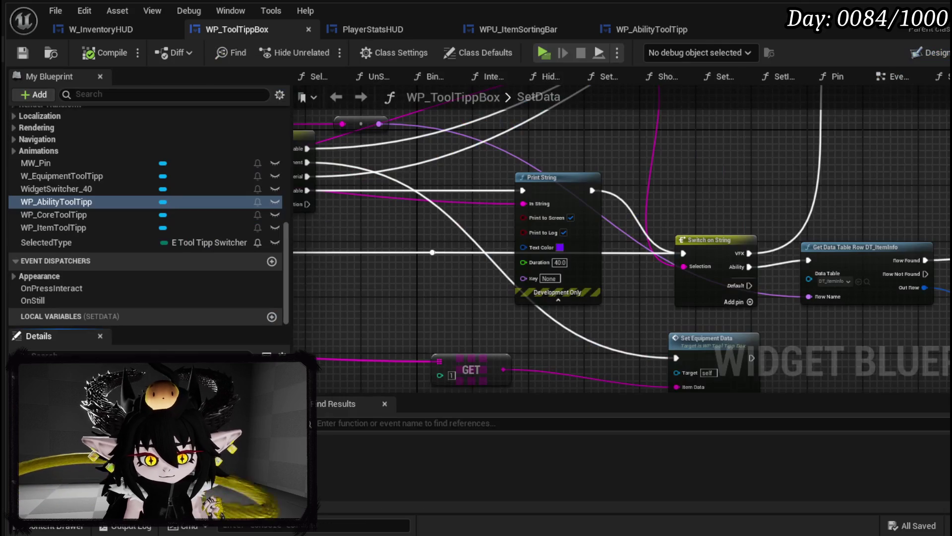
left_click_drag(704, 184, 863, 188)
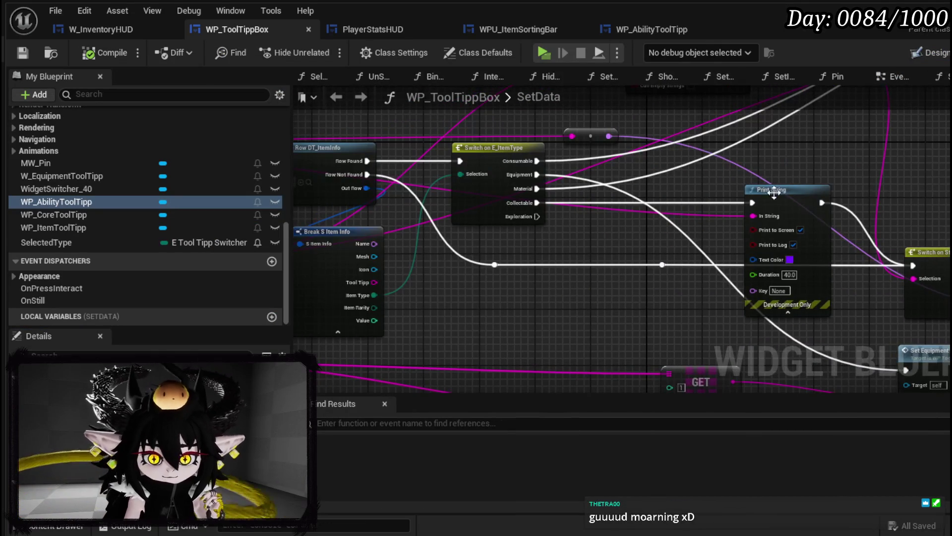
scroll(171, 243, "up", 2)
scroll(175, 242, "up", 3)
scroll(174, 240, "up", 3)
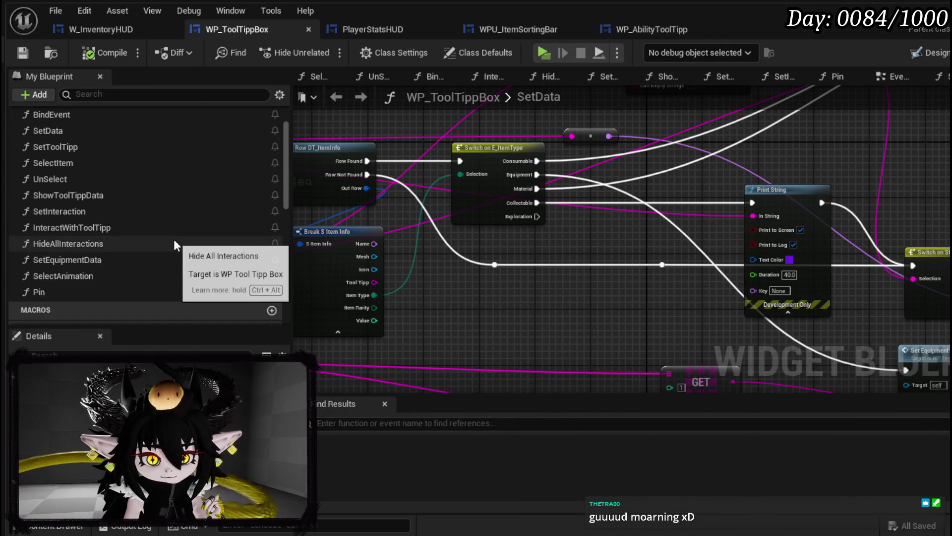
scroll(174, 239, "up", 2)
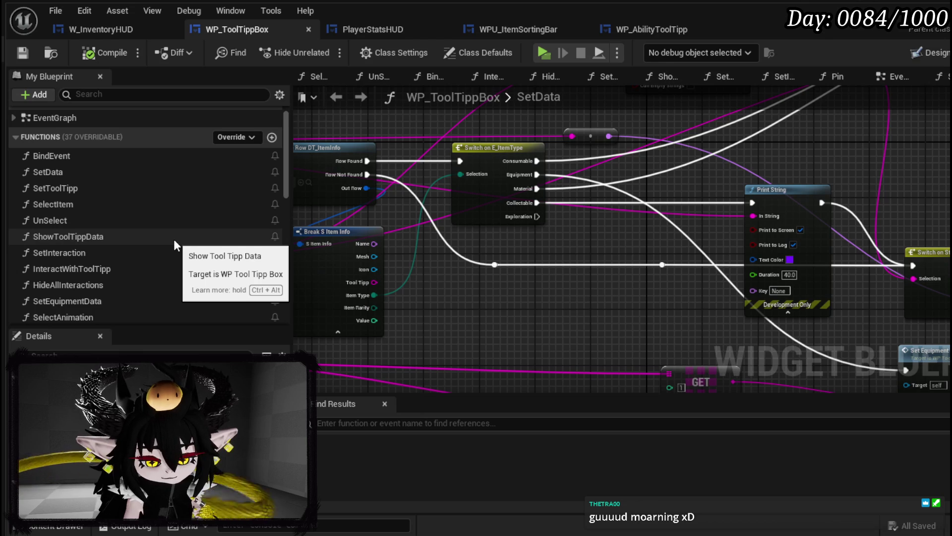
Open the BindEvent function graph and pick the WP_AbilityToolTipp variable.
double_click(111, 162)
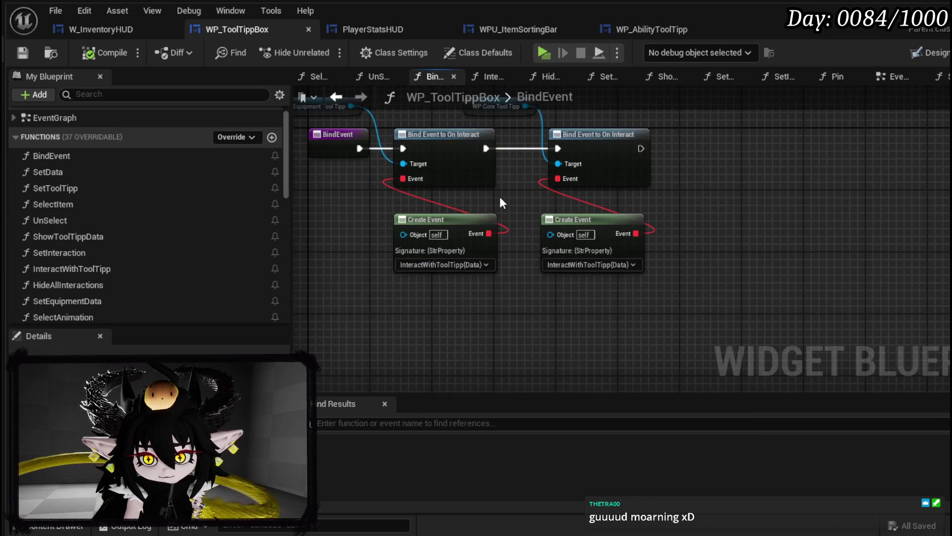
left_click_drag(499, 203, 565, 266)
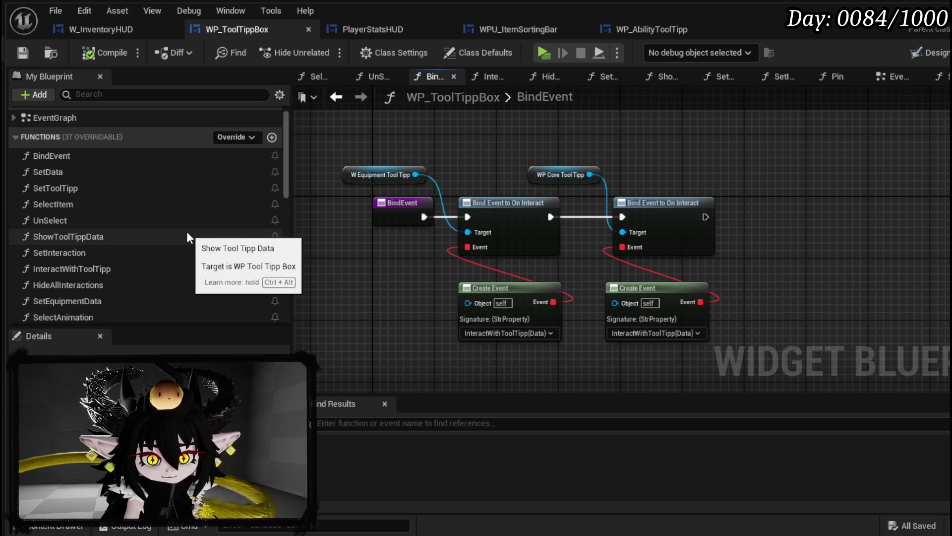
scroll(186, 232, "down", 5)
scroll(187, 232, "down", 3)
scroll(187, 231, "down", 1)
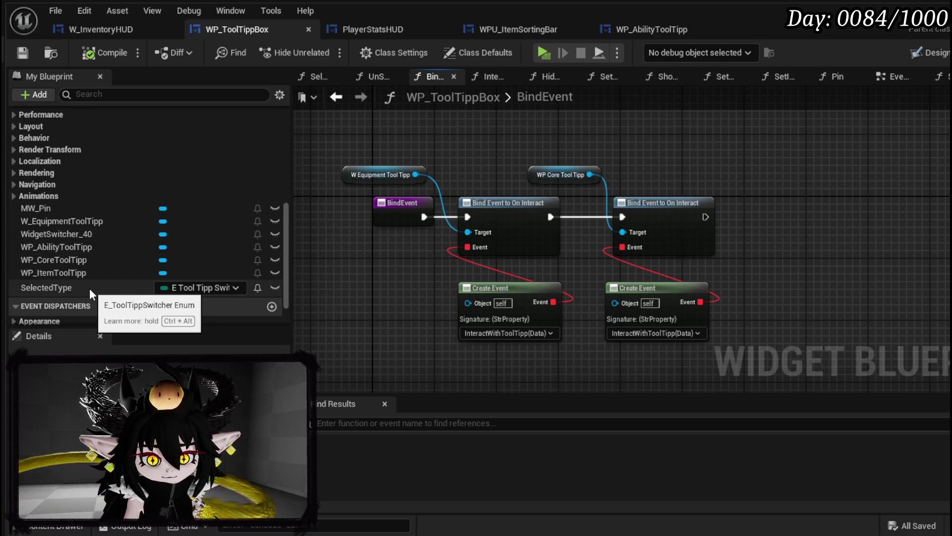
left_click(145, 246)
Add a WP_AbilityToolTipp getter and a third Bind Event to On Interact node chained after the second.
left_click_drag(154, 234, 345, 132)
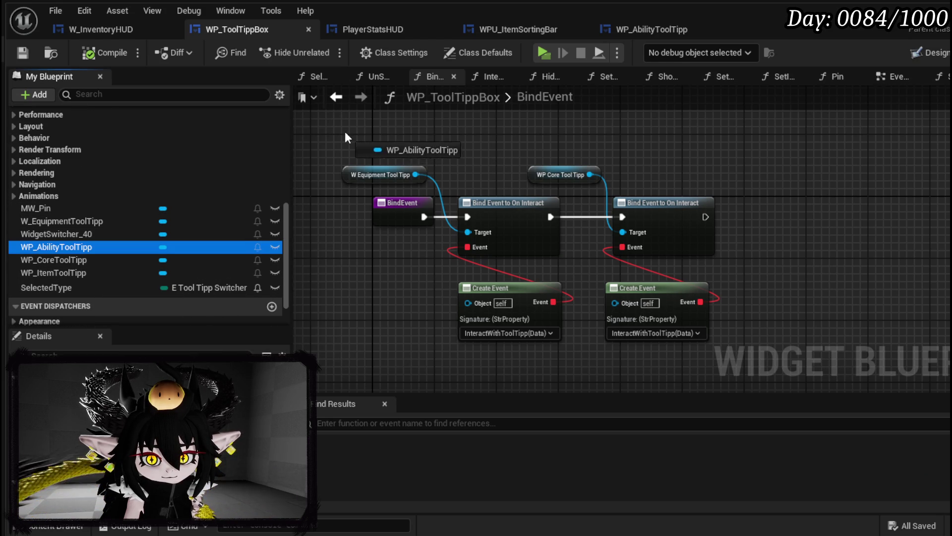
left_click(391, 159)
mouse_move(415, 136)
left_mouse_down()
mouse_move(479, 232)
mouse_move(474, 153)
left_mouse_up()
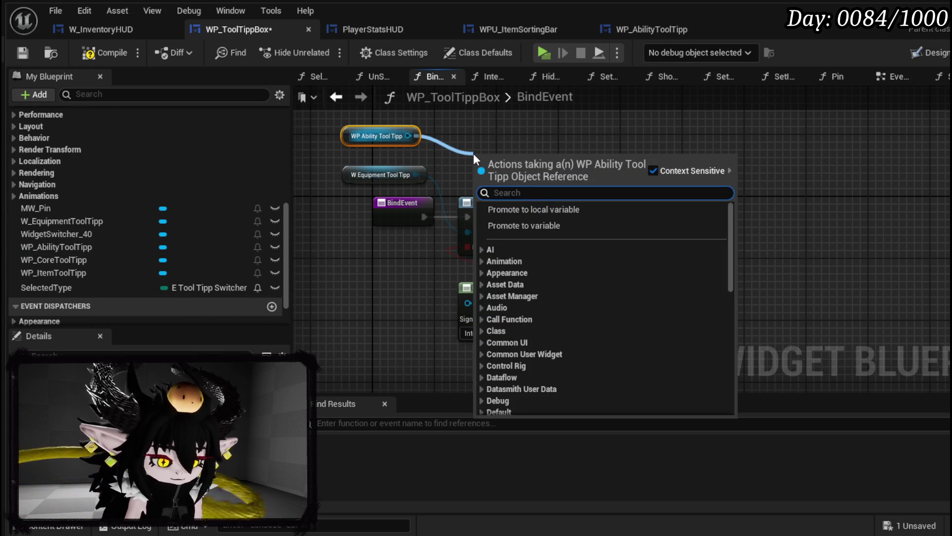
type("Bind on")
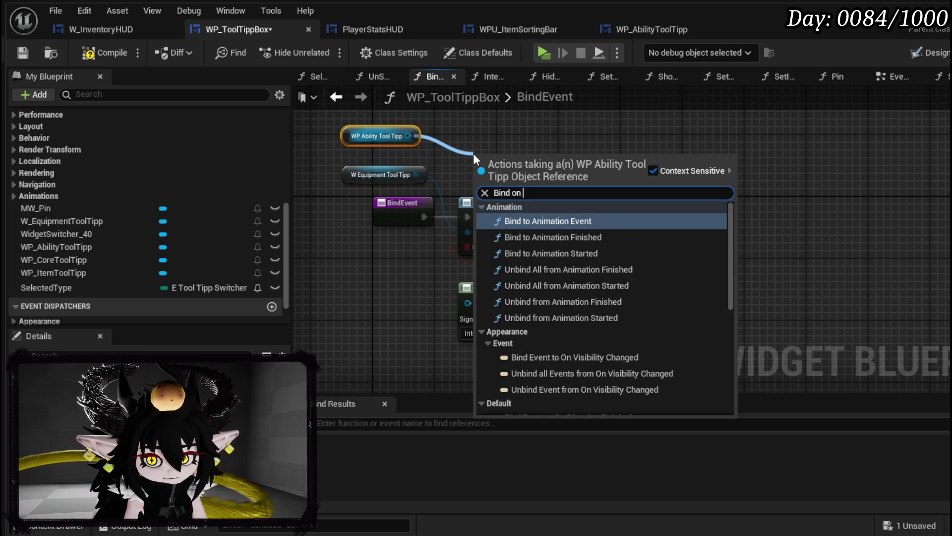
type(" Inter")
left_click(549, 223)
mouse_move(513, 157)
left_mouse_down()
mouse_move(768, 210)
mouse_move(776, 202)
left_mouse_up()
left_click_drag(705, 217, 811, 214)
Feed the bind node a Create Event bound to InteractWithToolTipp.
left_click_drag(787, 246, 796, 297)
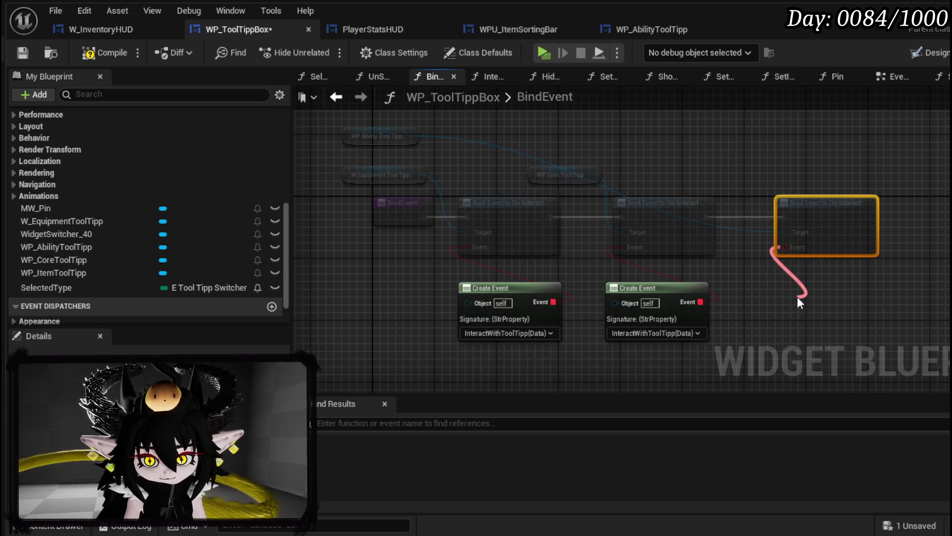
type("crea")
left_click(861, 368)
left_click(809, 347)
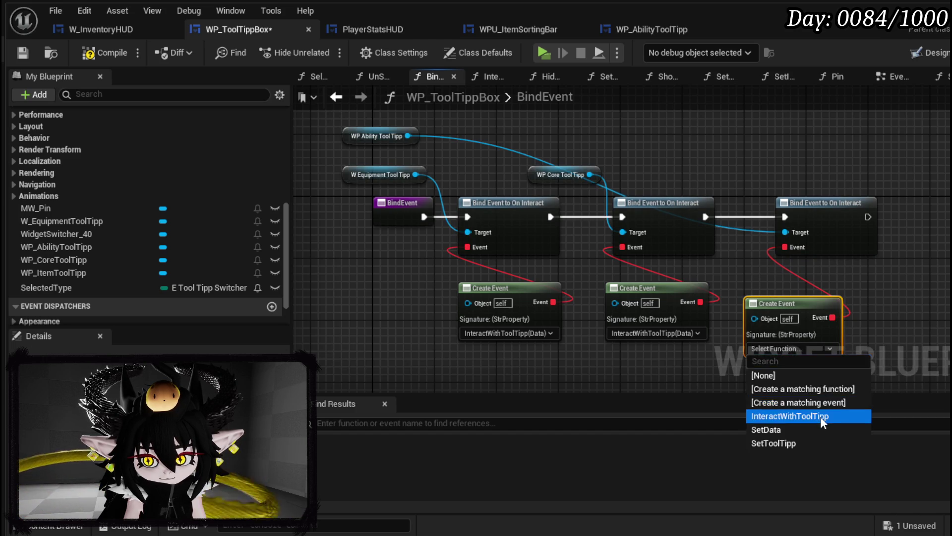
left_click(791, 416)
left_click_drag(792, 312, 809, 310)
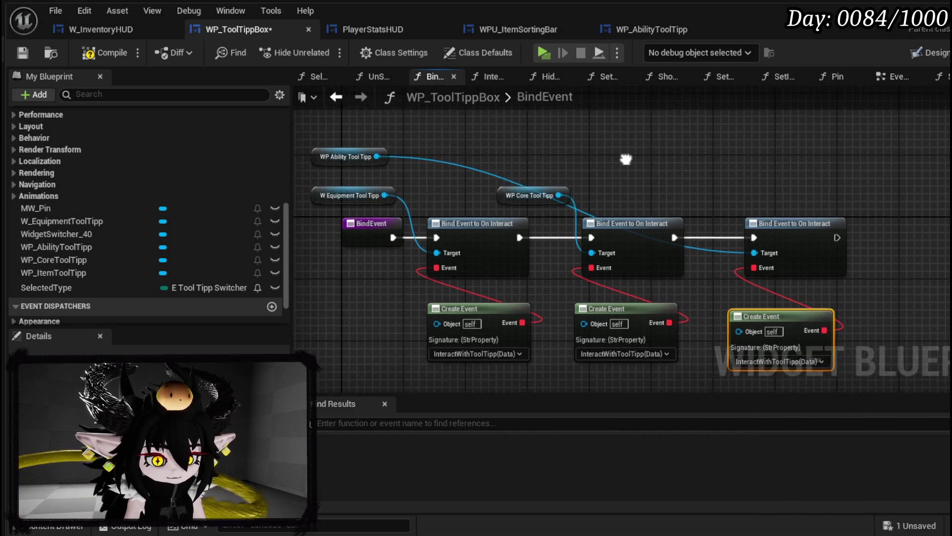
Move the ability getter above the third bind node and save the tooltip box blueprint.
left_click_drag(729, 229, 648, 166)
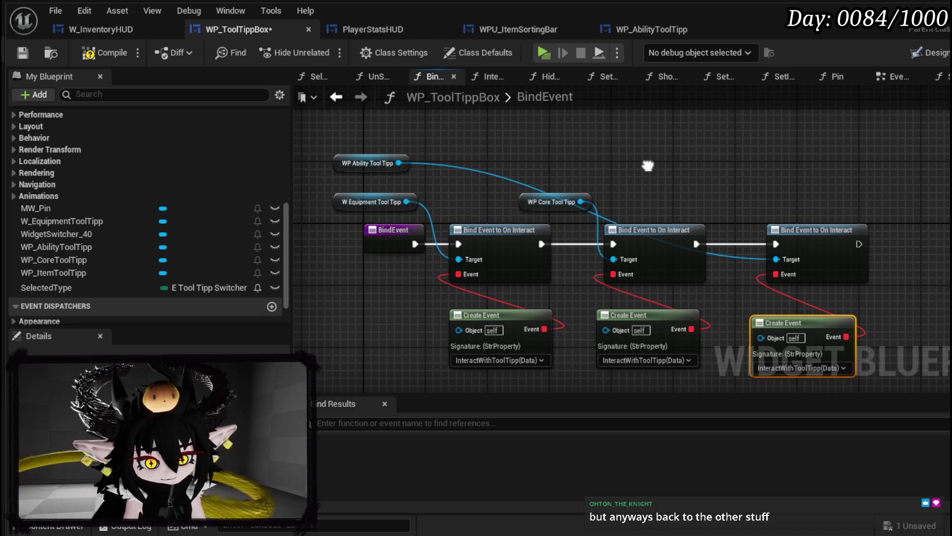
left_click_drag(648, 165, 616, 162)
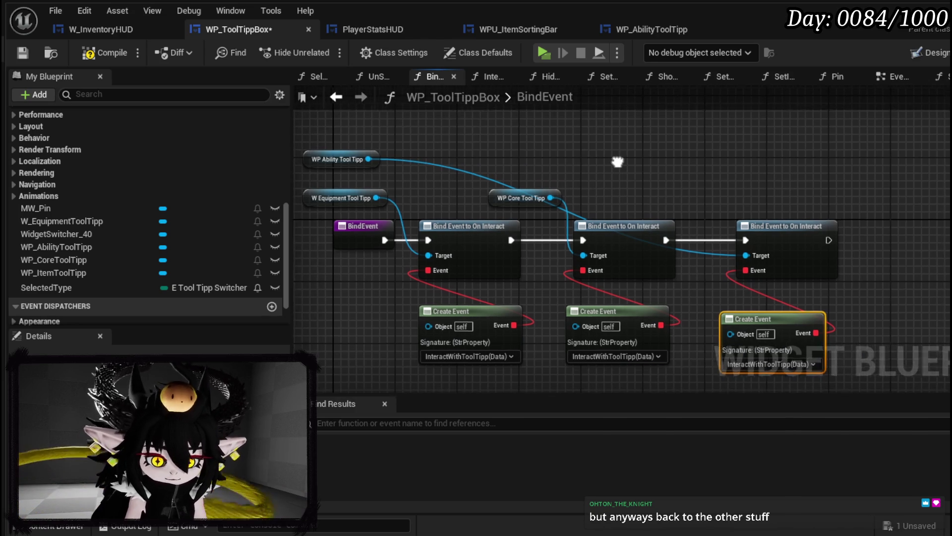
left_click_drag(325, 163, 742, 200)
left_click(644, 182)
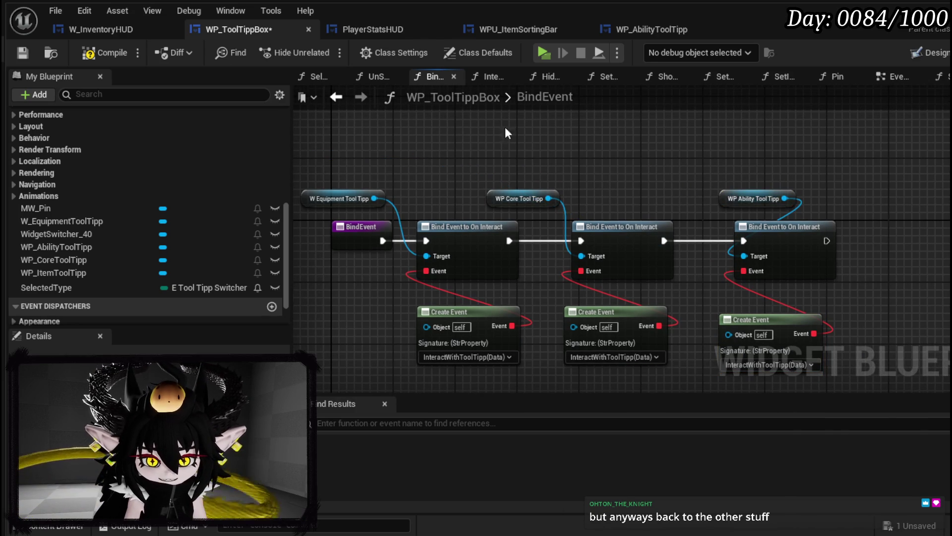
left_click(22, 52)
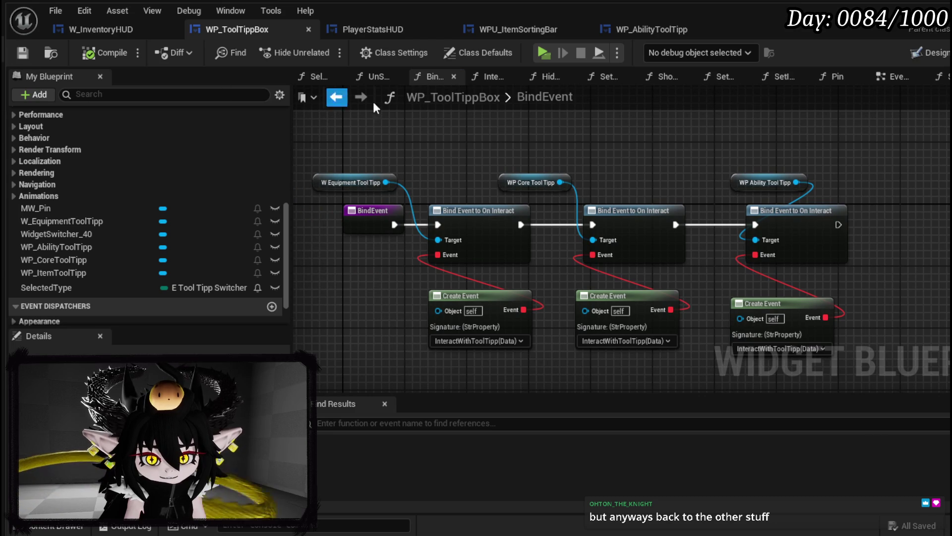
left_click_drag(753, 166, 640, 143)
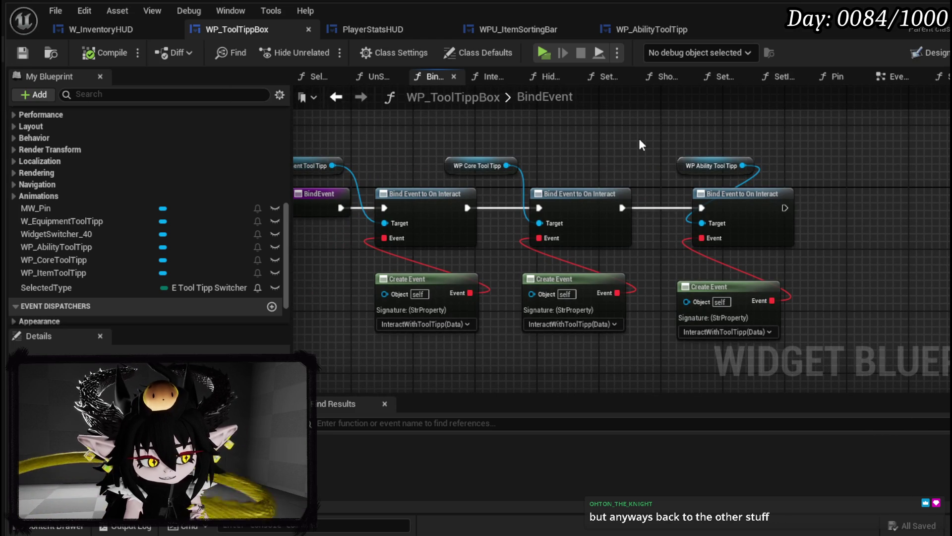
From W_InventoryHUD's collectable ability tooltip graph, open WP_ToolTippBox's SetInteraction function.
left_click(74, 34)
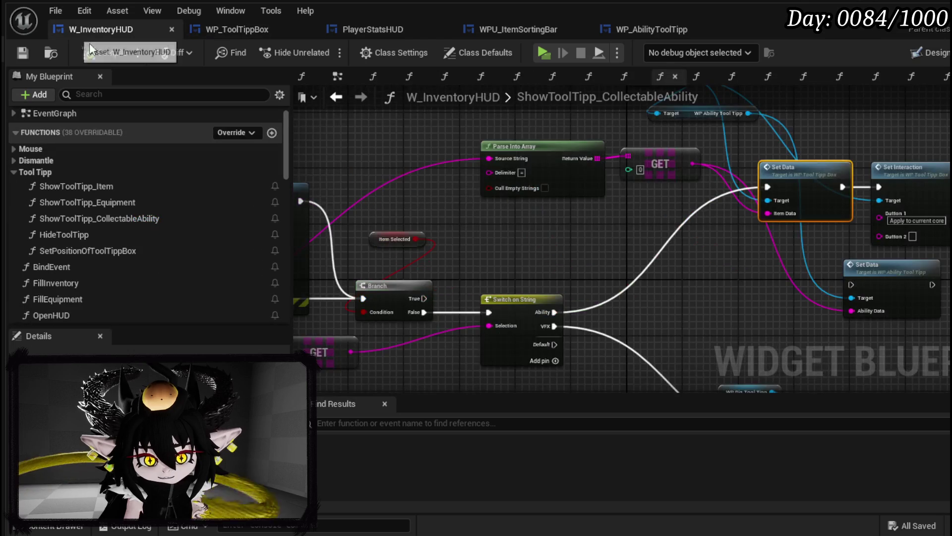
left_click_drag(661, 263, 401, 231)
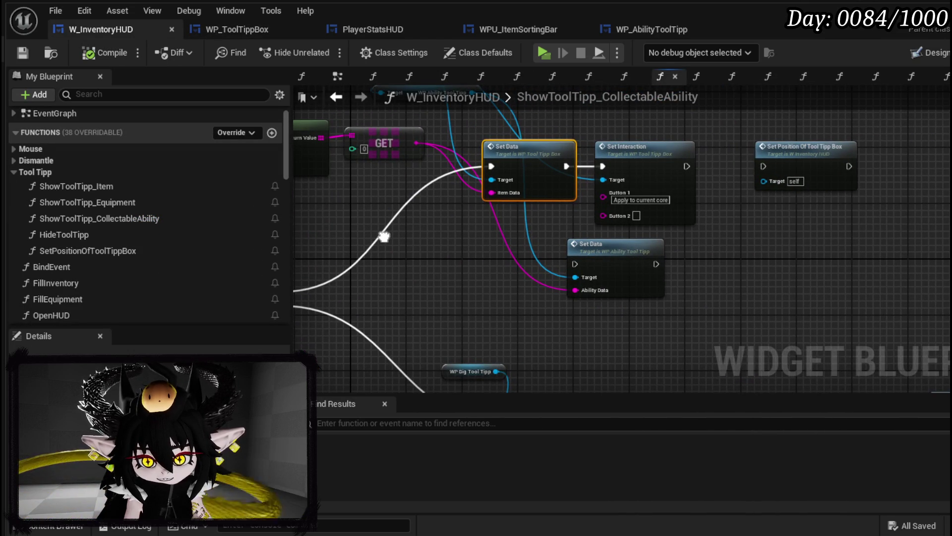
mouse_move(383, 236)
left_mouse_down()
mouse_move(453, 262)
mouse_move(592, 255)
left_mouse_up()
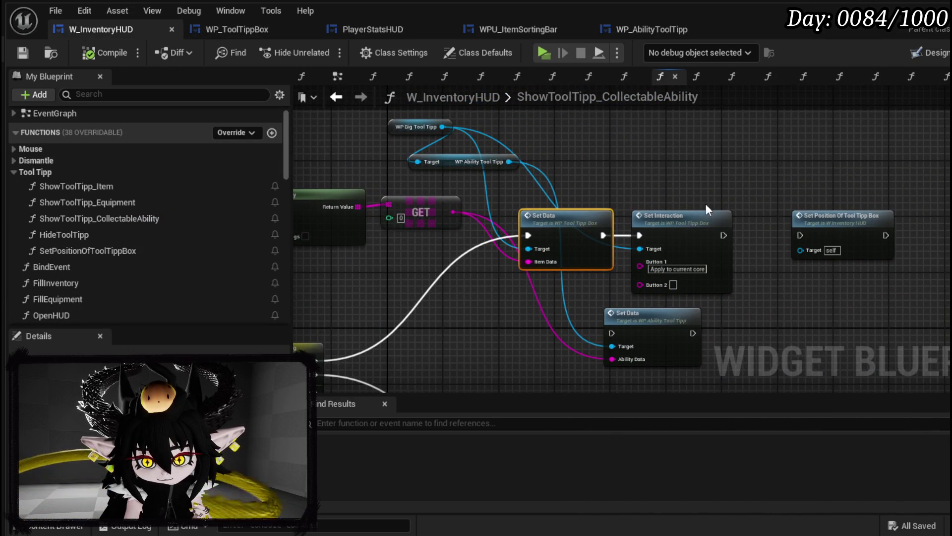
double_click(692, 236)
Move the equipment getter and Set Interaction call upward to make room below the switch.
left_click_drag(718, 201, 442, 202)
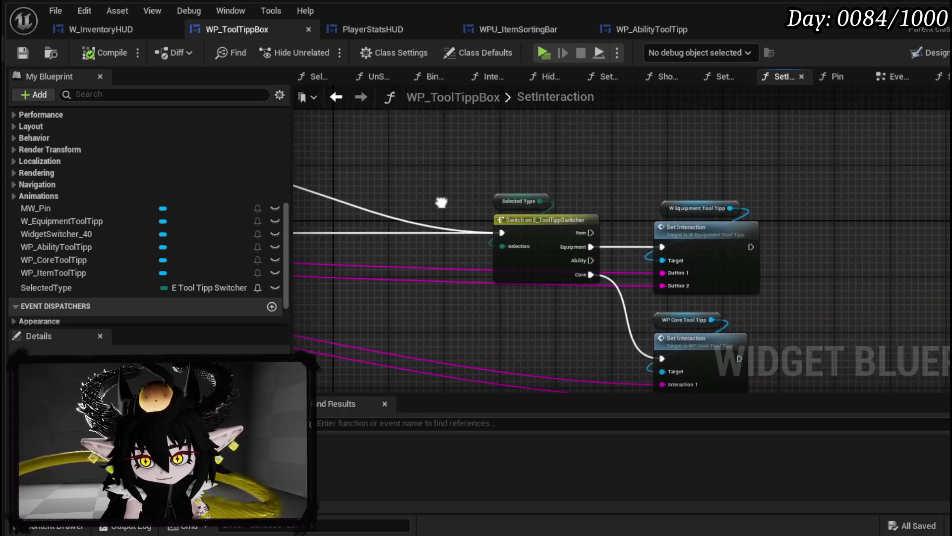
mouse_move(624, 197)
left_mouse_down()
mouse_move(623, 138)
mouse_move(602, 170)
left_mouse_up()
mouse_move(850, 296)
left_mouse_down()
mouse_move(693, 230)
mouse_move(693, 162)
left_mouse_up()
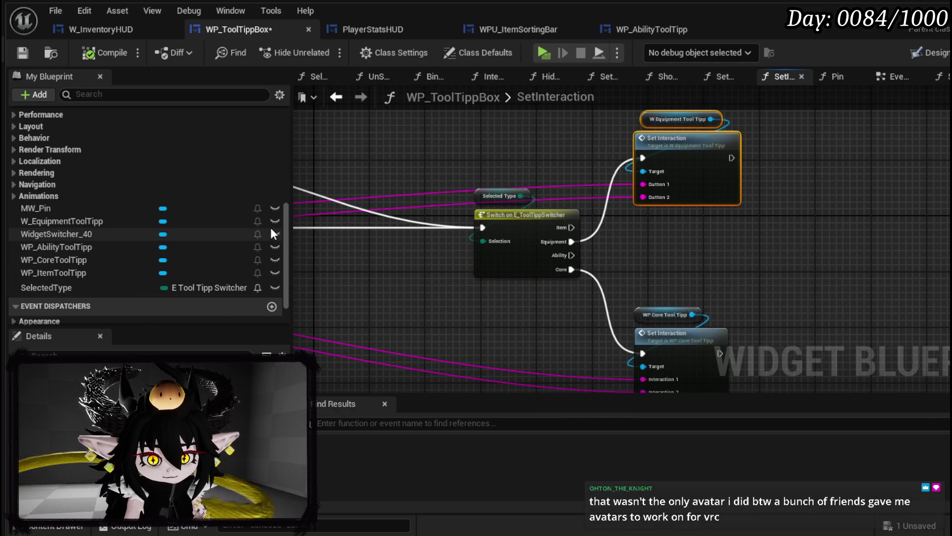
left_click(682, 179)
Review W_EquipmentToolTipp's SetInteraction, then return to WP_ToolTippBox's graph.
double_click(682, 179)
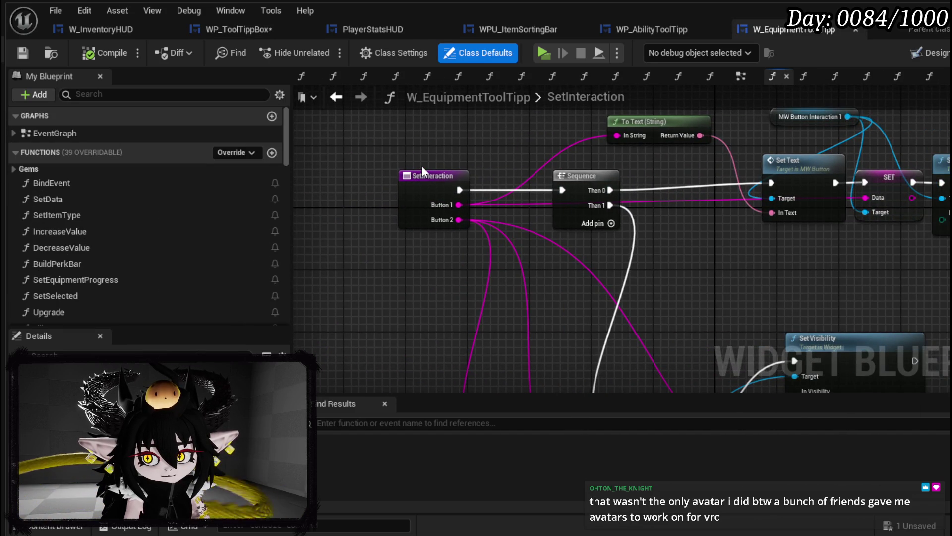
left_click_drag(422, 166, 315, 207)
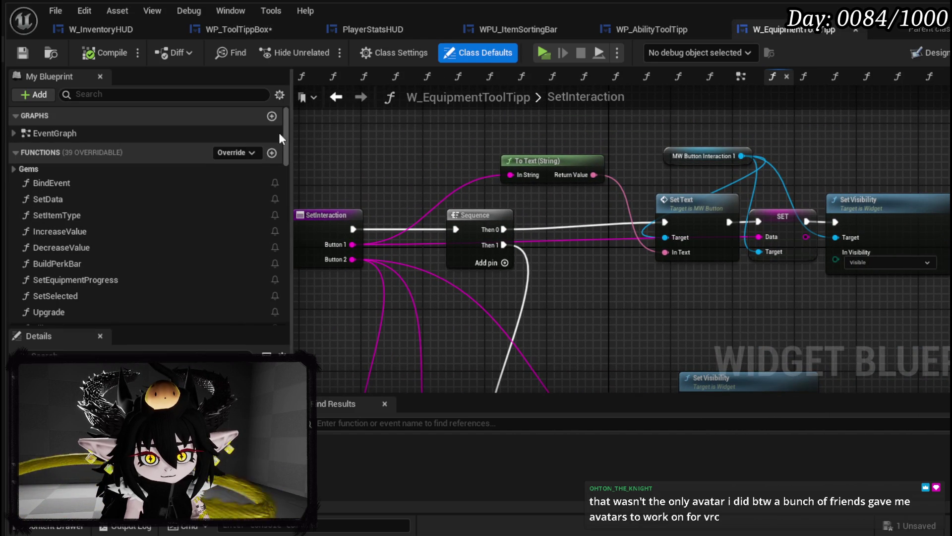
left_click(241, 23)
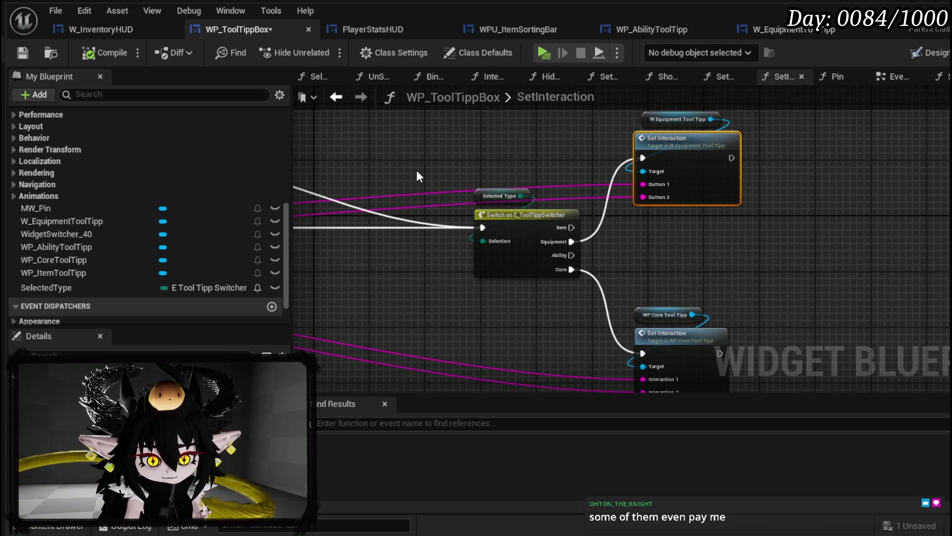
Rearrange the core and equipment Set Interaction nodes and save the tooltip box blueprint.
mouse_move(417, 176)
left_mouse_down()
mouse_move(752, 205)
mouse_move(367, 225)
left_mouse_up()
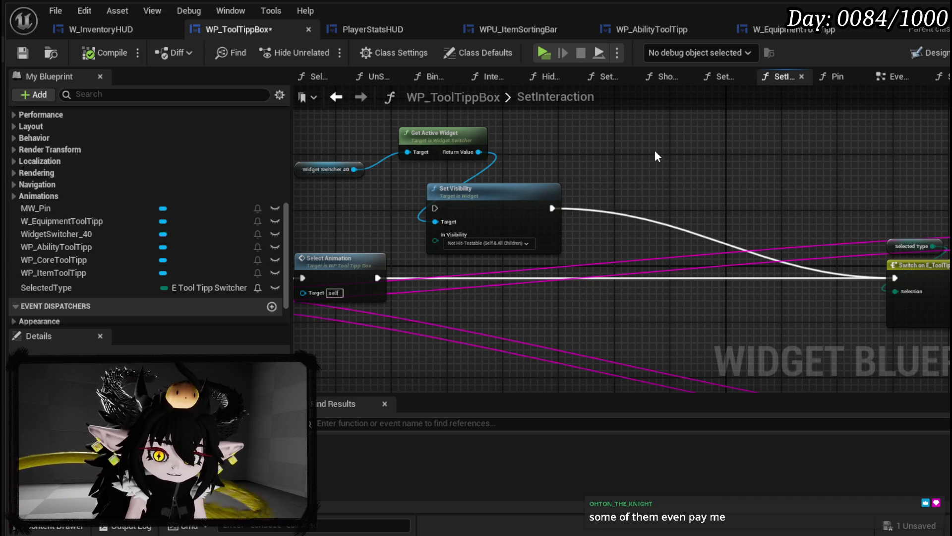
left_click_drag(655, 150, 612, 220)
left_click_drag(650, 291, 644, 319)
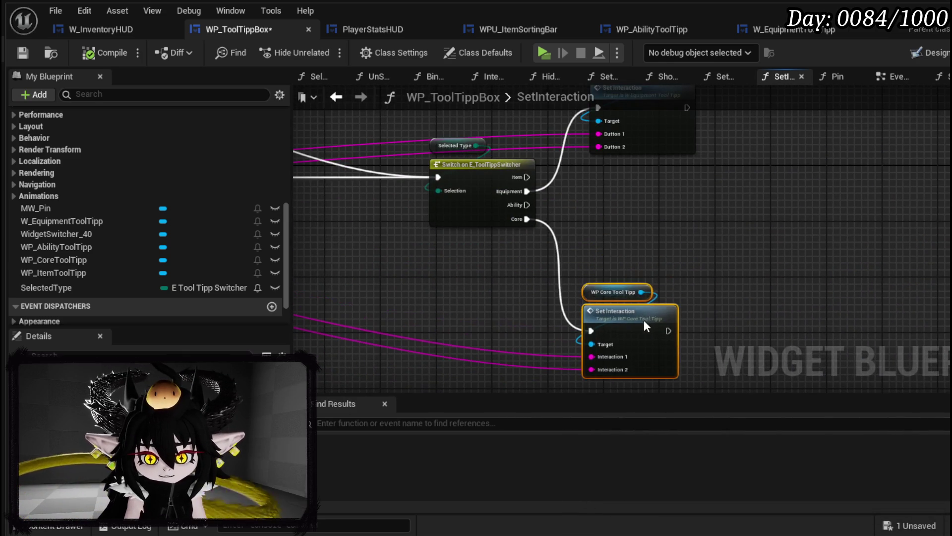
left_click(23, 52)
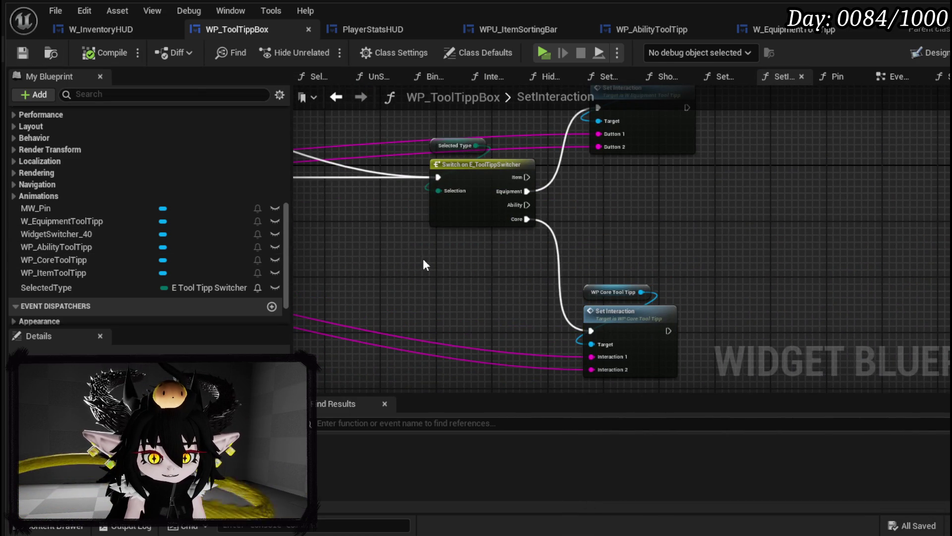
left_click_drag(419, 256, 403, 324)
left_click_drag(616, 262, 674, 136)
left_click_drag(630, 216, 641, 170)
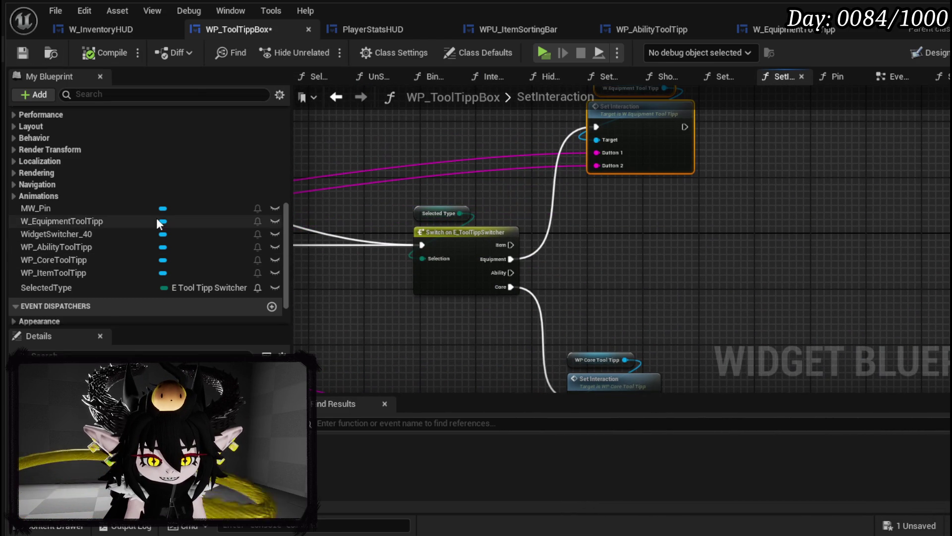
Have the Ability case set WP_AbilityToolTipp's MW_Button_Interaction visibility to Visible.
mouse_move(68, 244)
left_mouse_down()
mouse_move(415, 162)
mouse_move(599, 240)
left_mouse_up()
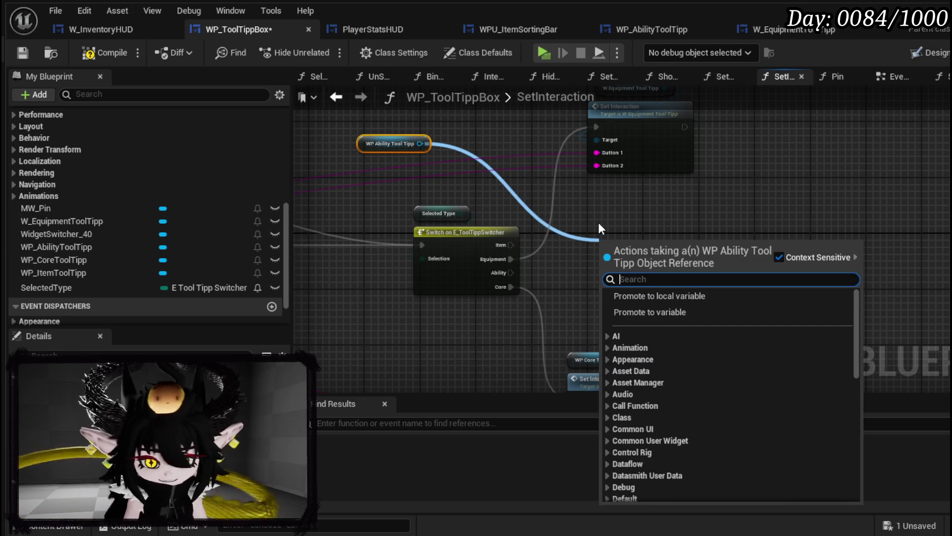
type("Interaction")
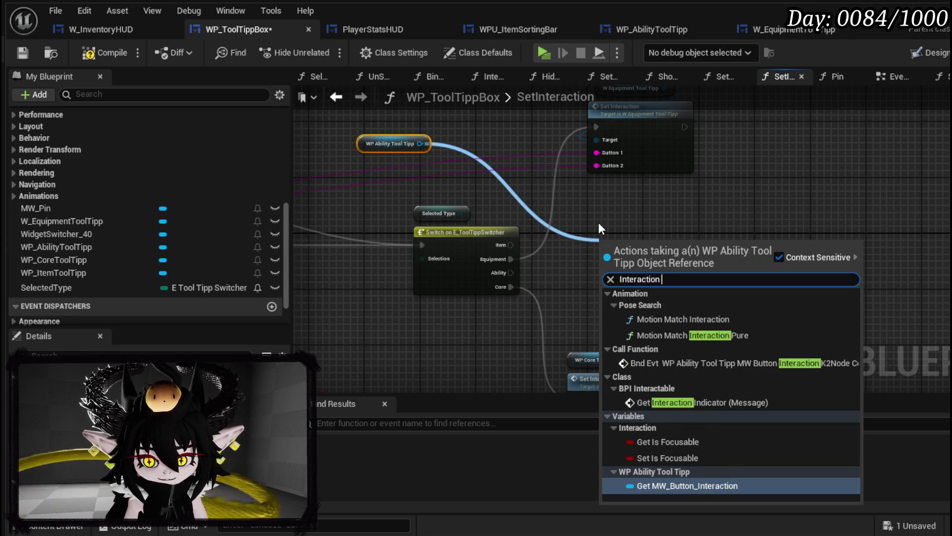
type(" B")
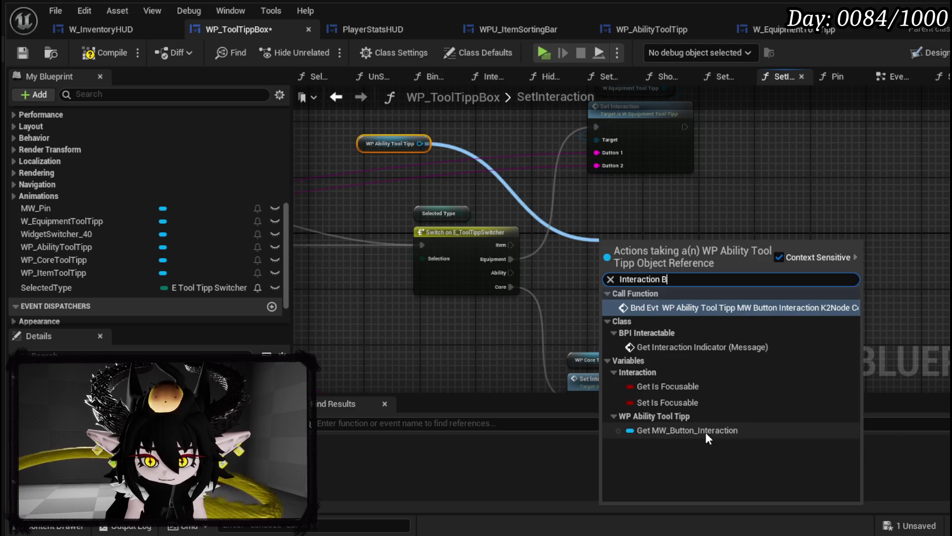
left_click(706, 431)
left_click_drag(703, 249, 721, 289)
type("Set Visi")
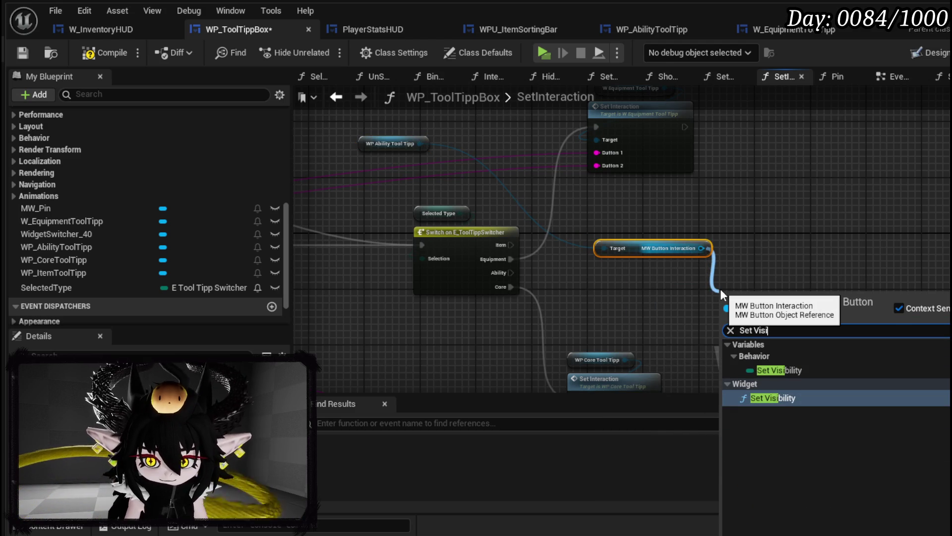
left_click(776, 418)
left_click_drag(646, 251, 634, 216)
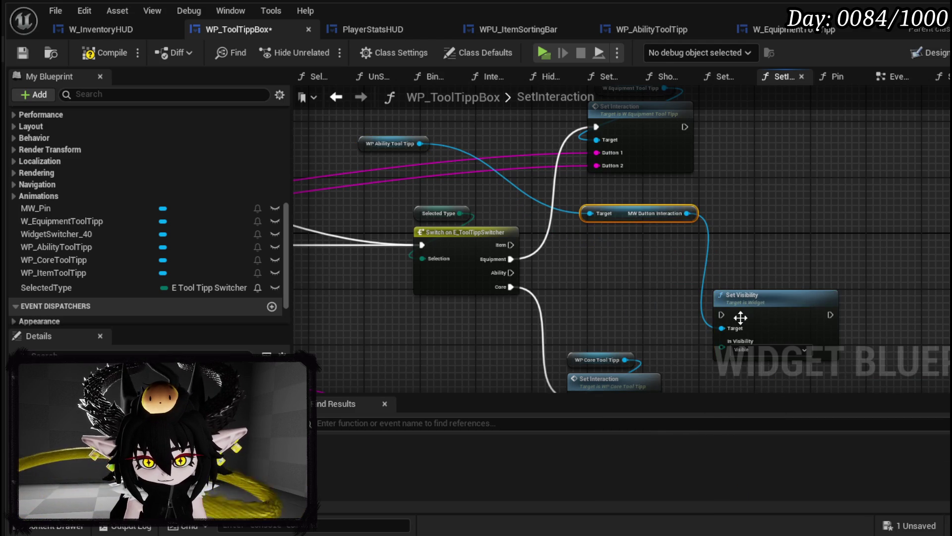
left_click_drag(756, 318, 617, 269)
left_click_drag(511, 273, 638, 266)
Tidy the new ability nodes and switch to the WP_AbilityToolTipp blueprint.
left_click(411, 160)
left_click_drag(631, 219, 629, 239)
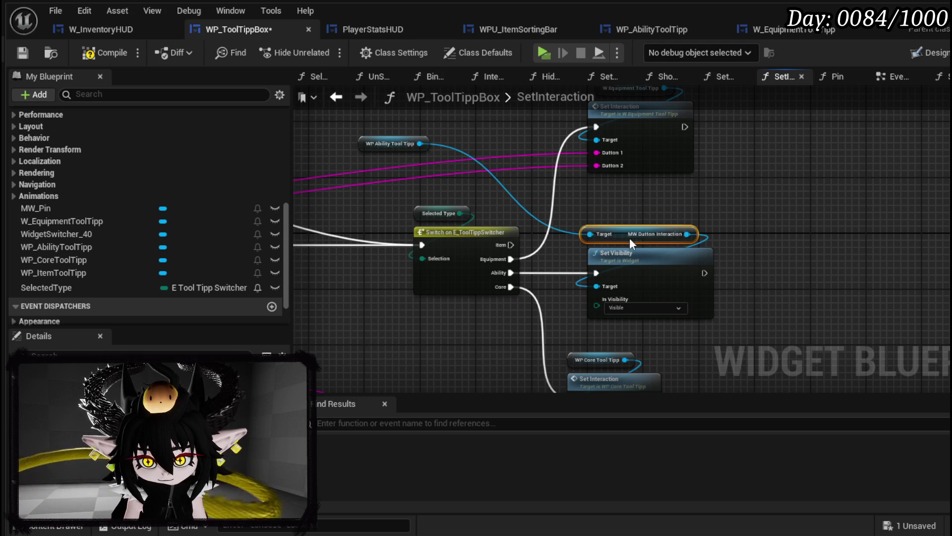
left_click_drag(408, 137, 559, 180)
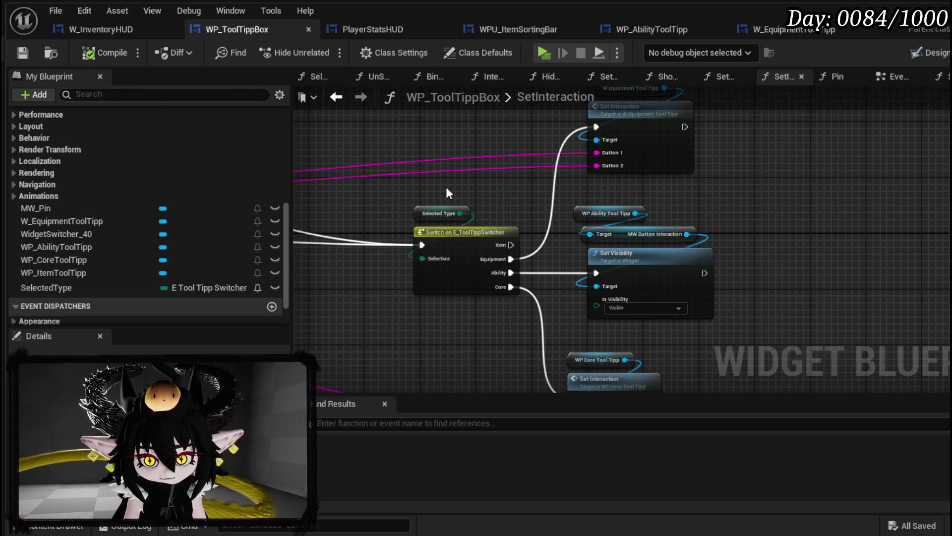
left_click(661, 31)
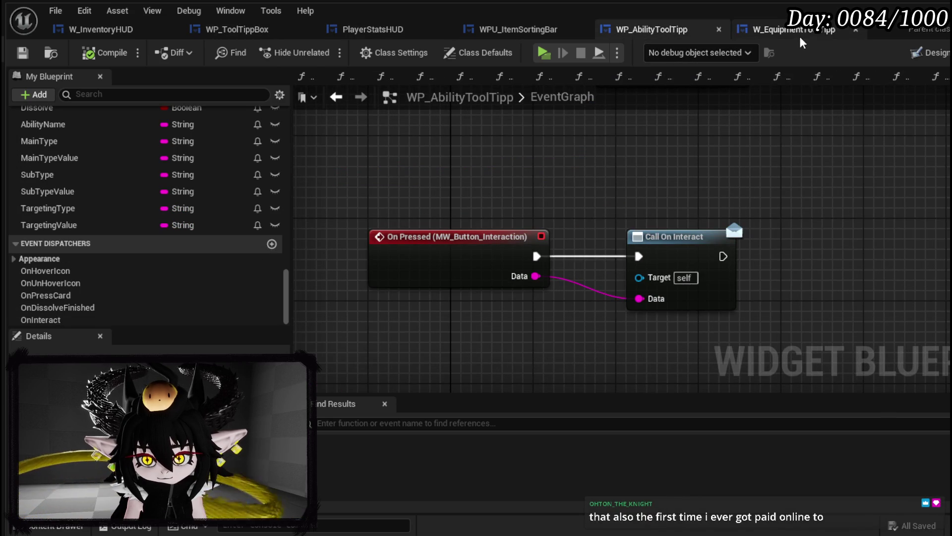
Default MW_Button_Interaction to Collapsed visibility in the Designer, then compile and save.
left_click(917, 53)
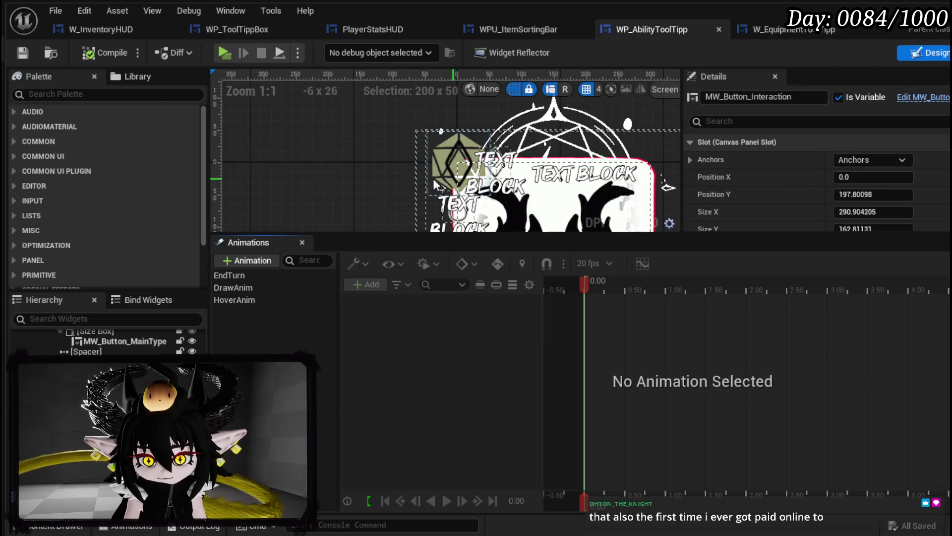
scroll(930, 175, "down", 2)
scroll(930, 175, "down", 3)
scroll(923, 174, "down", 3)
scroll(914, 173, "down", 3)
scroll(915, 174, "down", 3)
scroll(915, 174, "down", 3)
scroll(914, 173, "down", 3)
scroll(915, 173, "down", 3)
scroll(914, 173, "down", 3)
scroll(914, 174, "down", 3)
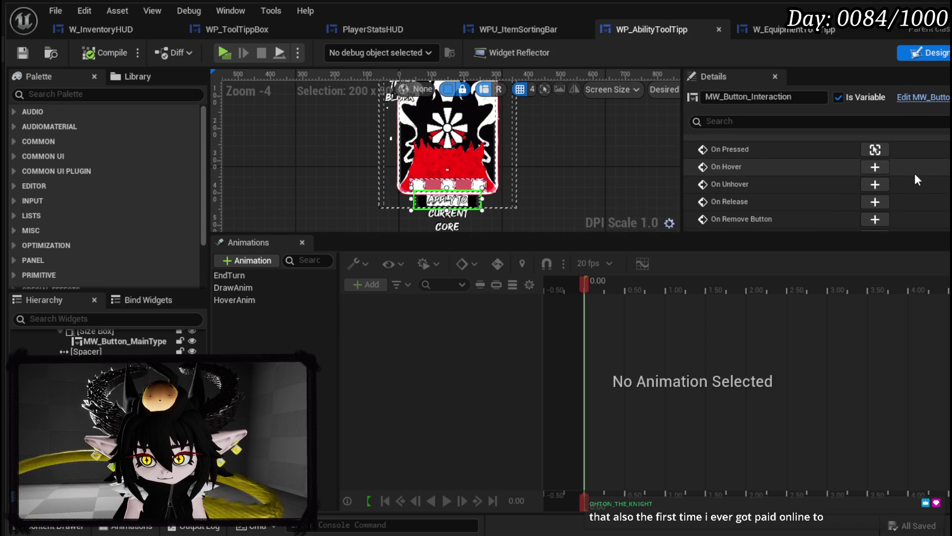
scroll(914, 173, "up", 3)
scroll(915, 174, "up", 3)
scroll(914, 173, "up", 3)
scroll(914, 173, "up", 3)
scroll(914, 174, "up", 2)
scroll(915, 173, "up", 2)
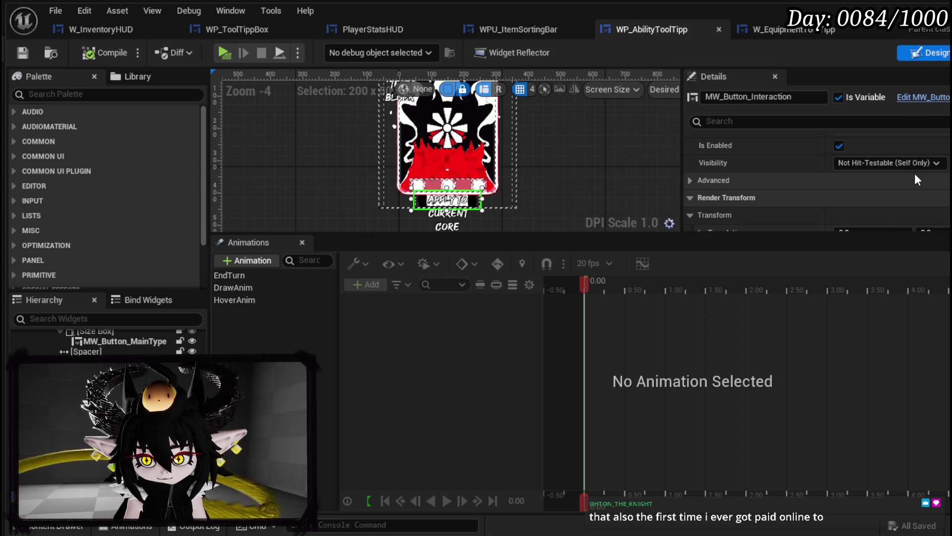
left_click(894, 163)
left_click(870, 191)
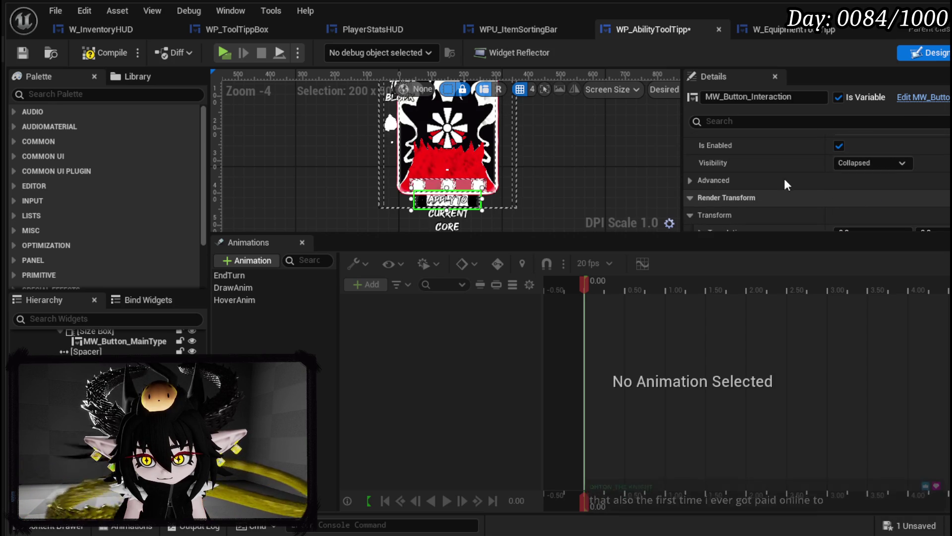
left_click(91, 57)
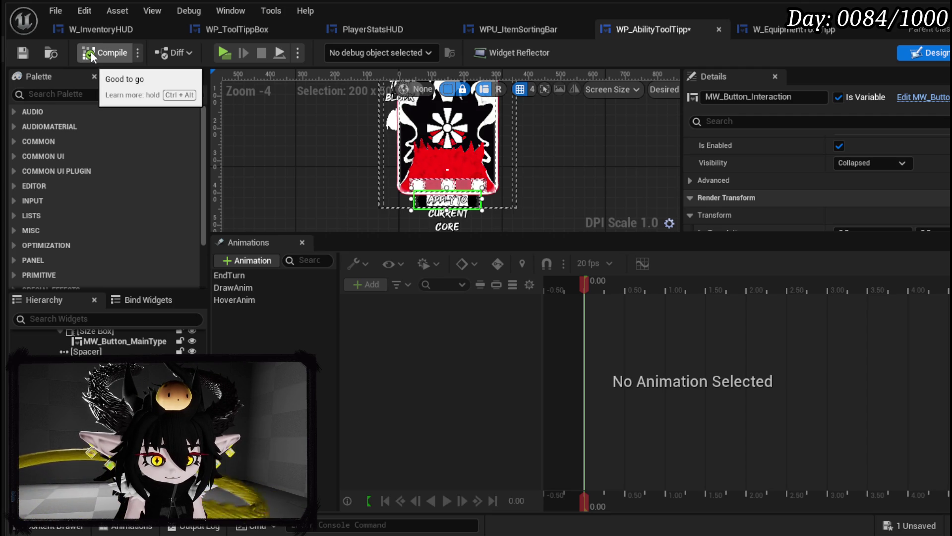
left_click(24, 53)
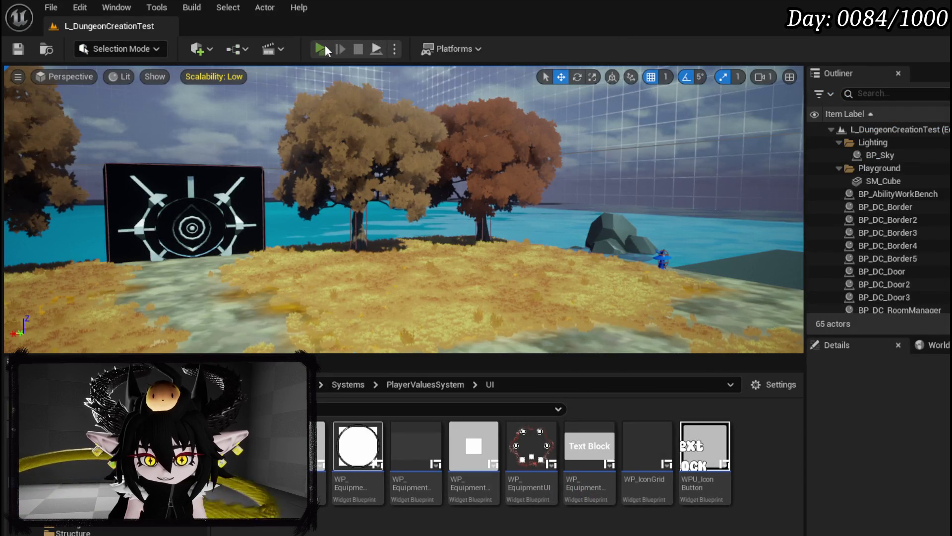
Play the game, view the Big Boooooom ability tooltip on the inventory page, then stop.
left_click(324, 47)
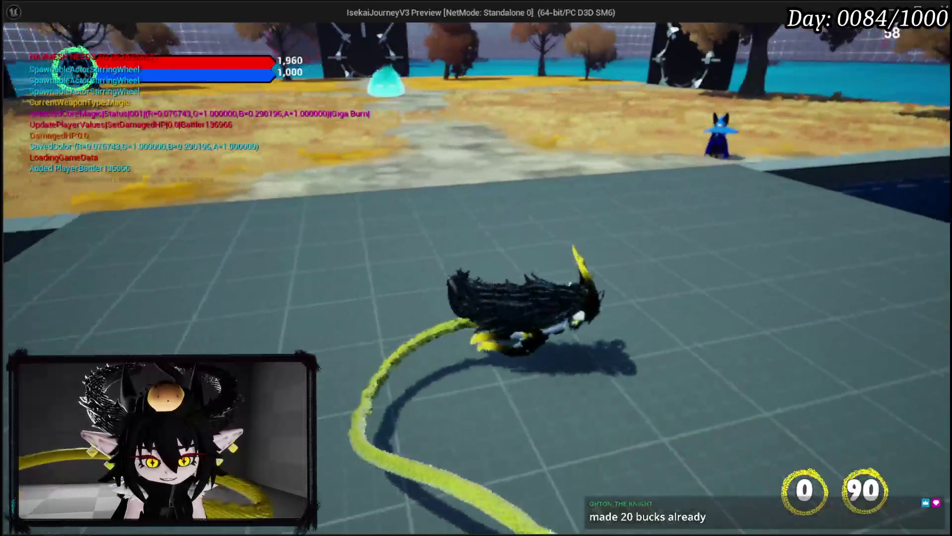
key("w")
key("Tab")
key("e")
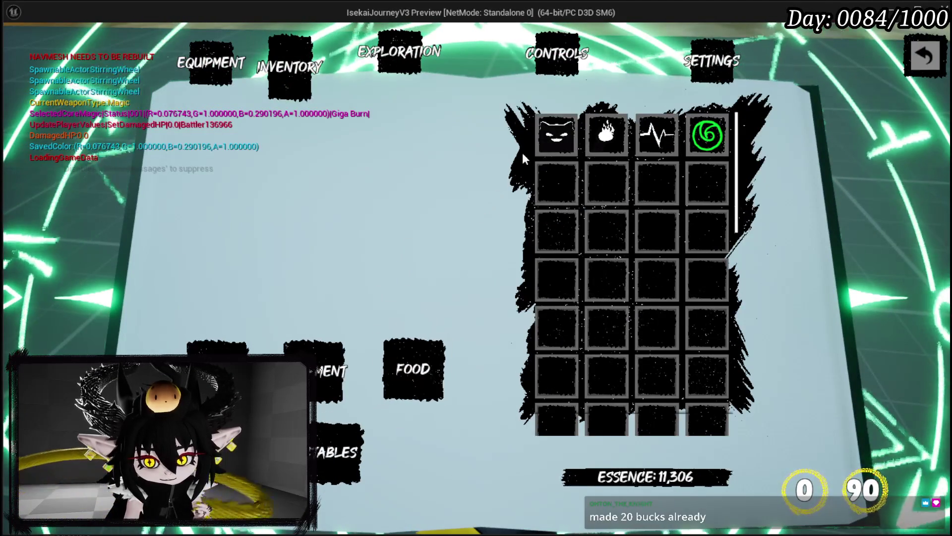
mouse_move(556, 135)
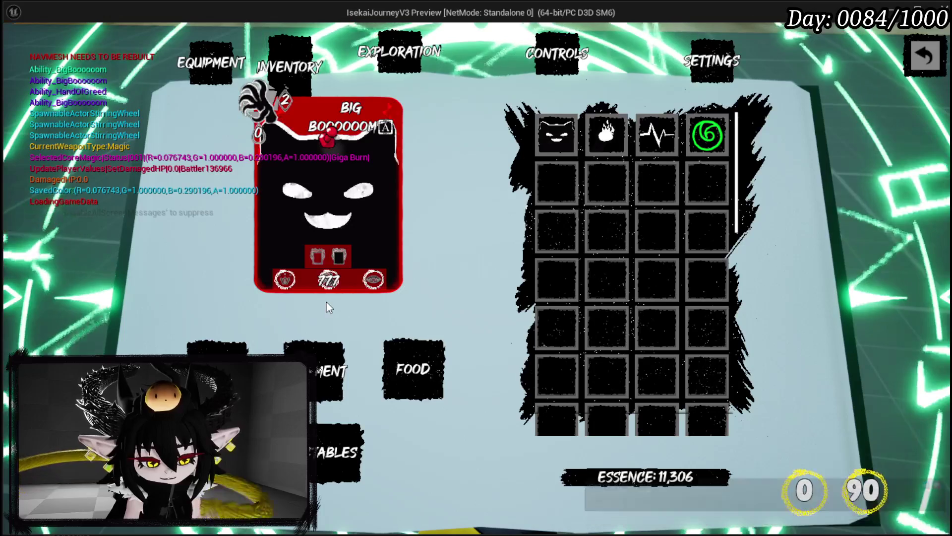
key("Escape")
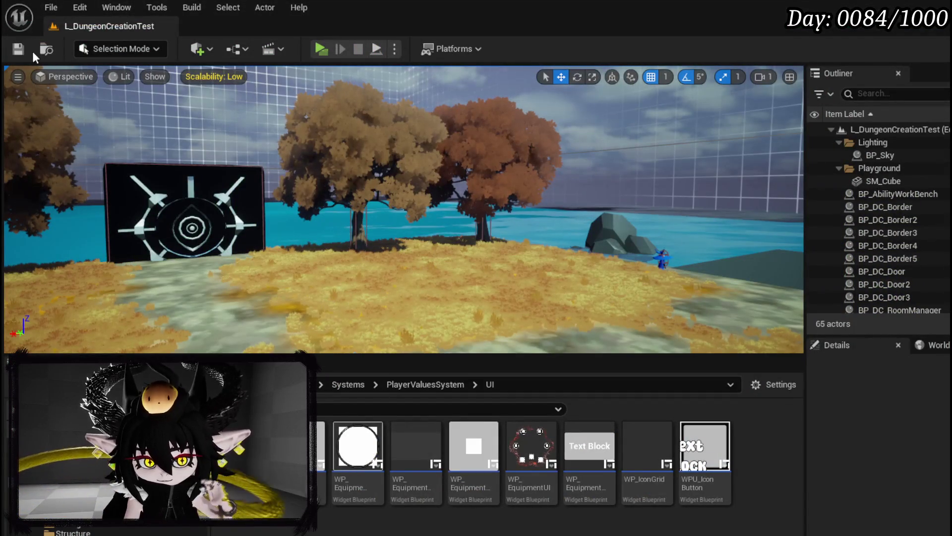
Save the level and browse the open blueprint tabs back to WP_ToolTippBox's SetInteraction graph.
left_click(22, 50)
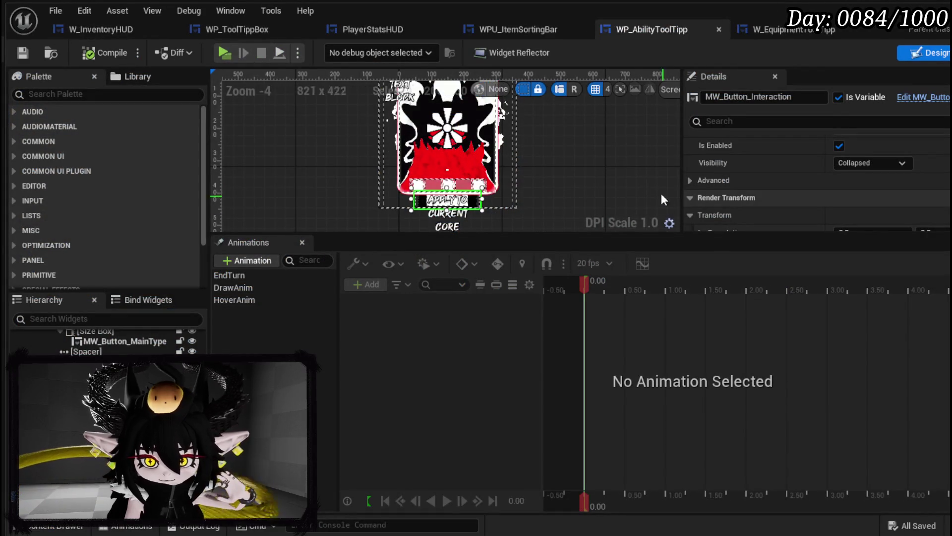
left_click(804, 34)
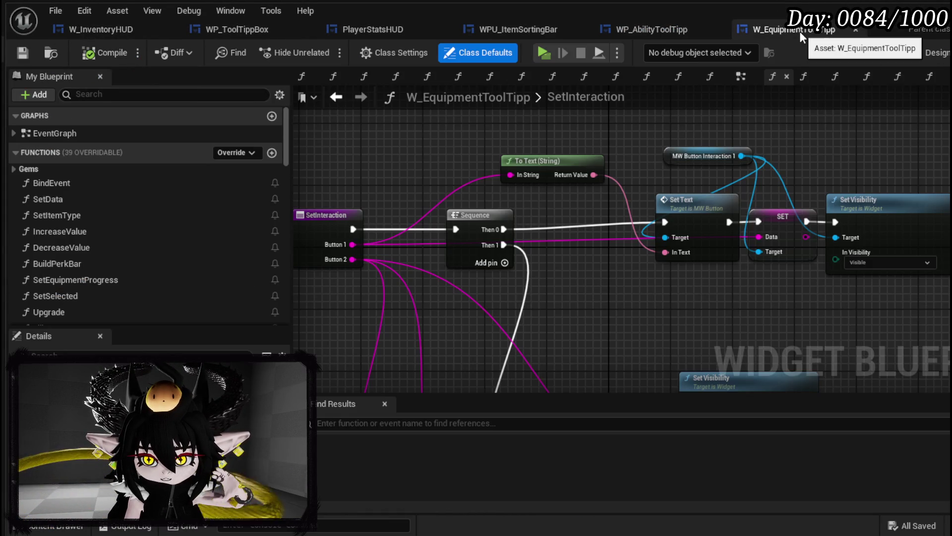
left_click(534, 31)
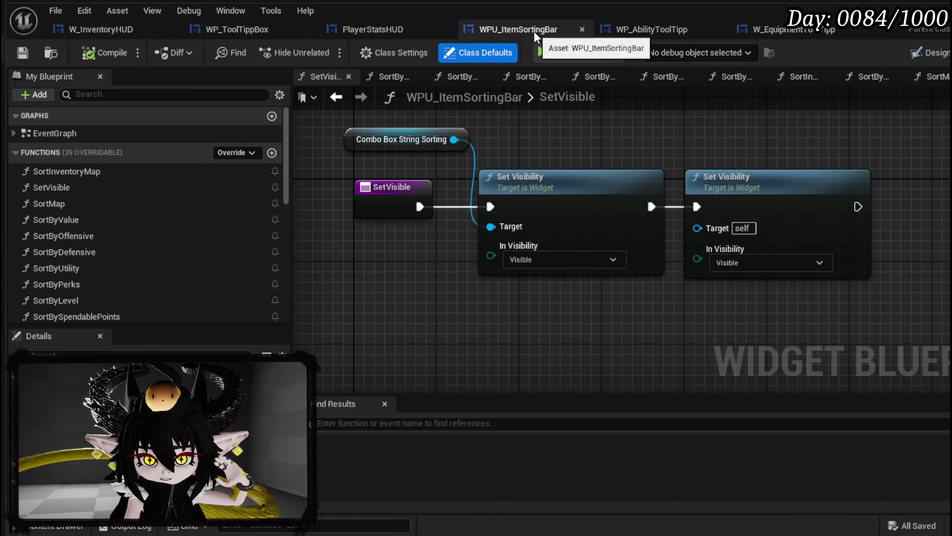
left_click(388, 30)
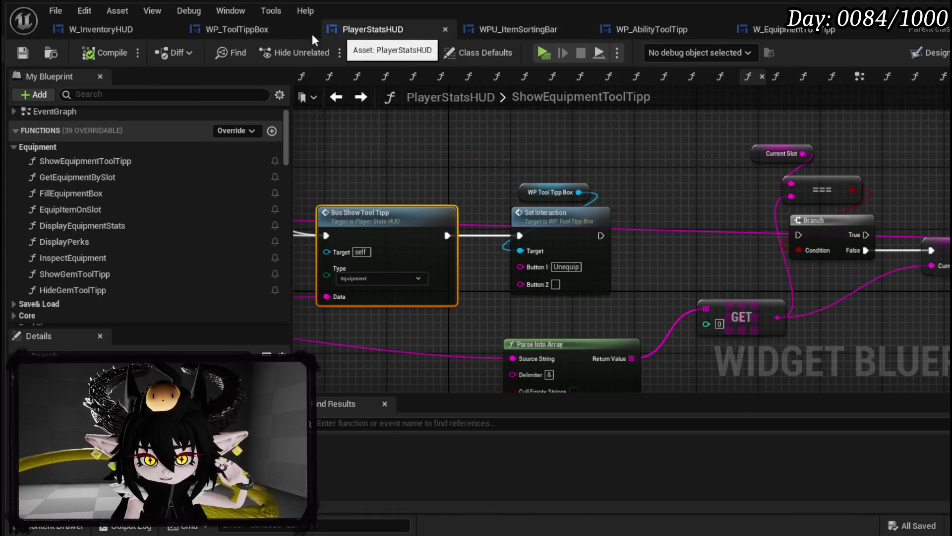
left_click(257, 34)
left_click_drag(793, 186, 928, 158)
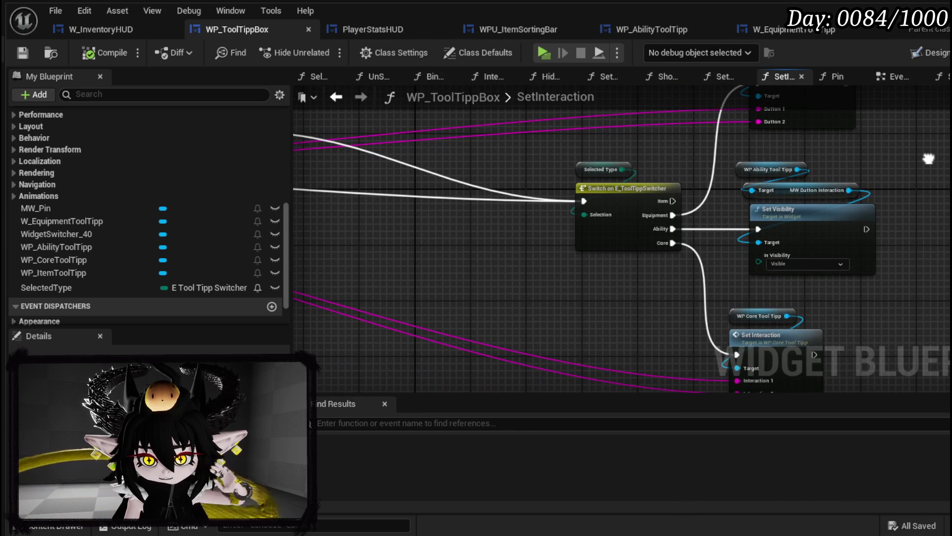
Inspect the Set Visibility node and entry node, then return to W_InventoryHUD's collectable ability tooltip graph.
right_click(815, 213)
left_click(835, 481)
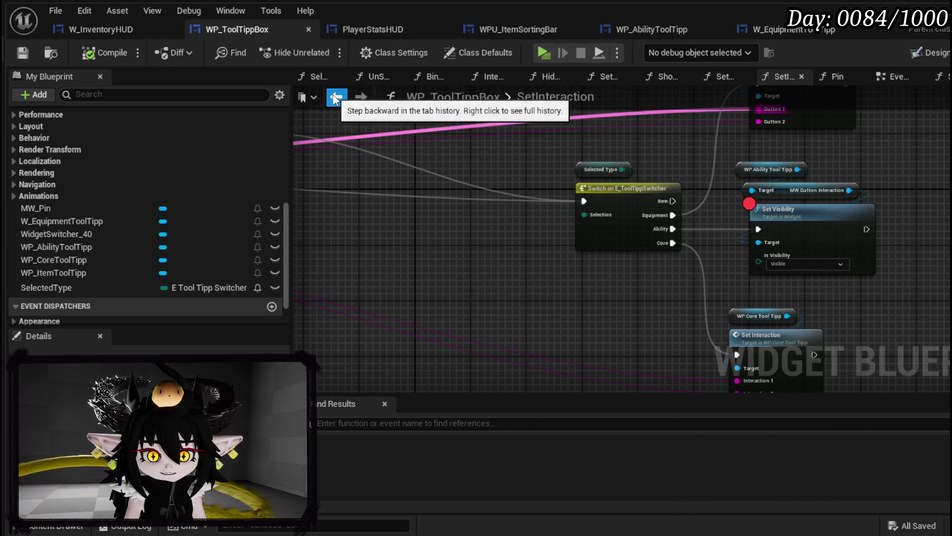
left_click_drag(477, 238, 923, 246)
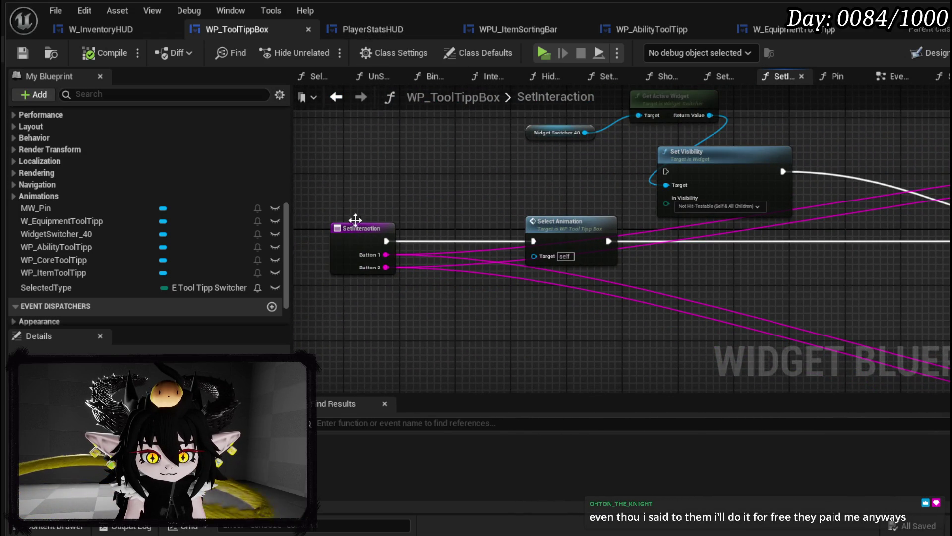
left_click_drag(308, 166, 392, 281)
left_click(416, 130)
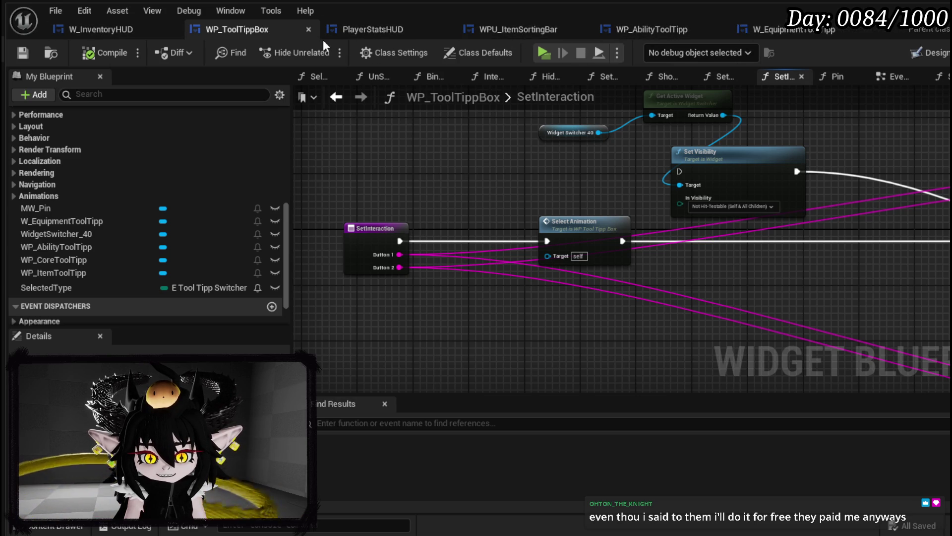
left_click(72, 34)
mouse_move(566, 208)
left_mouse_down()
mouse_move(786, 190)
mouse_move(706, 175)
left_mouse_up()
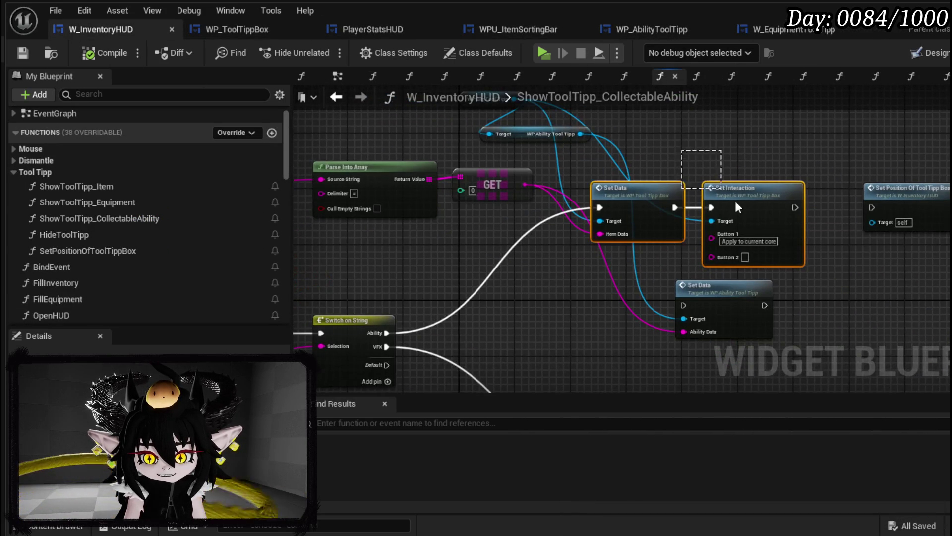
Open WP_ToolTippBox's SetData function and locate its Switch and Print String nodes.
left_click_drag(563, 179, 778, 211)
double_click(778, 211)
mouse_move(578, 218)
left_mouse_down()
mouse_move(784, 237)
mouse_move(310, 187)
left_mouse_up()
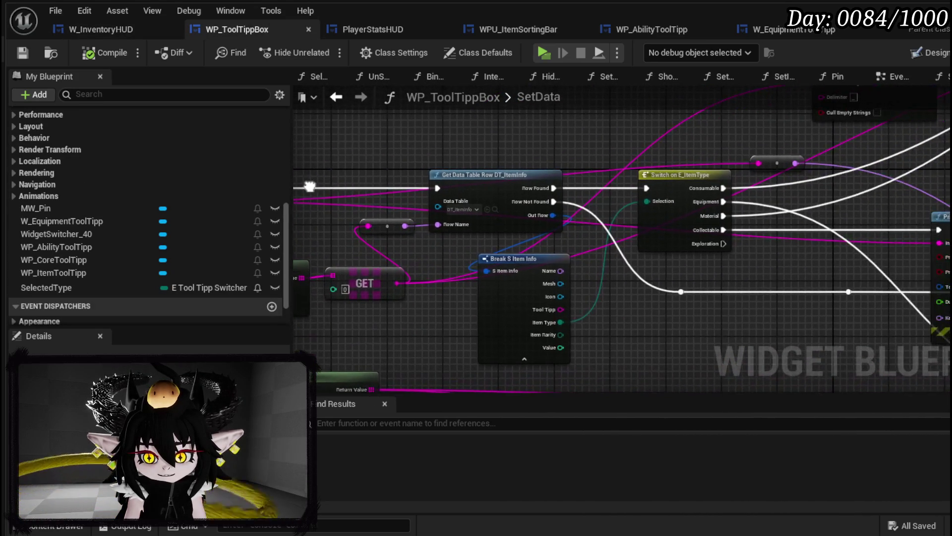
scroll(706, 298, "down", 3)
left_click_drag(706, 297, 796, 242)
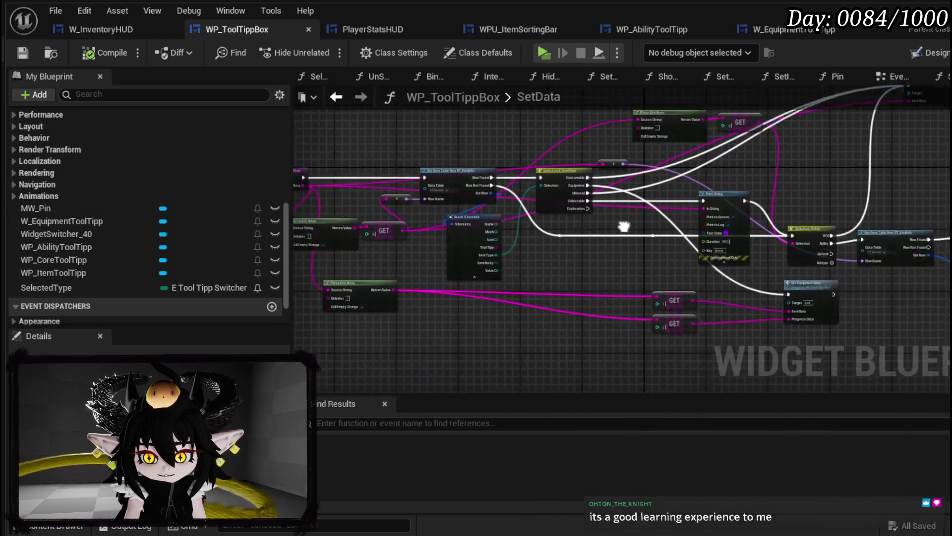
scroll(482, 203, "up", 3)
left_click_drag(657, 274, 148, 256)
scroll(353, 272, "down", 2)
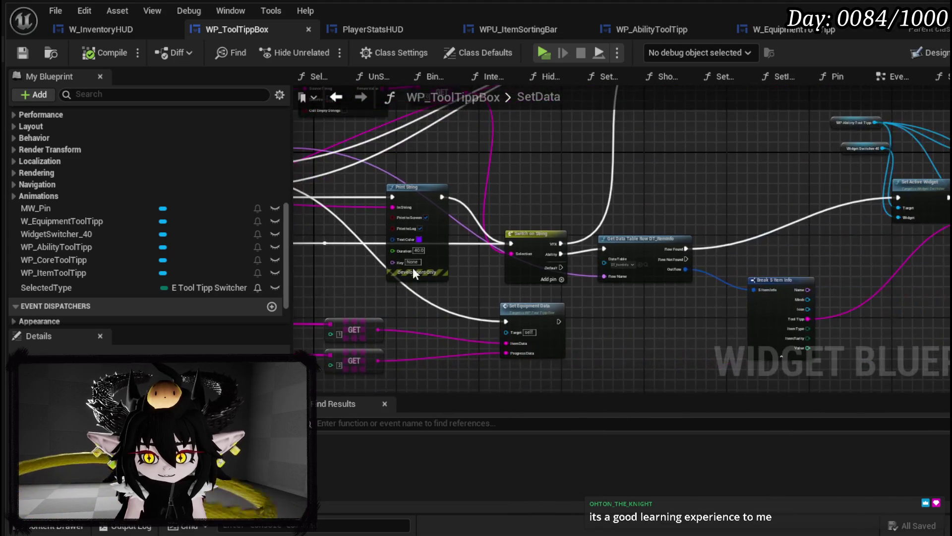
left_click_drag(640, 248, 659, 253)
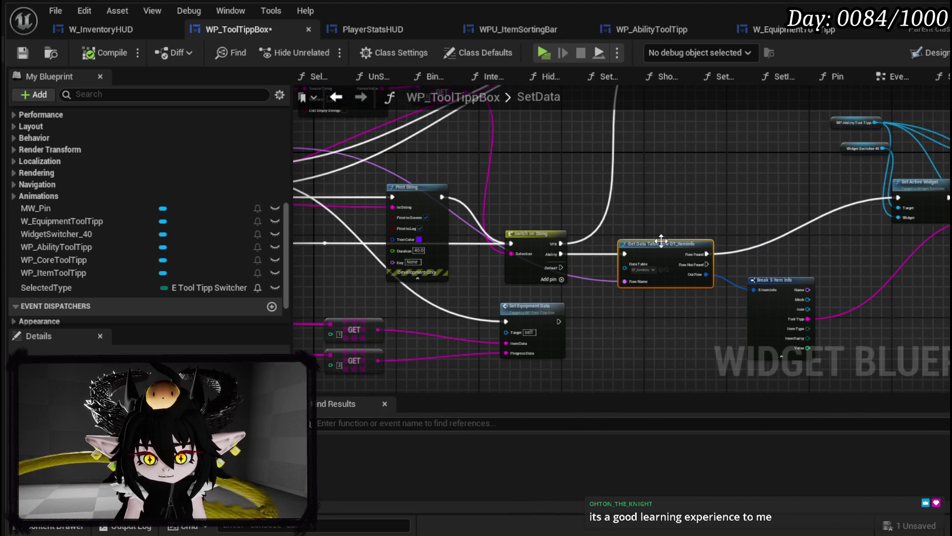
scroll(110, 241, "down", 3)
Set SelectedType to Ability between Row Found and Set Active Widget.
mouse_move(109, 240)
left_mouse_down()
mouse_move(777, 265)
mouse_move(576, 329)
left_mouse_up()
left_click(774, 268)
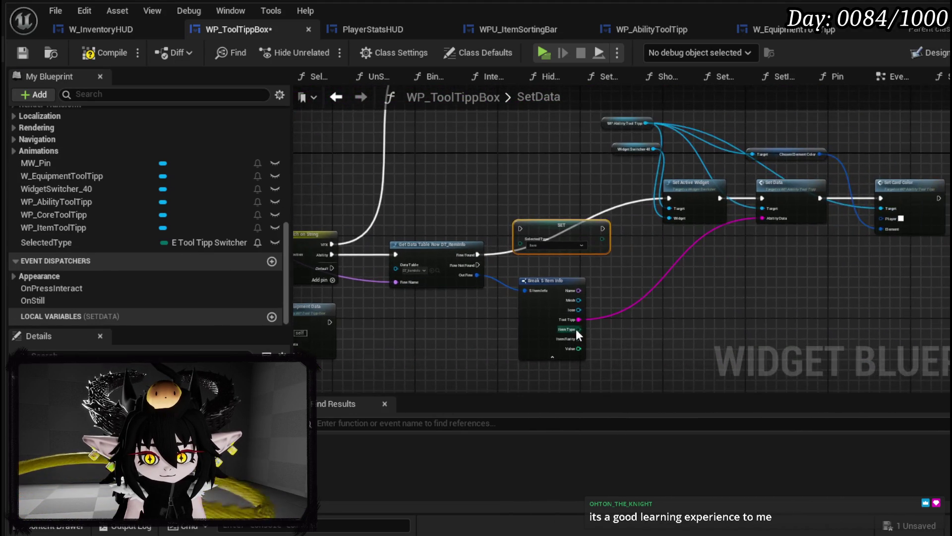
scroll(576, 329, "up", 3)
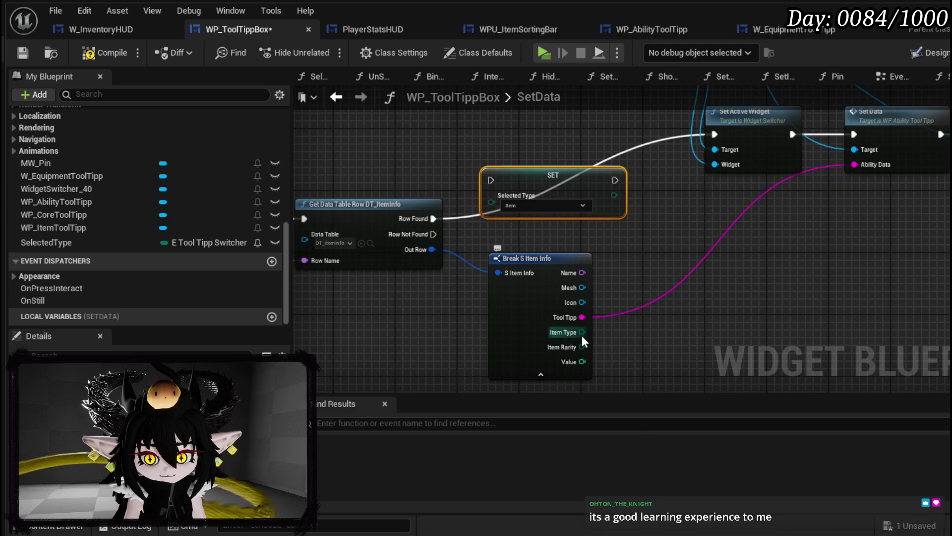
mouse_move(583, 332)
left_mouse_down()
mouse_move(514, 201)
mouse_move(579, 243)
left_mouse_up()
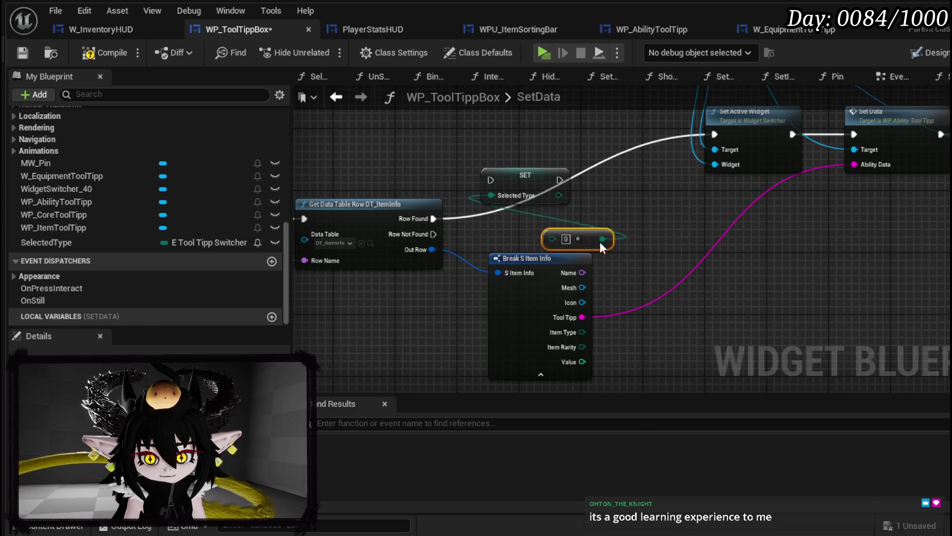
key("Delete")
left_click(529, 204)
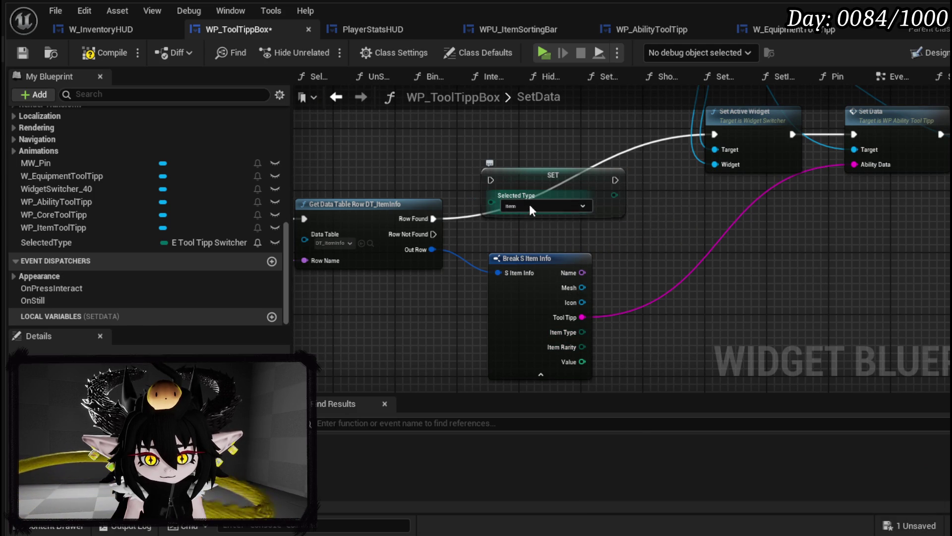
left_click_drag(430, 219, 490, 179)
mouse_move(610, 191)
left_mouse_down()
mouse_move(690, 134)
mouse_move(714, 135)
left_mouse_up()
left_click_drag(622, 131, 568, 131)
scroll(684, 208, "down", 2)
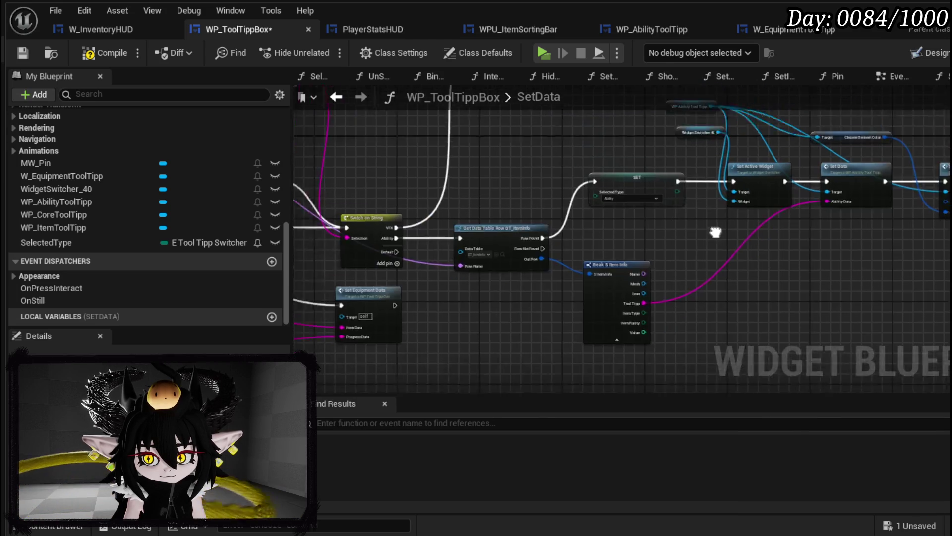
Compile and save the tooltip box blueprint.
left_click(94, 54)
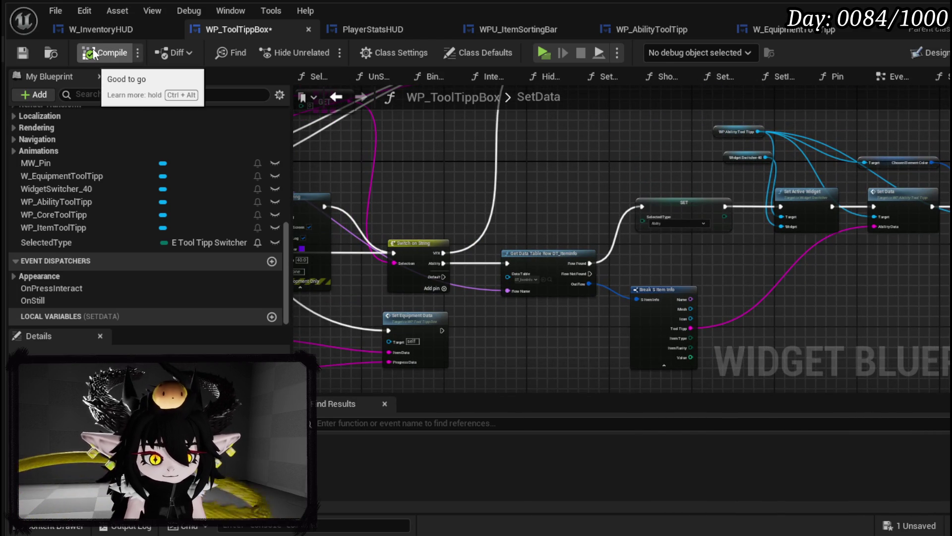
left_click(22, 53)
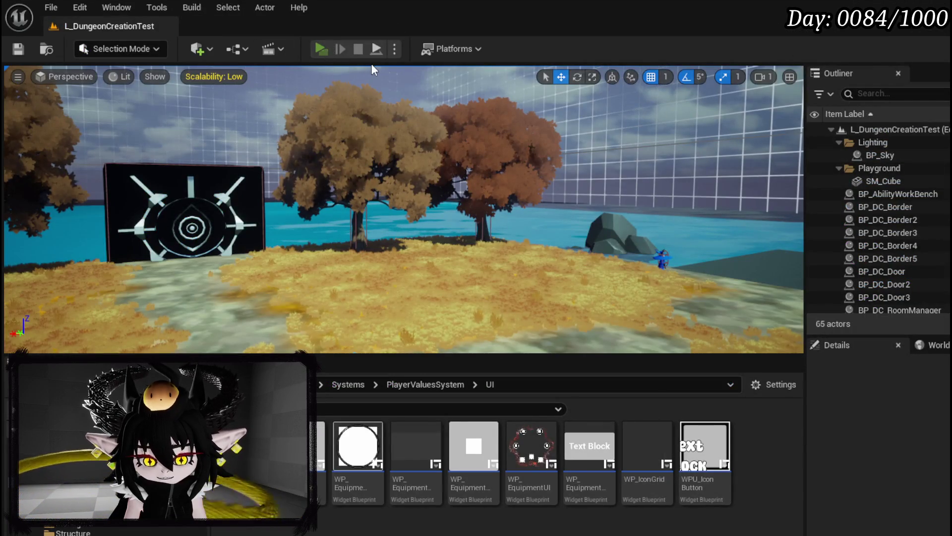
Play the game and open the inventory grid until the Set Visibility breakpoint triggers.
key("alt+p")
key("Tab")
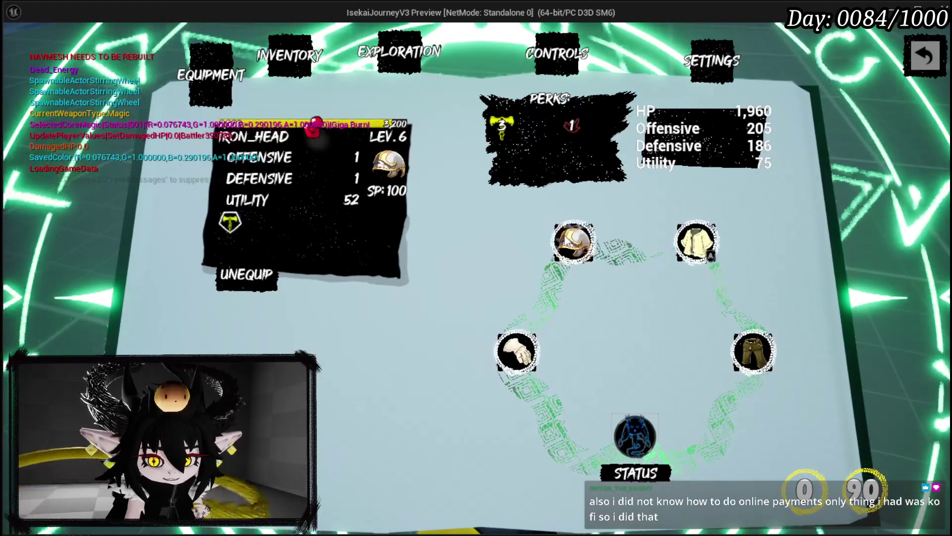
left_click(306, 46)
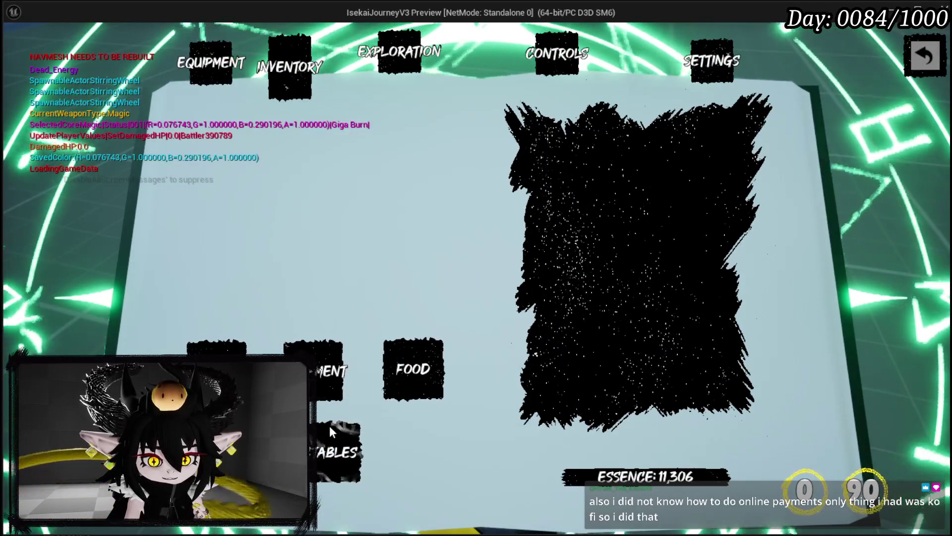
left_click(328, 425)
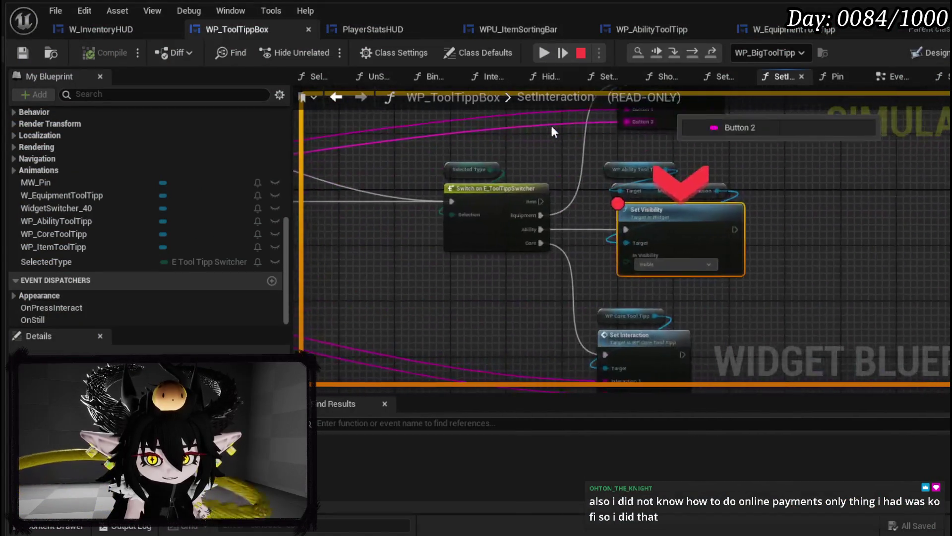
Resume from the breakpoint so Big Boooooom's Apply to Current Core button shows, then stop play.
right_click(633, 197)
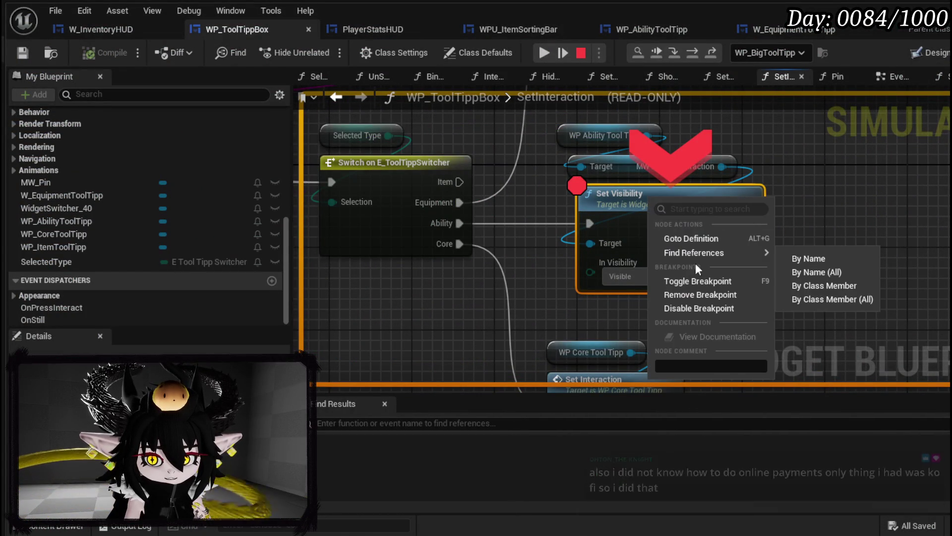
left_click(647, 236)
left_click(544, 53)
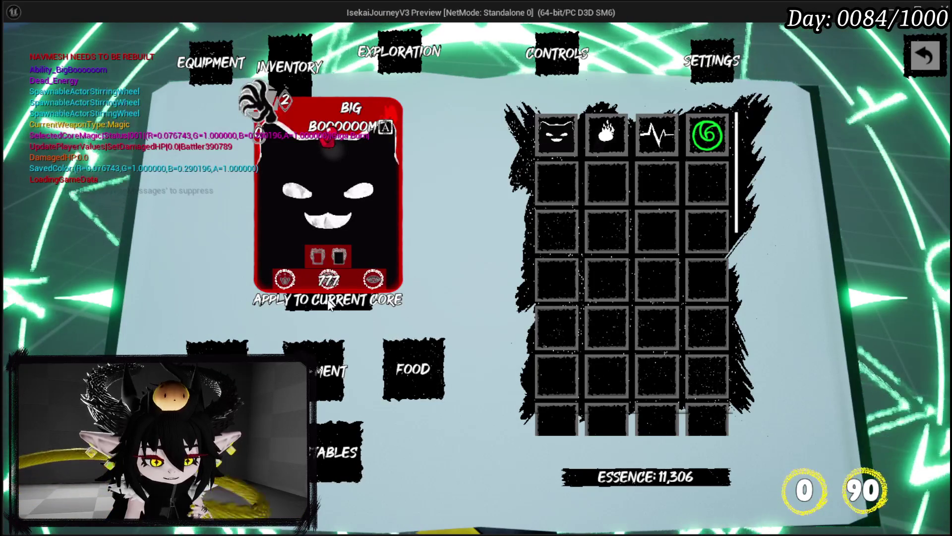
key("Escape")
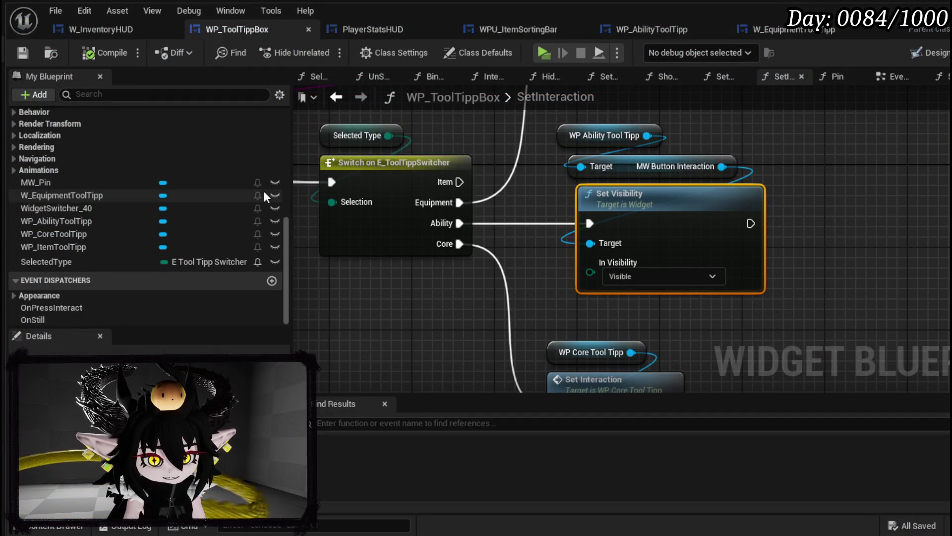
Uncheck Size To Content on WP_AbilityToolTipp's MW_Button_Interaction so the button stretches.
left_click(790, 31)
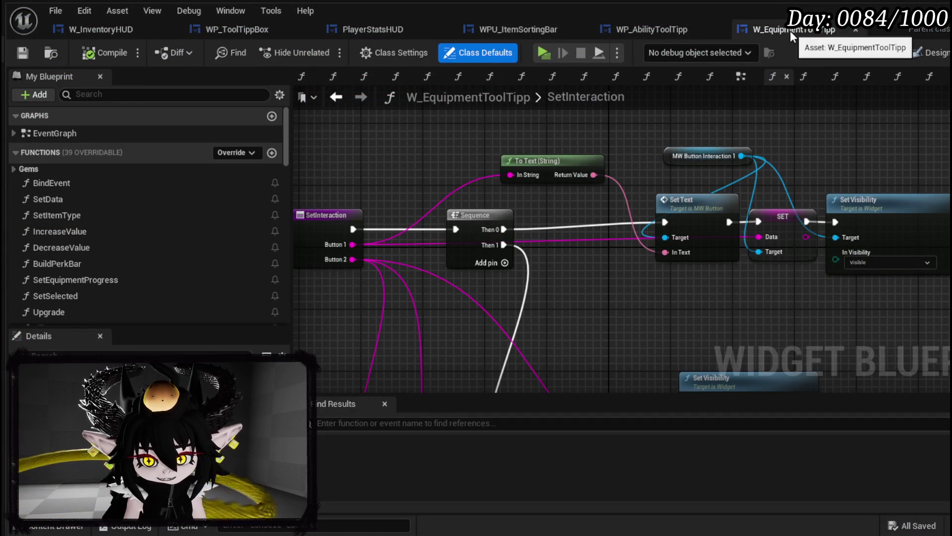
left_click(698, 28)
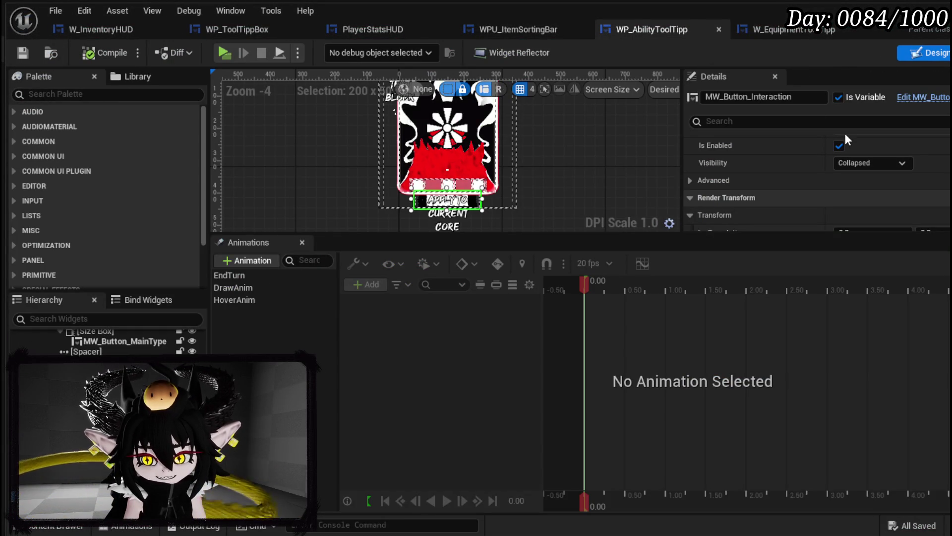
scroll(491, 141, "up", 3)
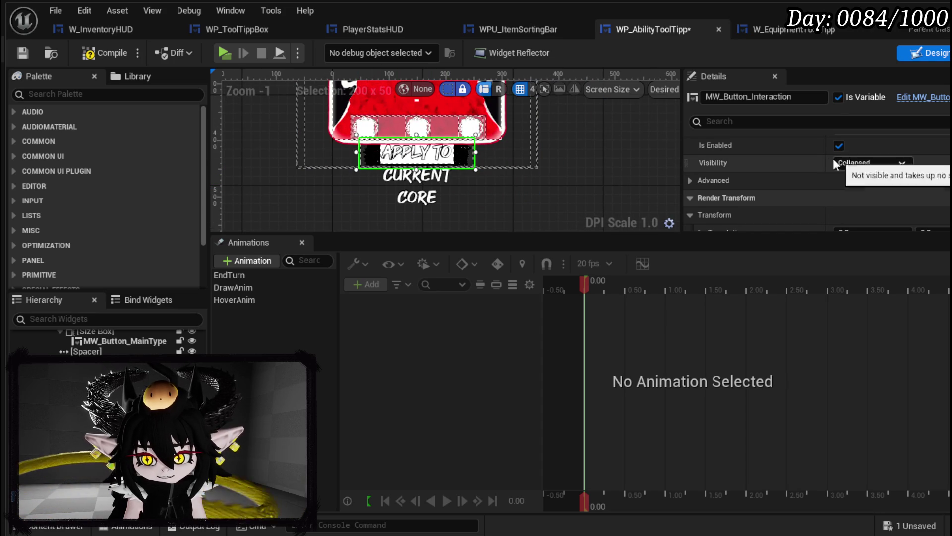
scroll(827, 158, "down", 2)
scroll(826, 158, "up", 2)
scroll(827, 157, "up", 3)
scroll(826, 158, "up", 3)
scroll(827, 156, "up", 2)
scroll(827, 157, "up", 2)
scroll(827, 156, "up", 1)
scroll(827, 156, "down", 2)
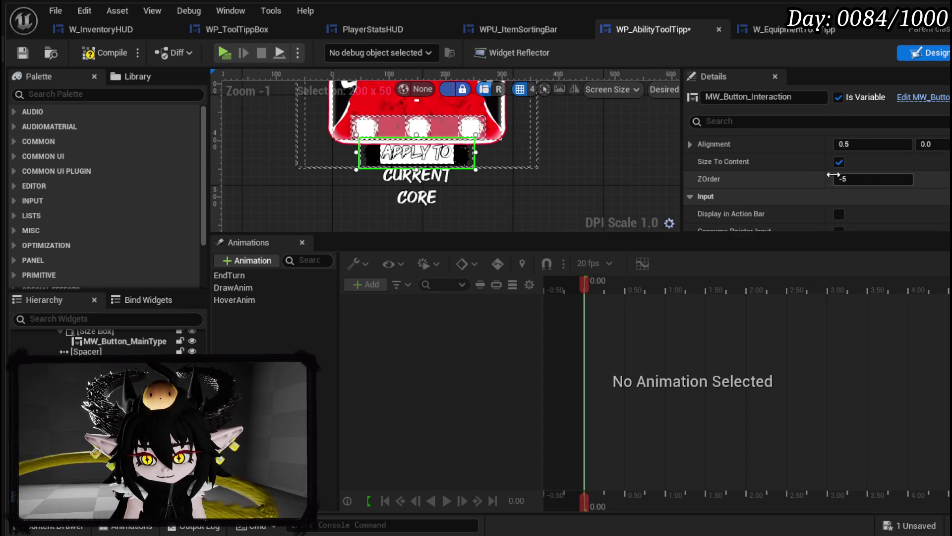
left_click(840, 161)
scroll(517, 183, "down", 1)
scroll(462, 171, "down", 1)
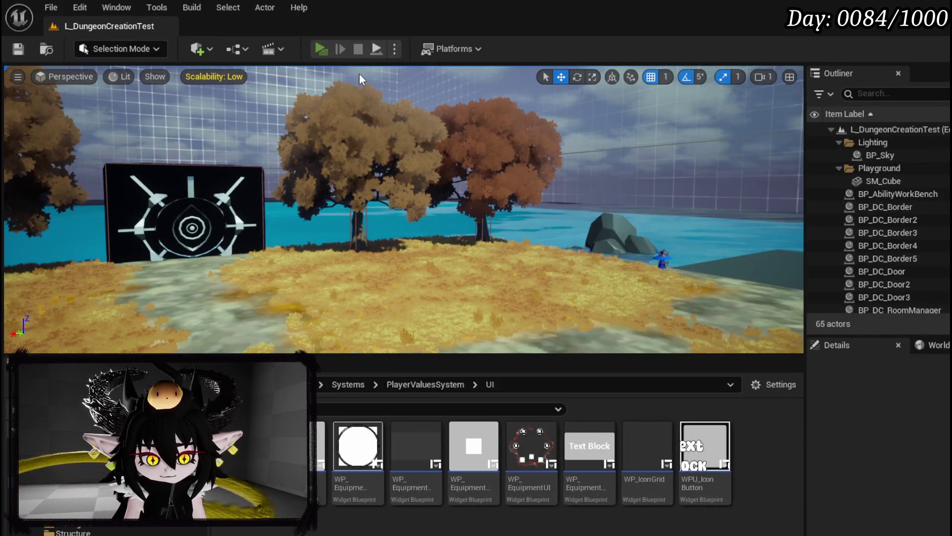
Play-test the Big Boooooom consumable card to confirm Apply to Current Core fits on one line.
key("alt+p")
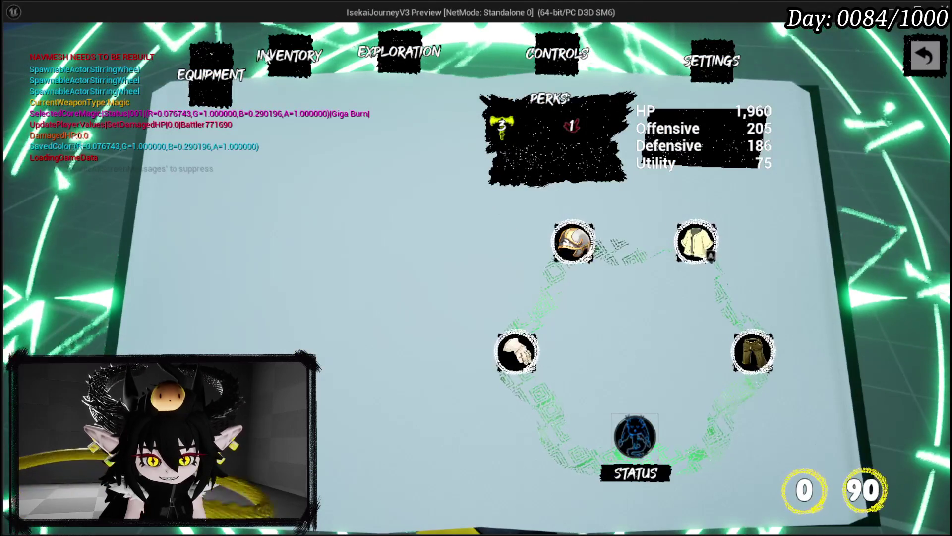
left_click(293, 60)
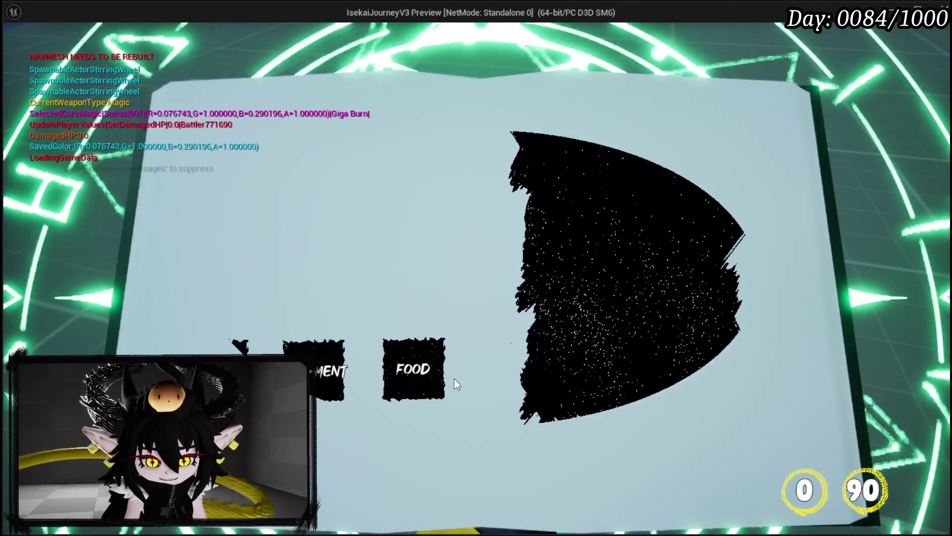
left_click(336, 456)
left_click(557, 133)
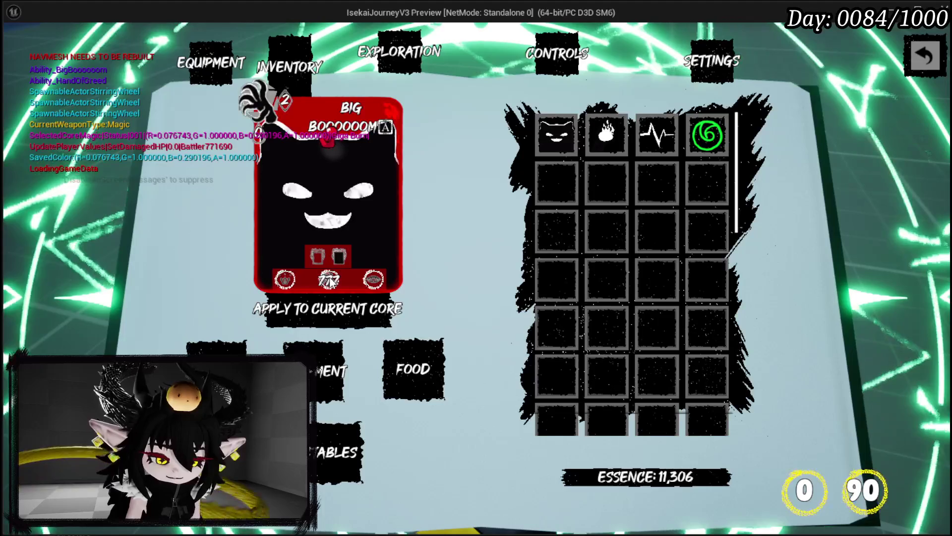
key("Escape")
key("ctrl+s")
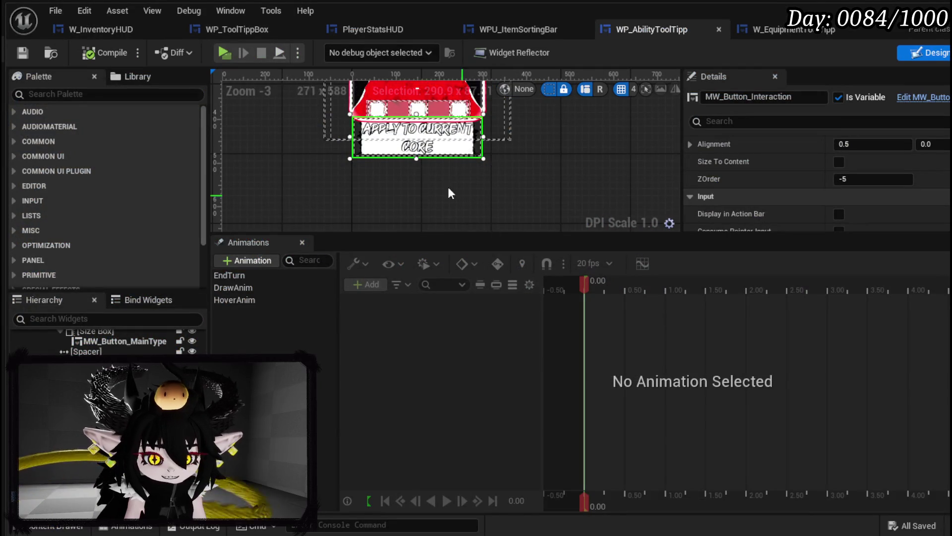
Jump from the MW_Button_MainType button to WP_AbilityToolTipp's construct and bind nodes.
left_click_drag(477, 212, 418, 216)
left_click(406, 148)
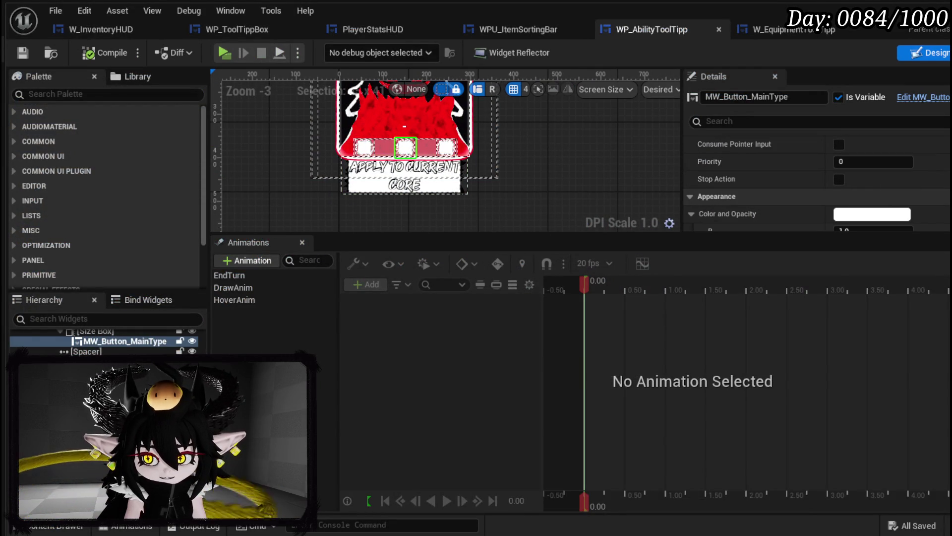
double_click(408, 149)
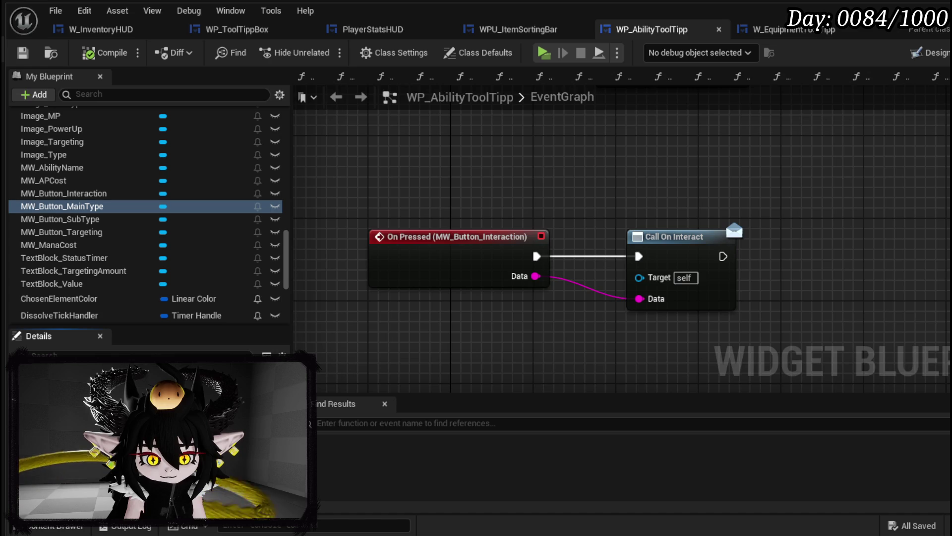
scroll(438, 176, "down", 4)
scroll(442, 169, "up", 2)
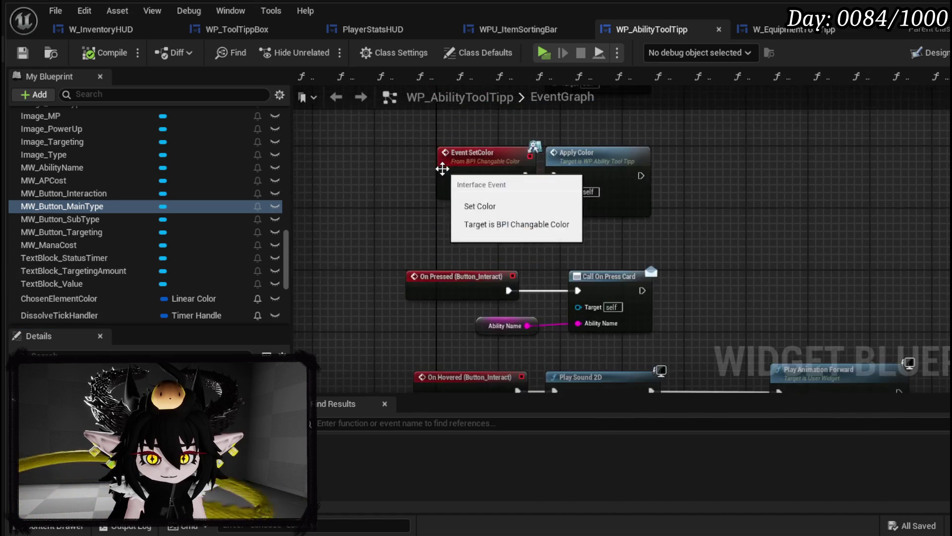
mouse_move(442, 169)
left_mouse_down()
mouse_move(428, 285)
mouse_move(428, 241)
left_mouse_up()
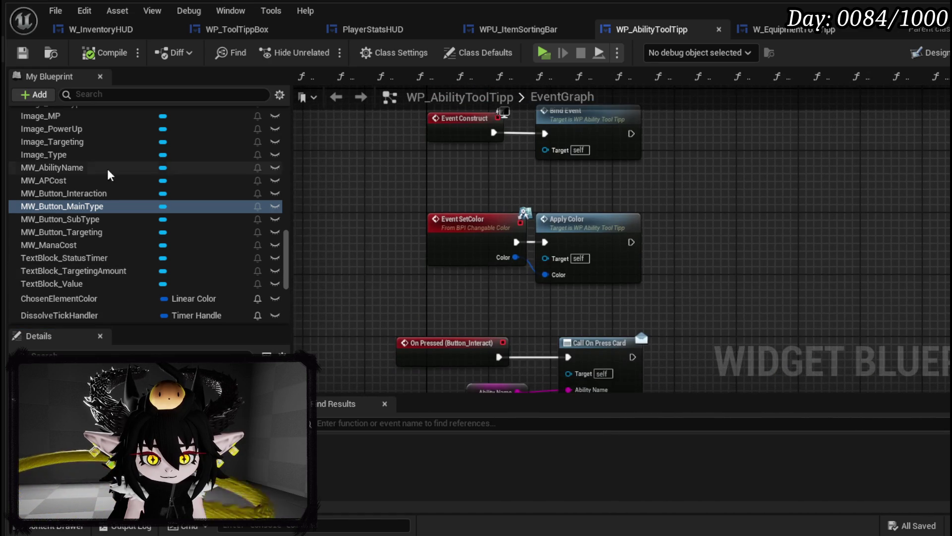
scroll(107, 166, "up", 3)
scroll(108, 165, "up", 3)
scroll(108, 166, "up", 3)
scroll(107, 166, "up", 3)
scroll(107, 166, "up", 3)
scroll(107, 166, "up", 3)
scroll(107, 166, "up", 3)
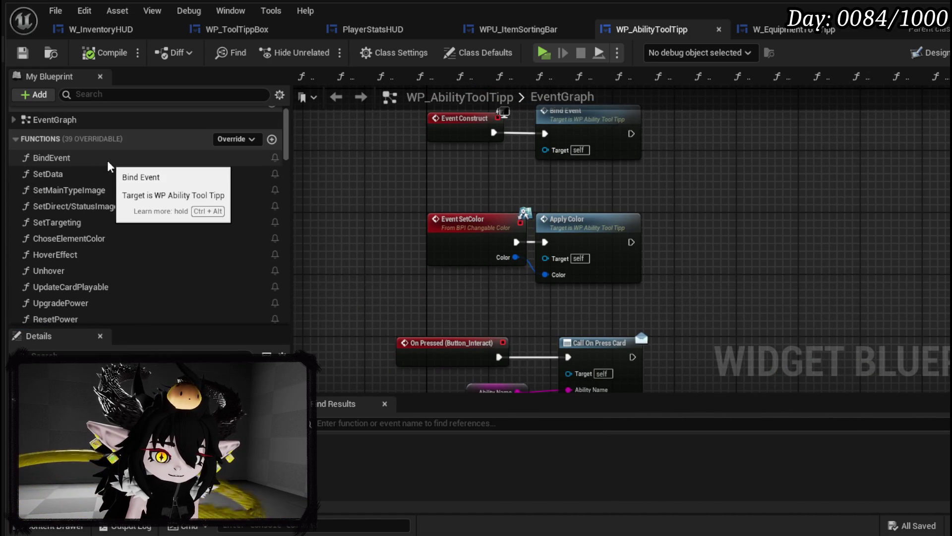
Review the BindEvent function's hover bindings and bring up the UnHoverIcon function.
double_click(52, 158)
mouse_move(573, 223)
left_mouse_down()
mouse_move(484, 298)
mouse_move(400, 253)
mouse_move(465, 274)
left_mouse_up()
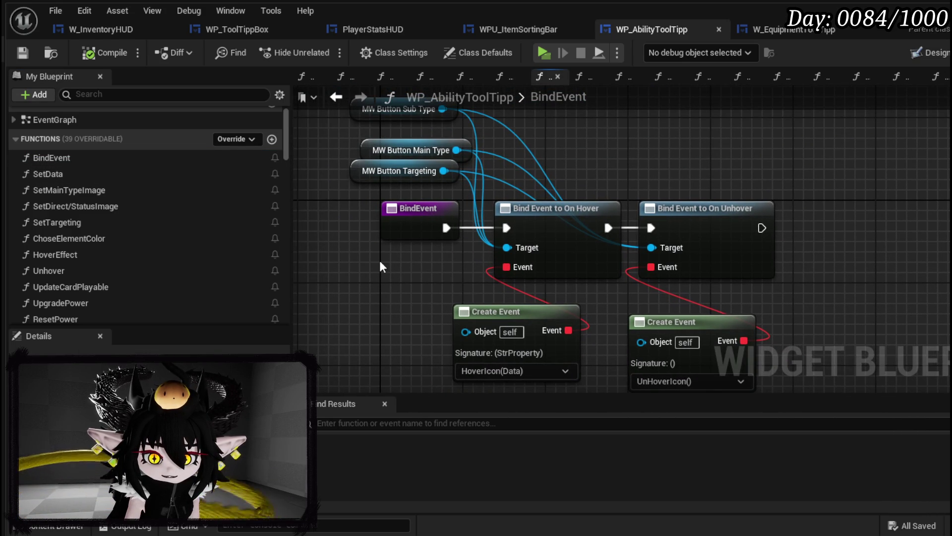
left_click_drag(380, 266, 376, 224)
scroll(159, 224, "down", 2)
scroll(158, 224, "down", 3)
scroll(157, 224, "down", 3)
scroll(158, 224, "down", 2)
scroll(158, 224, "up", 2)
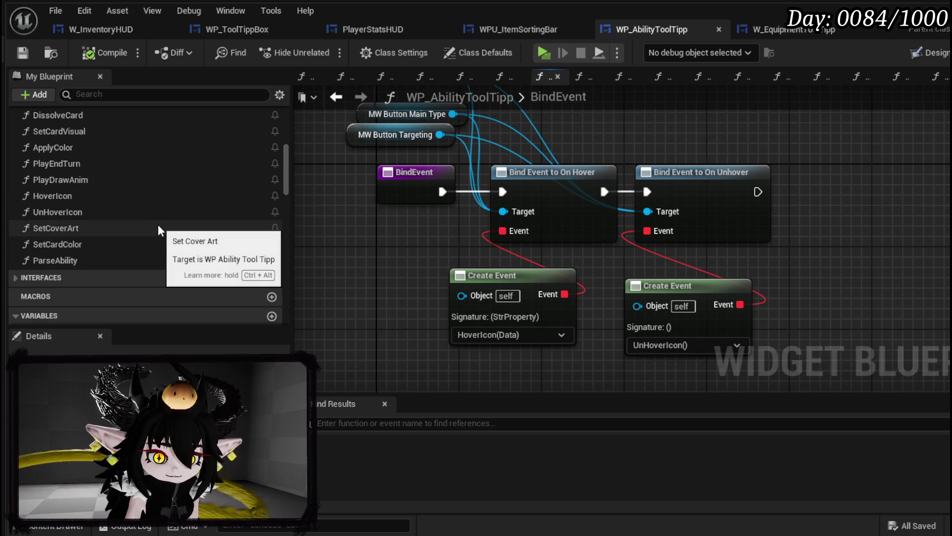
double_click(152, 211)
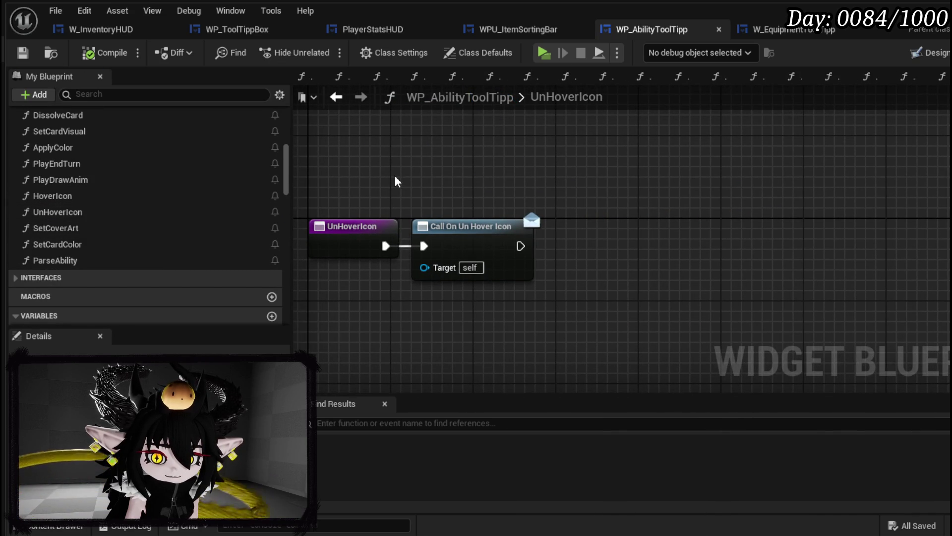
Add a Print String fed by HoverIcon's Data after Call On Hover Icon, then compile and save.
double_click(79, 199)
left_click_drag(554, 291, 387, 305)
scroll(160, 233, "up", 1)
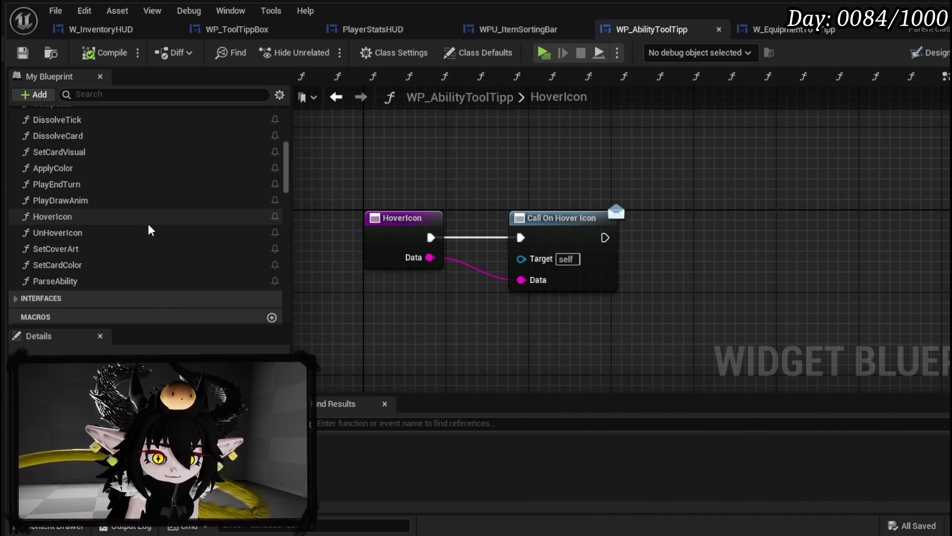
scroll(149, 231, "up", 1)
scroll(149, 233, "up", 1)
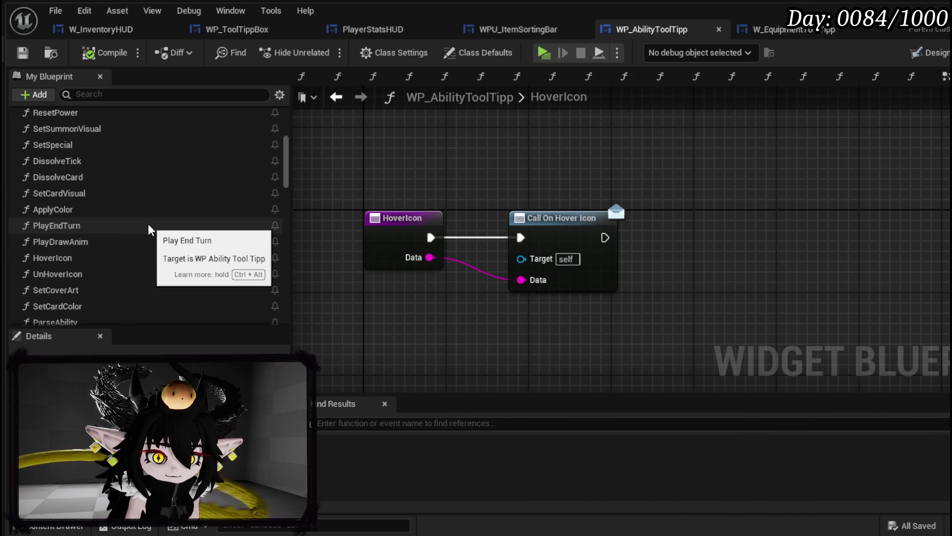
scroll(149, 233, "down", 2)
left_click_drag(605, 238, 707, 247)
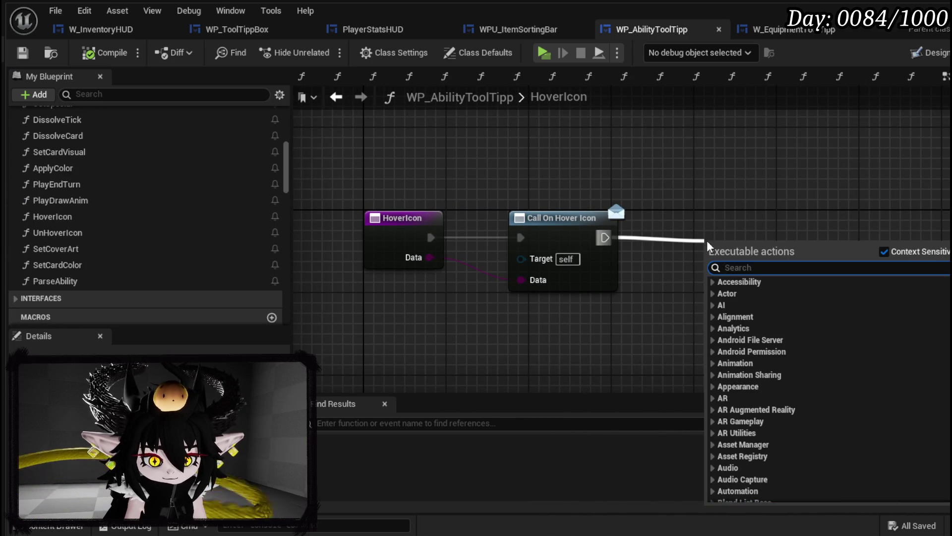
type("Print String")
key("Return")
mouse_move(431, 257)
left_mouse_down()
mouse_move(659, 293)
mouse_move(715, 278)
left_mouse_up()
left_click_drag(760, 239, 728, 237)
left_click(762, 211)
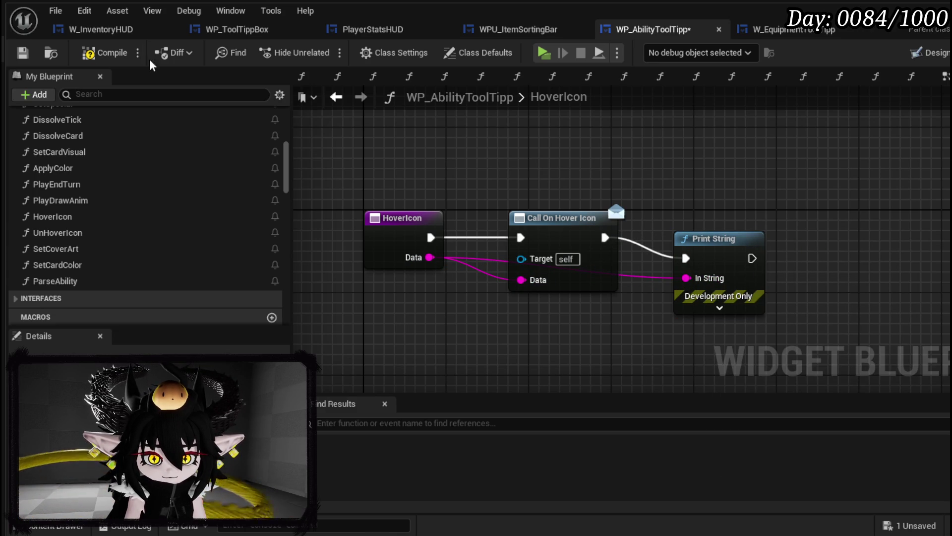
left_click(23, 53)
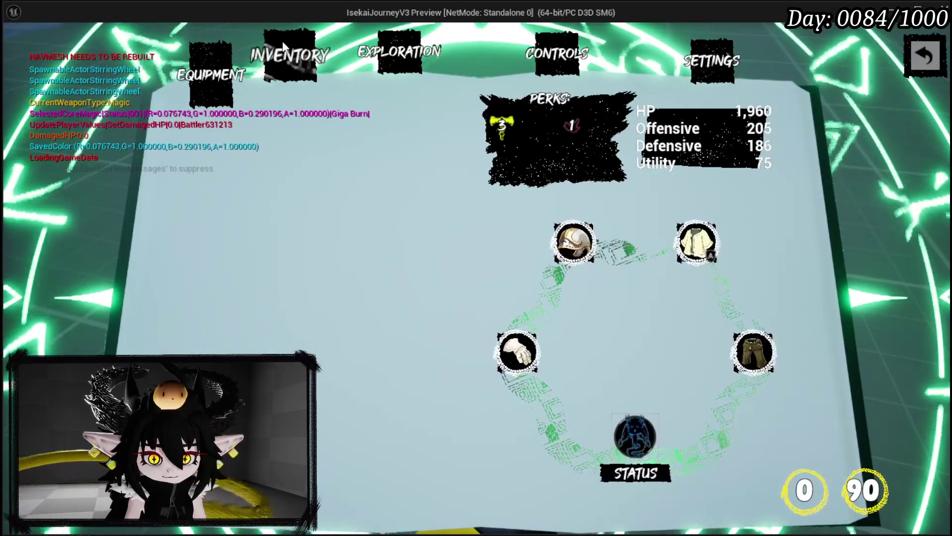
Hover Big Boooooom's icons in play to see Ephemeral and Exhaust printed, then save the level.
left_click(283, 52)
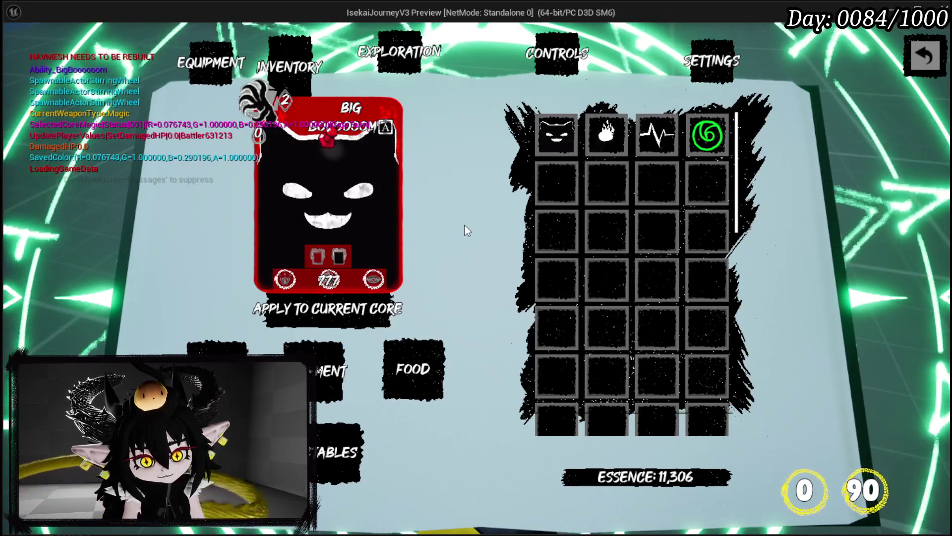
key("Escape")
left_click(18, 50)
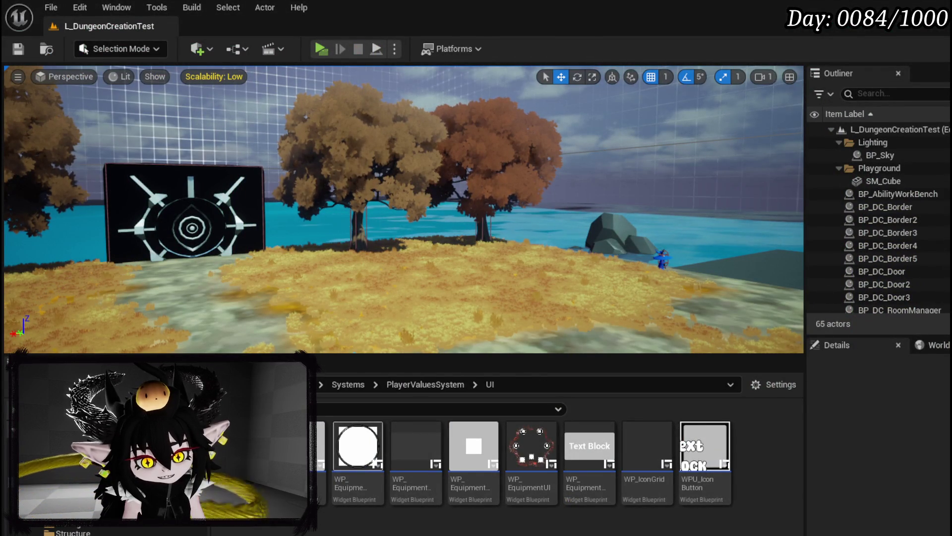
key("alt+Tab")
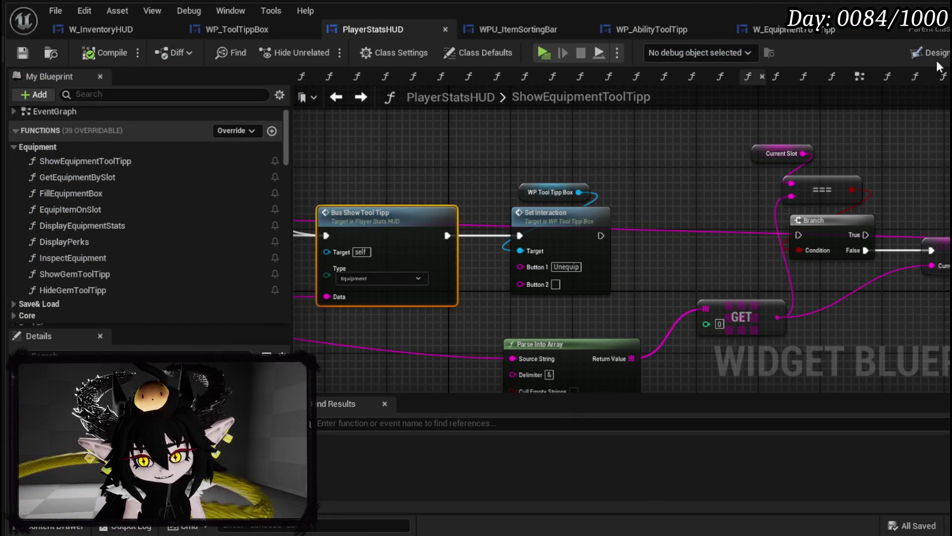
Move PlayerStatsHUD's WP_ToolTippBox to about -605, -373 and save the widget.
left_click(926, 53)
scroll(433, 139, "up", 2)
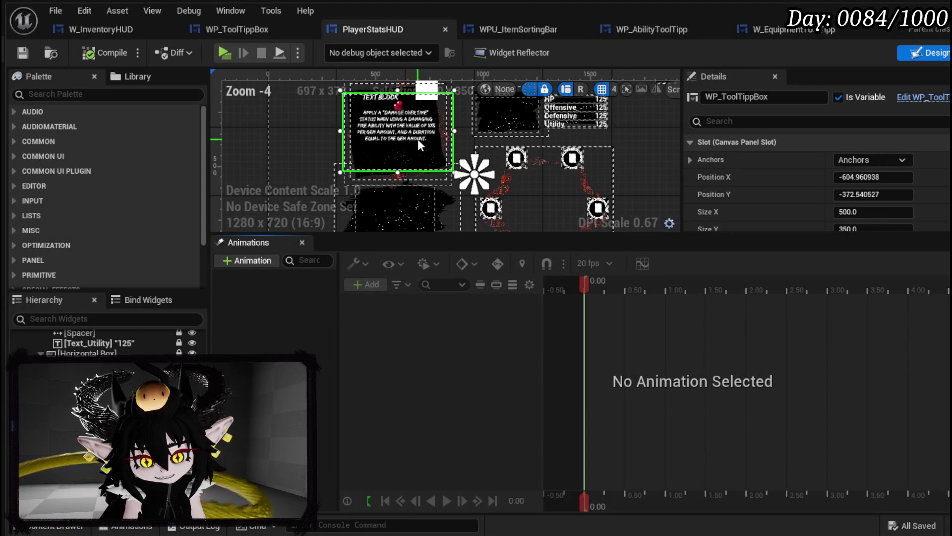
scroll(429, 136, "up", 3)
scroll(430, 136, "down", 2)
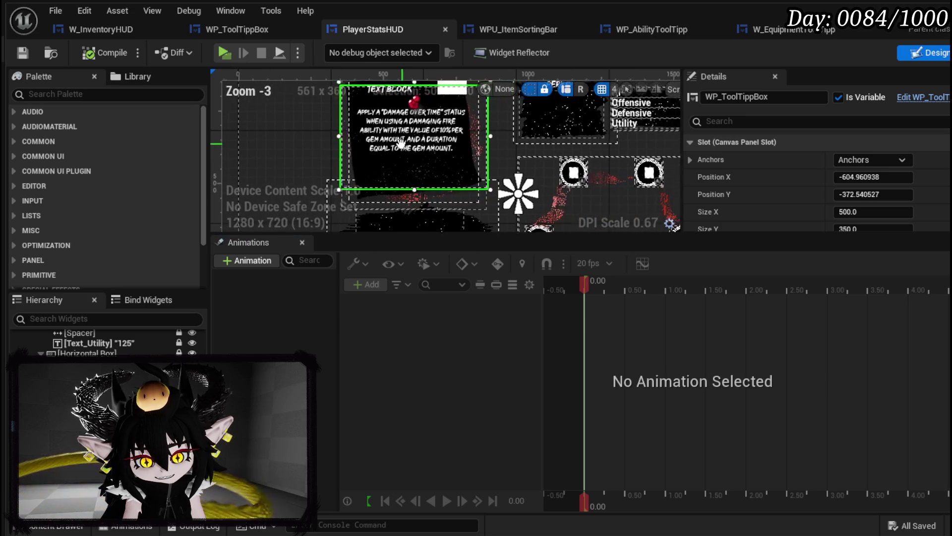
mouse_move(413, 159)
left_mouse_down()
mouse_move(407, 132)
mouse_move(415, 111)
left_mouse_up()
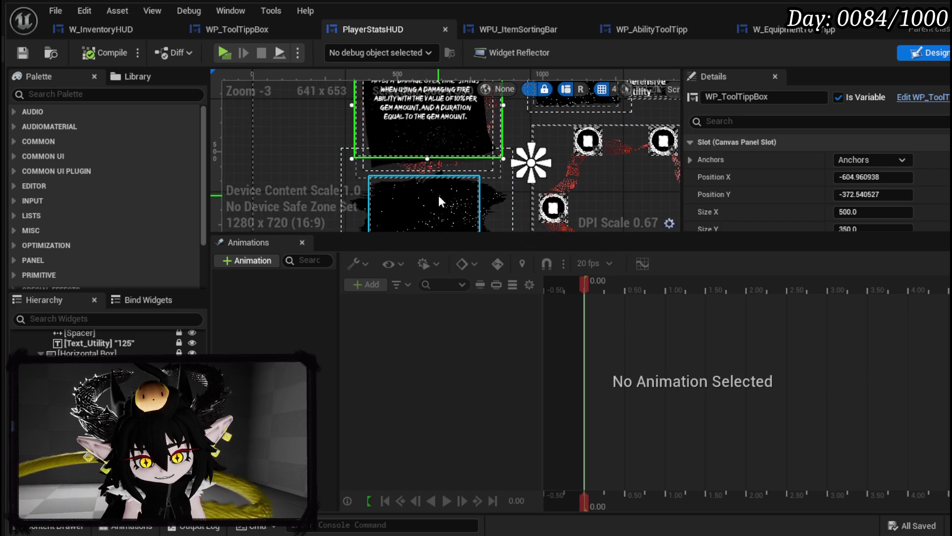
left_click(438, 193)
scroll(816, 172, "down", 2)
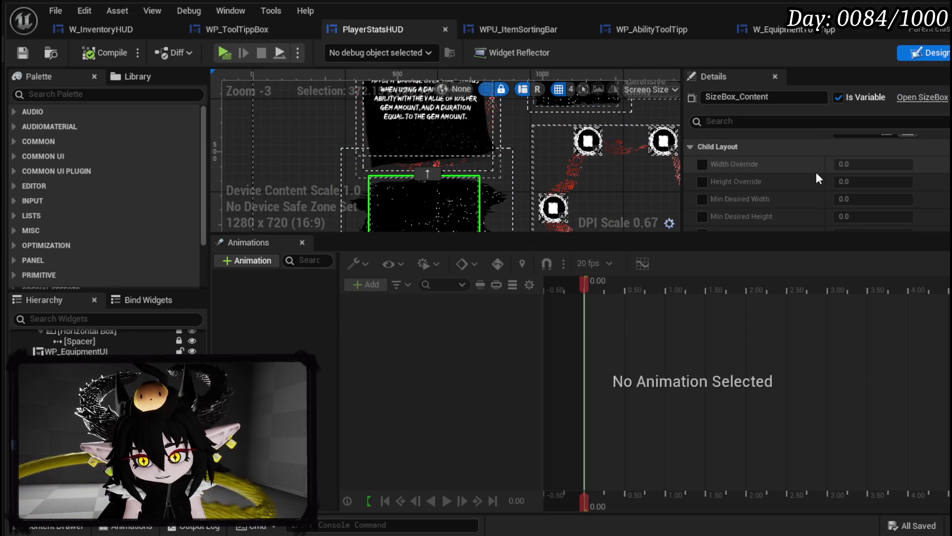
scroll(816, 172, "down", 2)
left_click(407, 143)
scroll(818, 186, "up", 2)
scroll(875, 195, "up", 2)
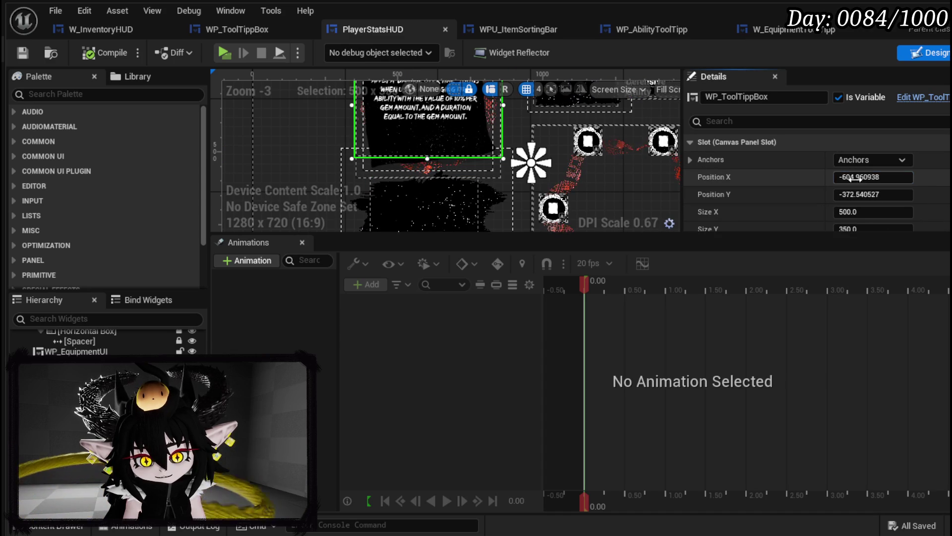
left_click_drag(864, 177, 834, 176)
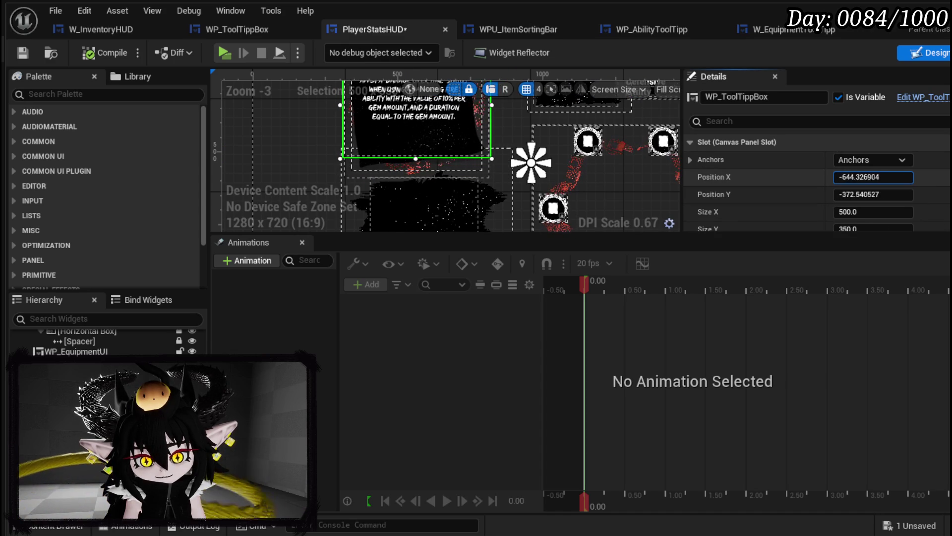
left_click_drag(863, 176, 867, 176)
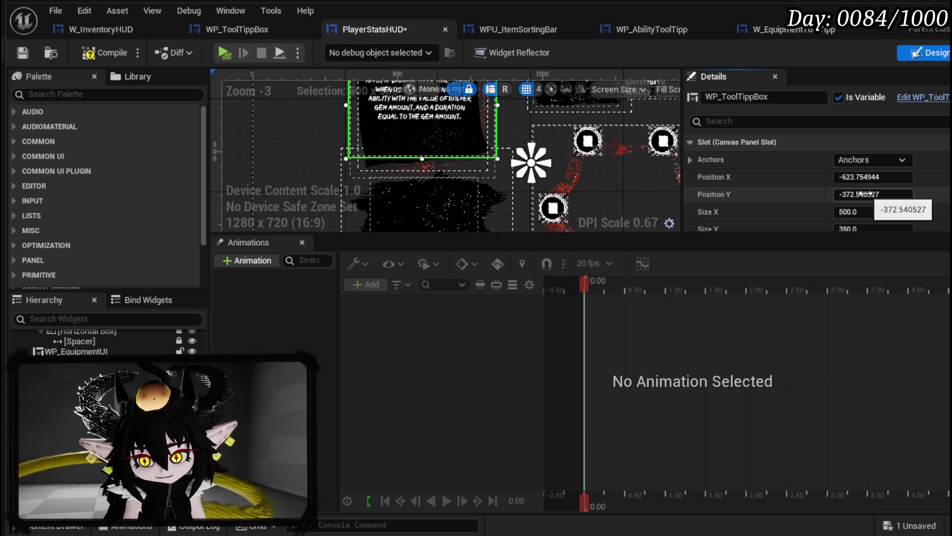
left_click_drag(864, 195, 893, 194)
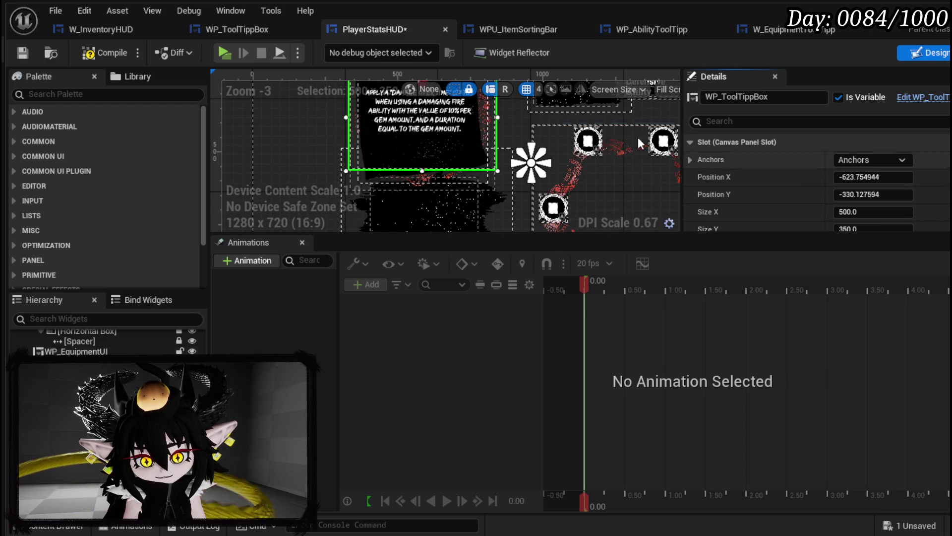
left_click(22, 53)
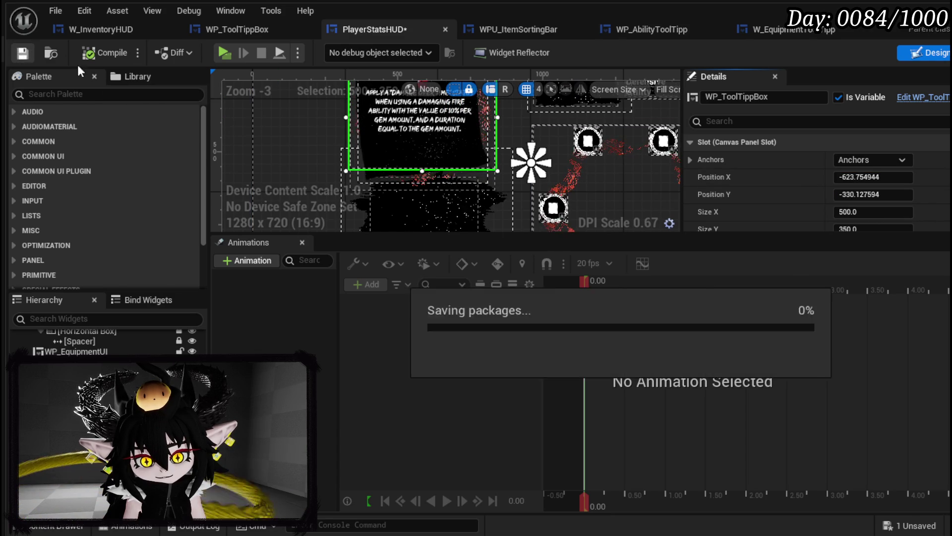
scroll(517, 211, "down", 3)
scroll(354, 128, "up", 3)
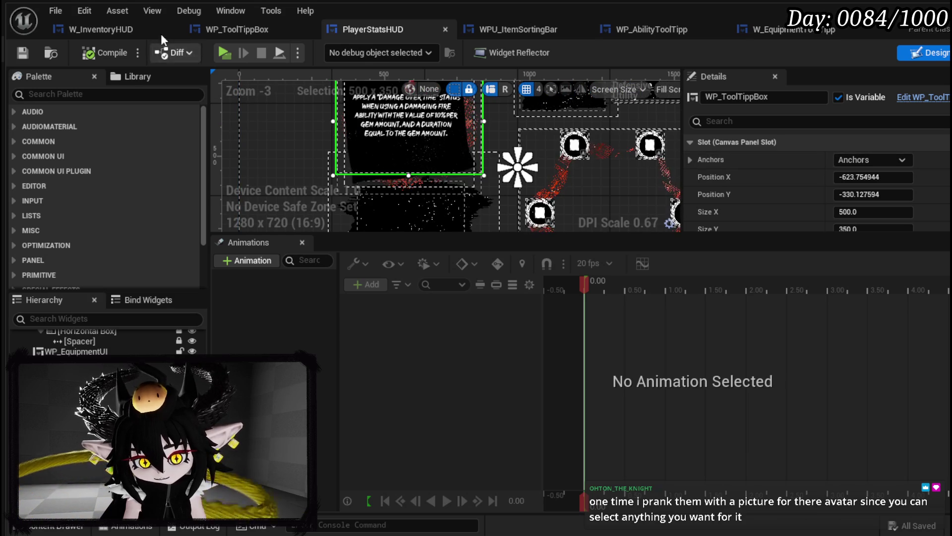
Try moving the tooltip box higher, undo it, and save PlayerStatsHUD with the kept position.
left_click_drag(706, 125, 688, 172)
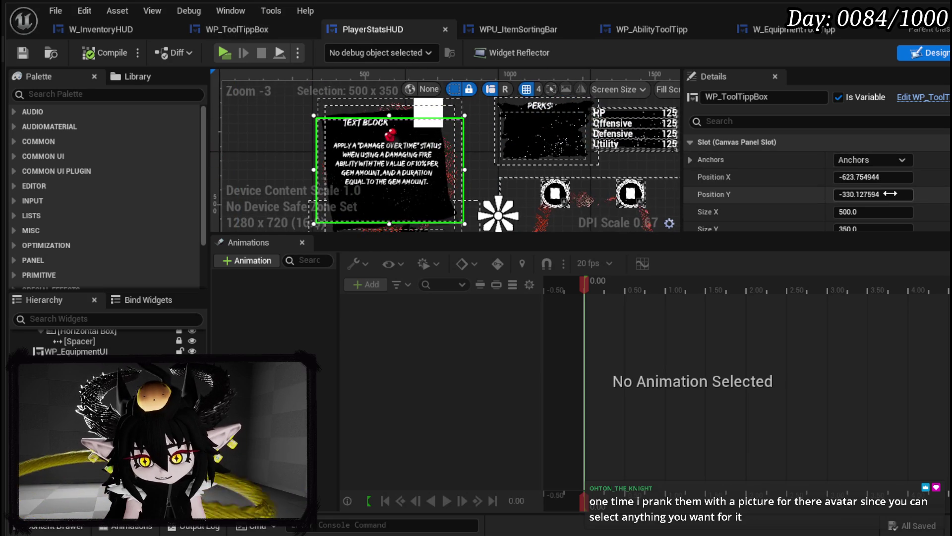
left_click_drag(863, 194, 819, 194)
key("ctrl+z")
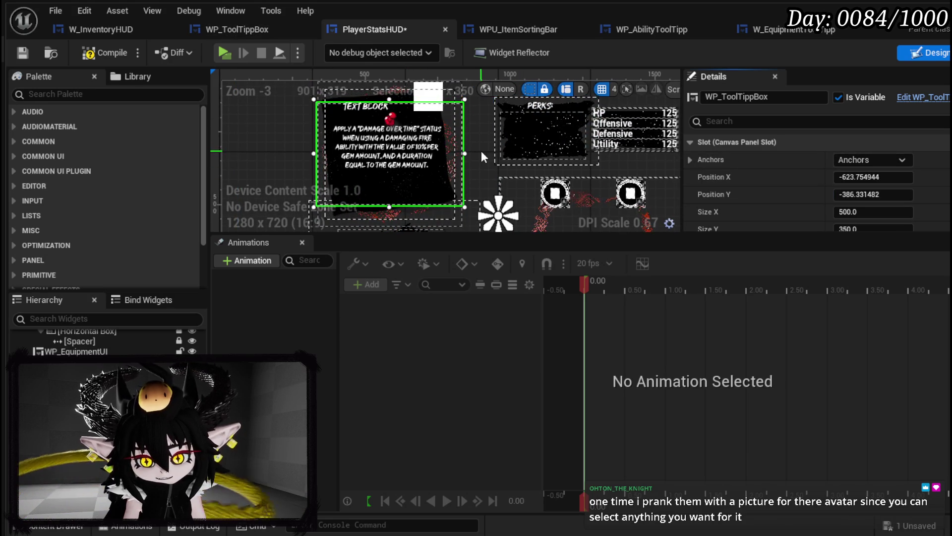
scroll(482, 152, "down", 4)
key("ctrl+z")
key("ctrl+z")
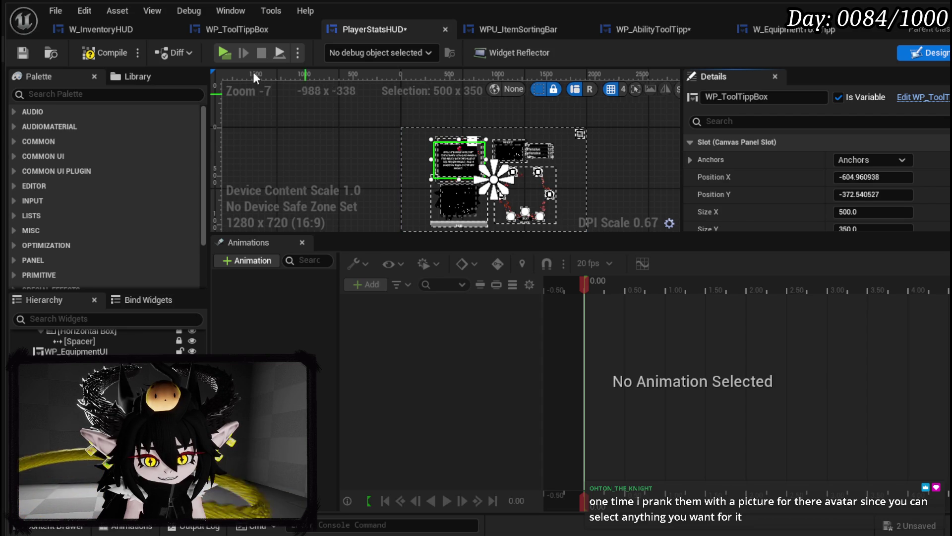
left_click(28, 49)
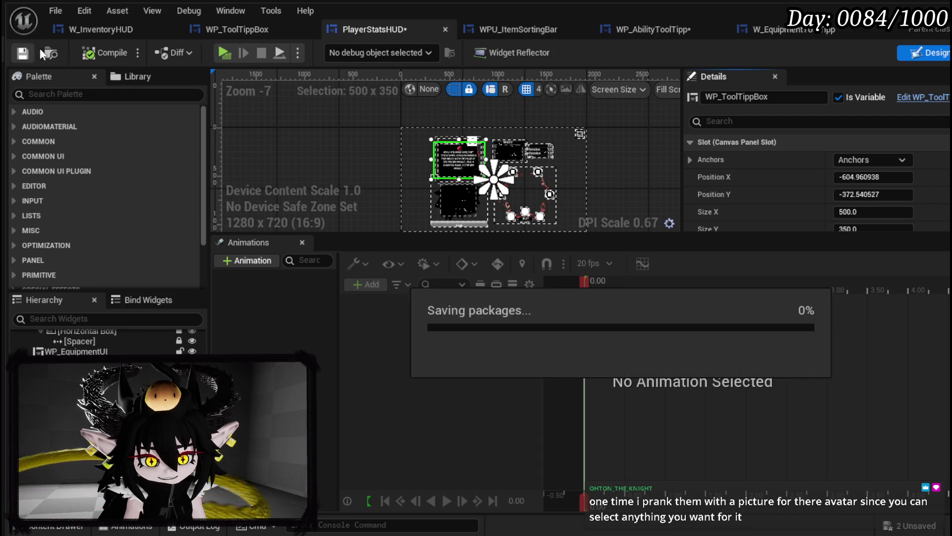
left_click(98, 34)
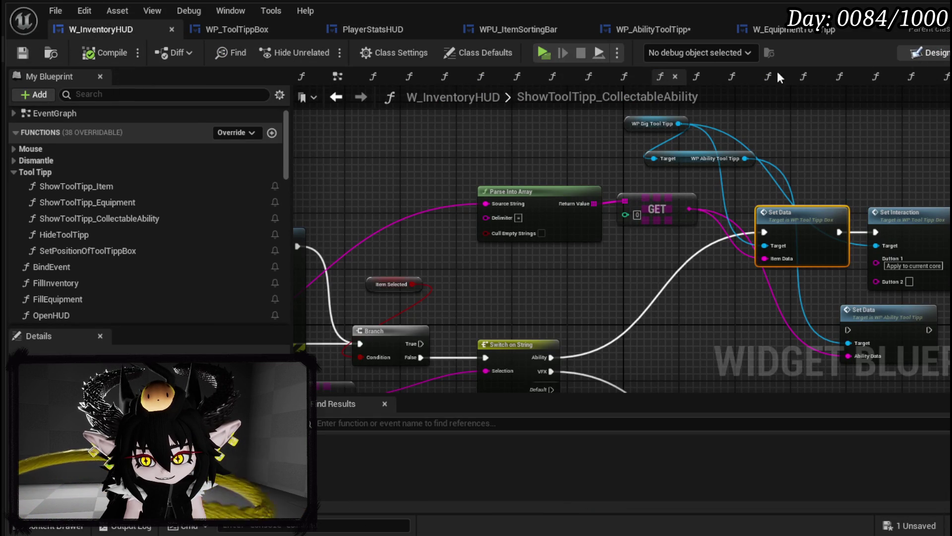
Shift W_InventoryHUD's WP_BigToolTipp left to about -500, -236, then compile and save.
left_click(926, 52)
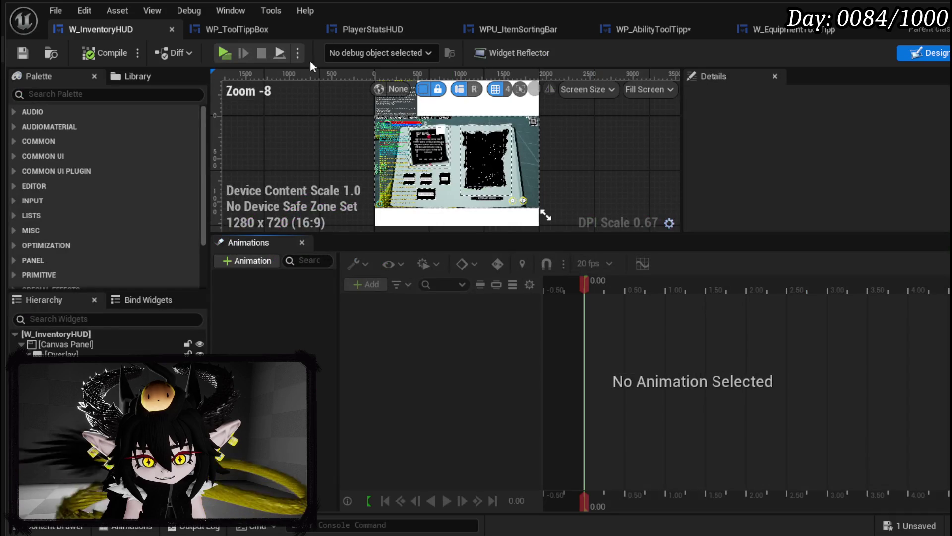
left_click(445, 30)
left_click(425, 154)
scroll(422, 155, "up", 4)
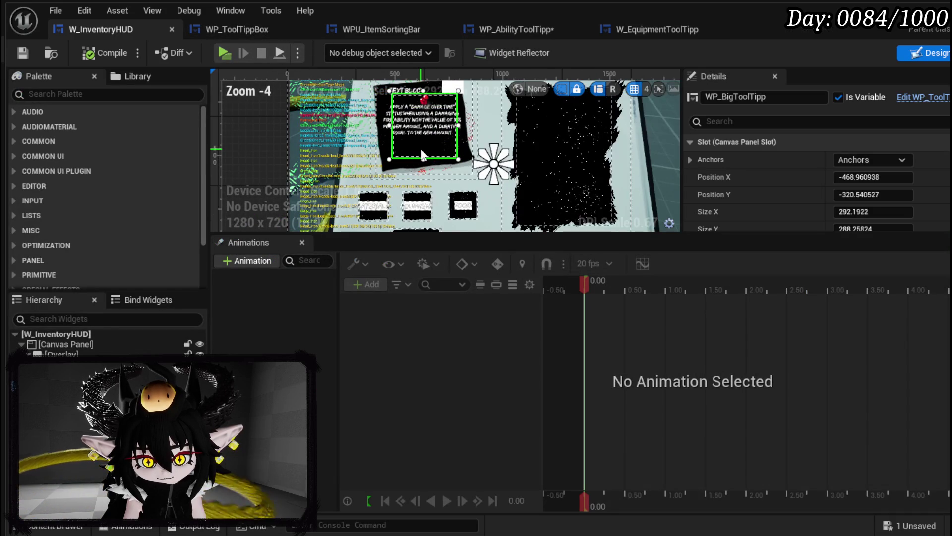
mouse_move(870, 176)
left_mouse_down()
mouse_move(848, 176)
mouse_move(860, 194)
mouse_move(885, 194)
mouse_move(859, 176)
left_mouse_up()
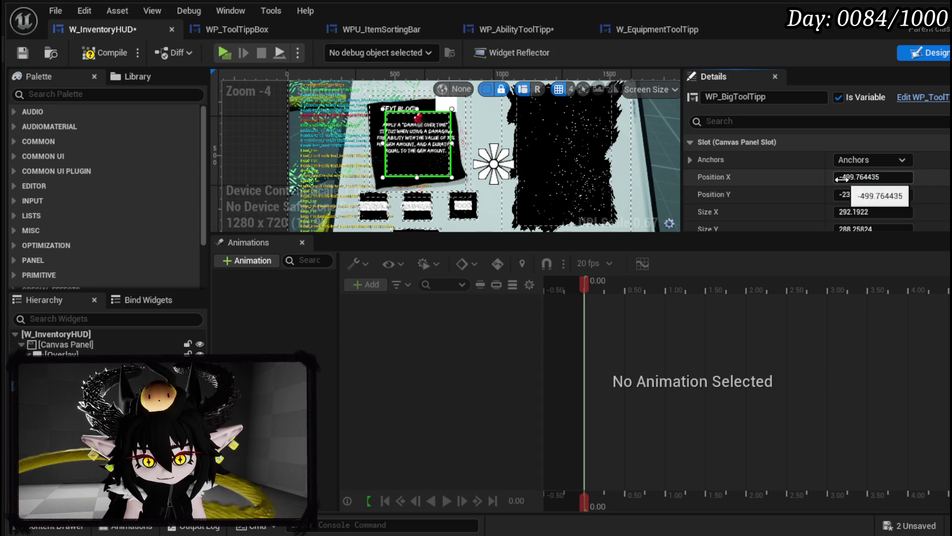
left_click(105, 52)
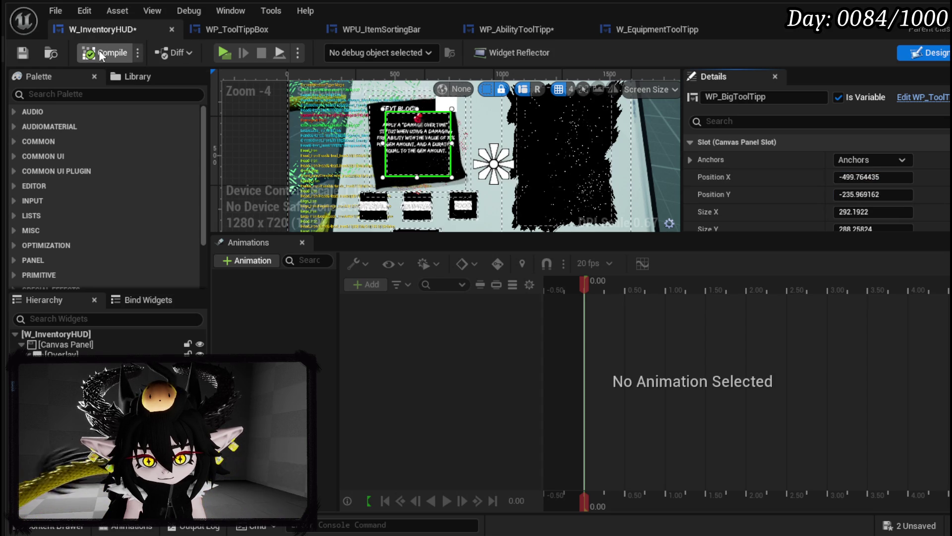
left_click(23, 52)
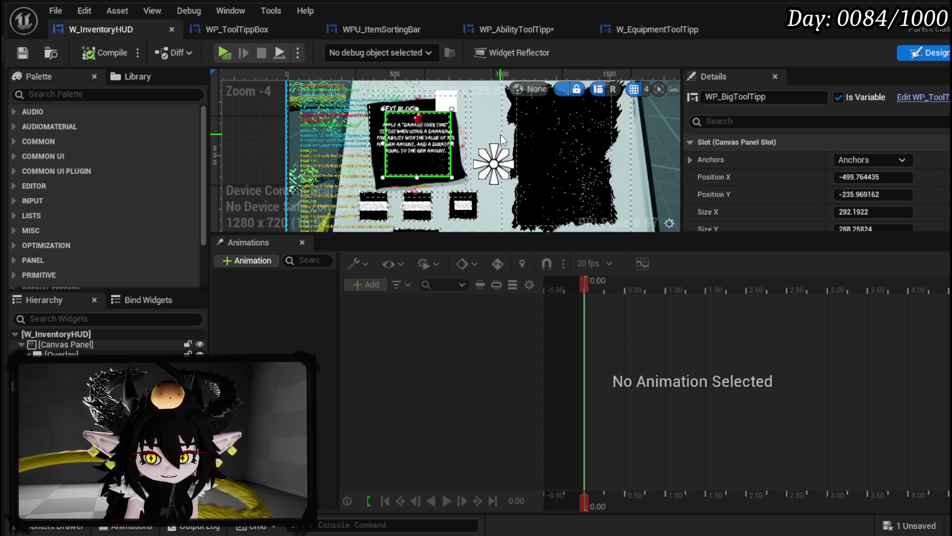
left_click(241, 25)
mouse_move(784, 76)
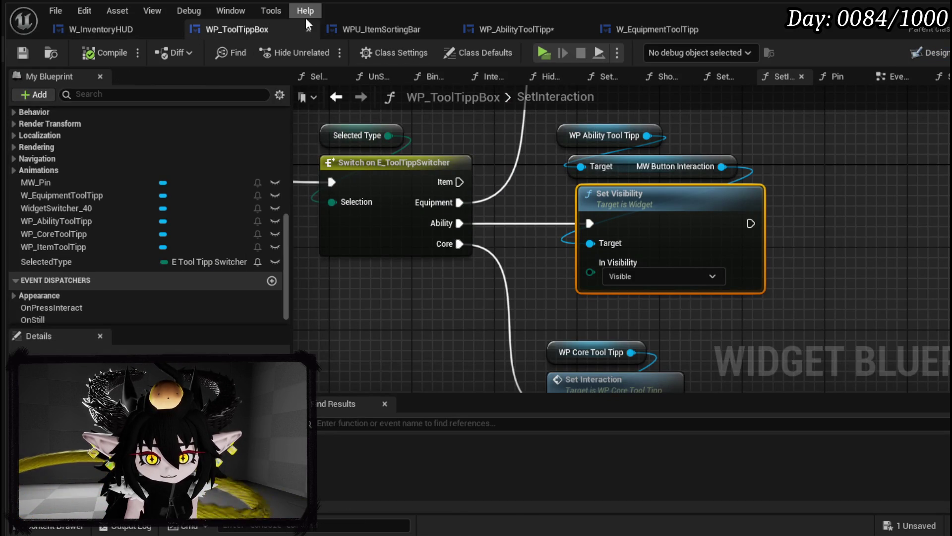
Close WPU_ItemSortingBar and inspect WP_ToolTippBox's layout with the equipment tooltip selected.
left_click(508, 29)
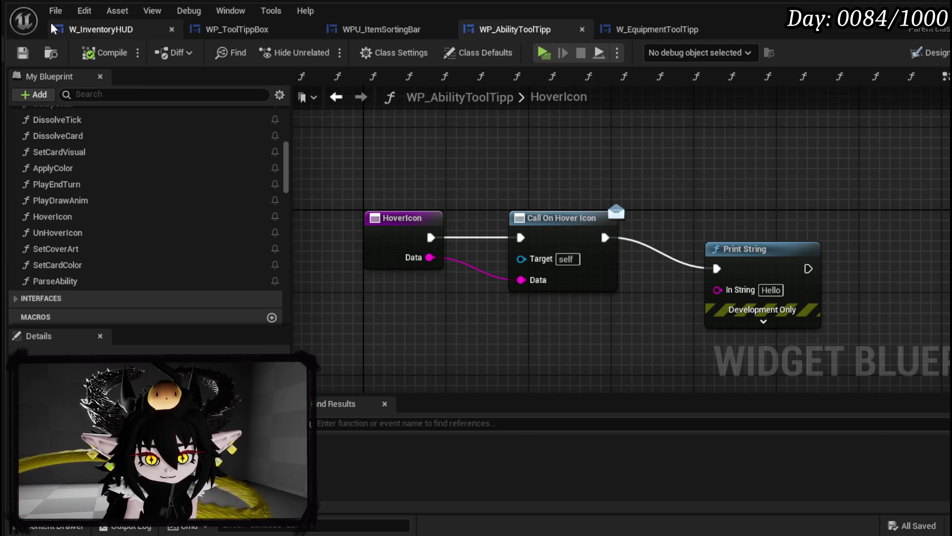
left_click(236, 29)
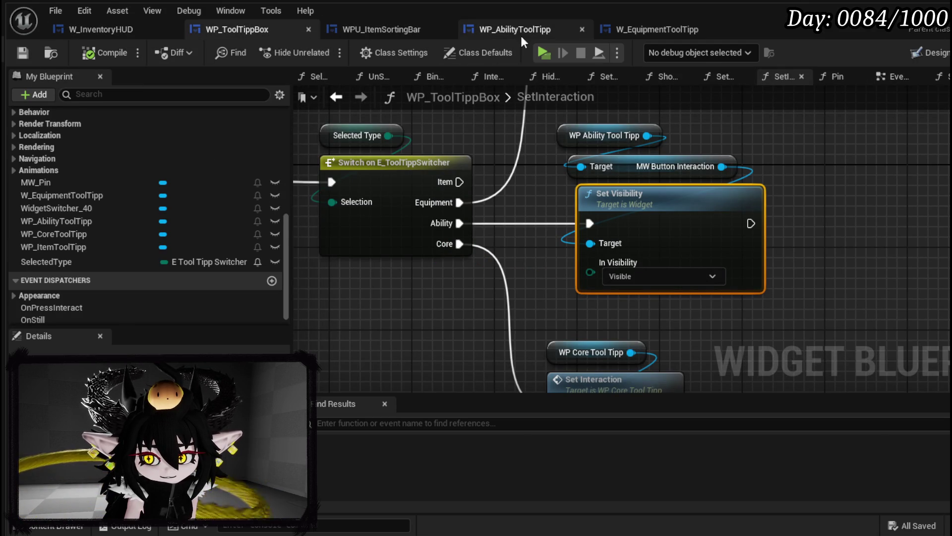
left_click(447, 29)
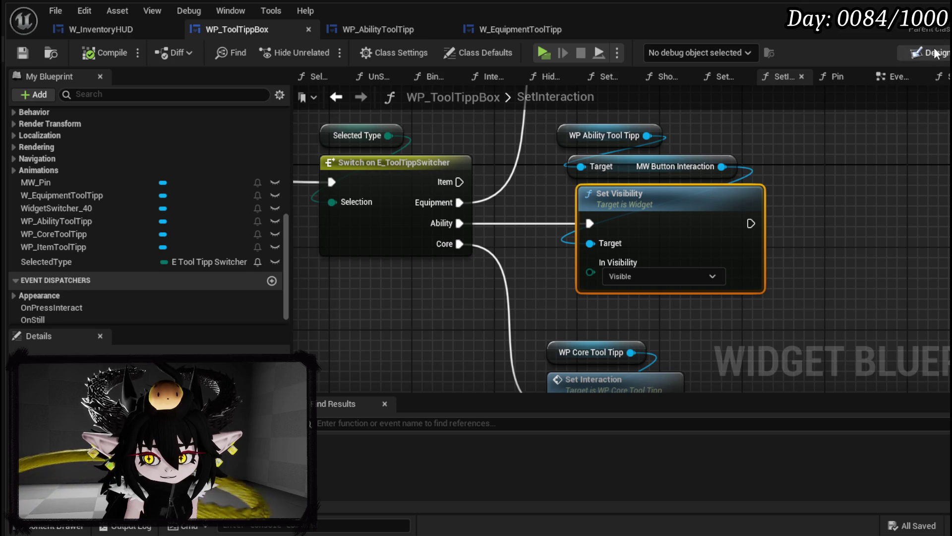
left_click(936, 53)
scroll(340, 195, "down", 3)
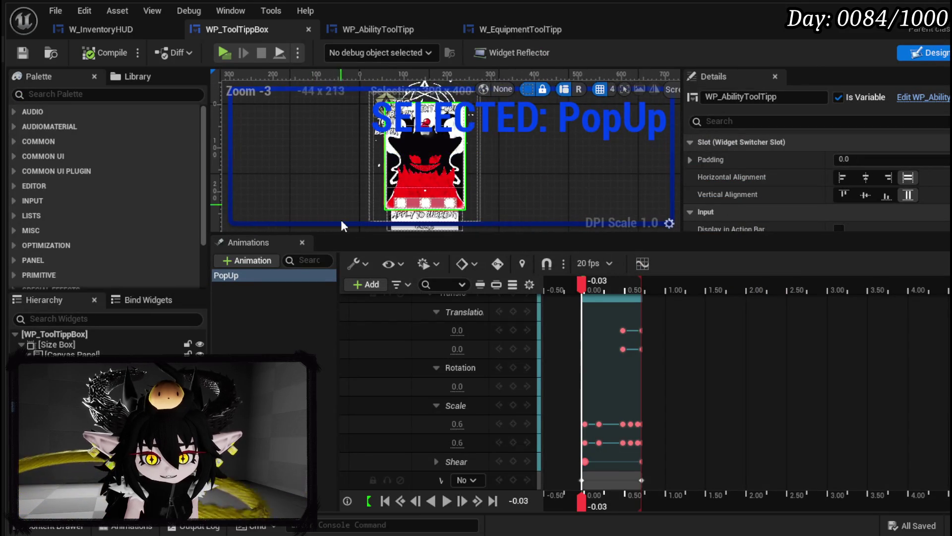
left_click(251, 322)
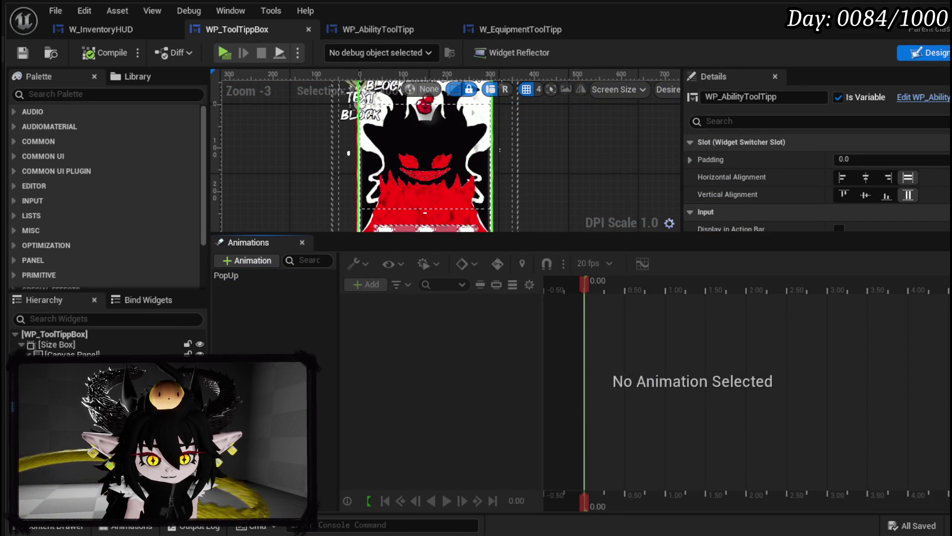
key("Down")
scroll(316, 172, "down", 2)
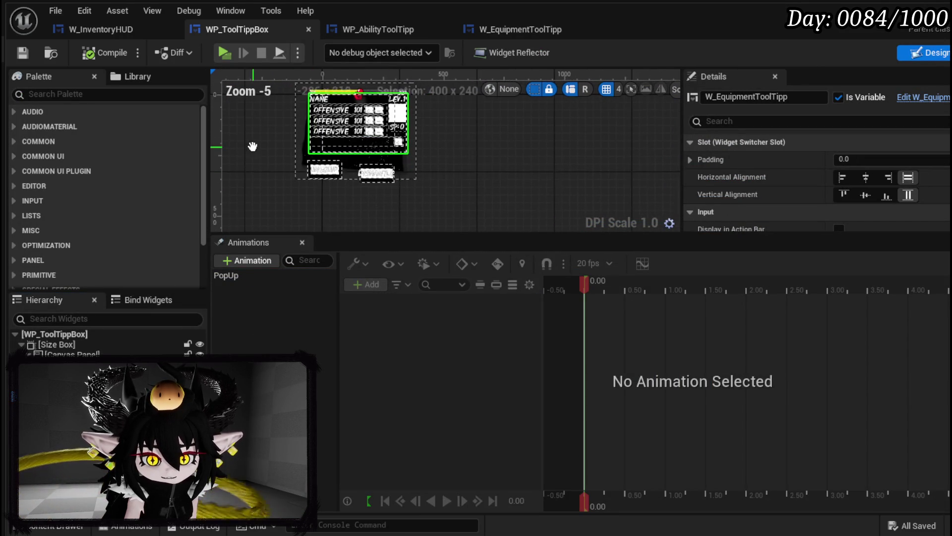
scroll(251, 144, "up", 2)
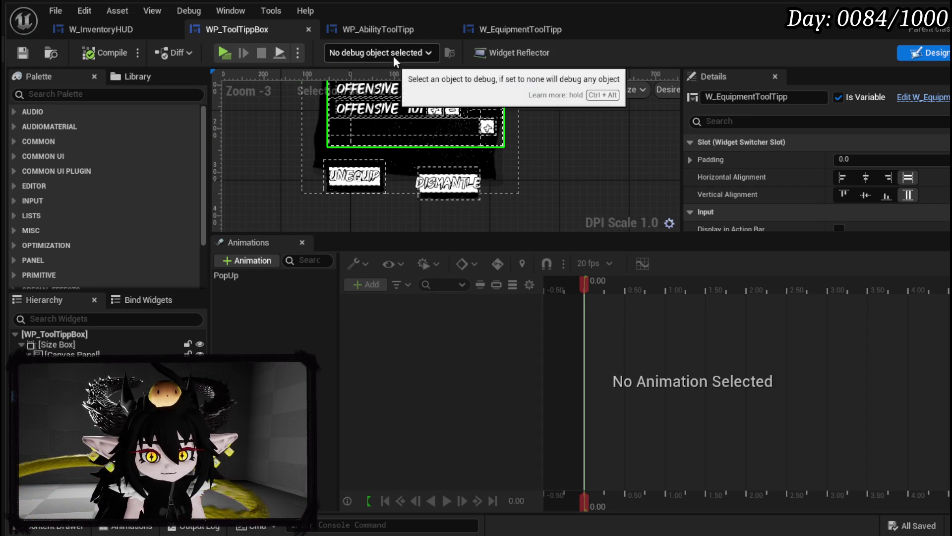
left_click(376, 30)
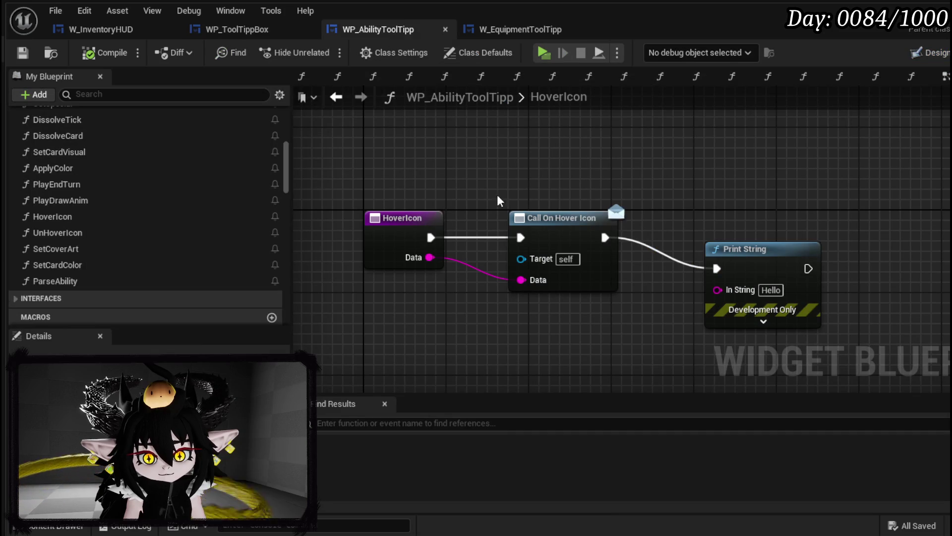
Align the Print String node with HoverIcon's exec wire and switch to the Designer view.
left_click_drag(756, 244, 755, 213)
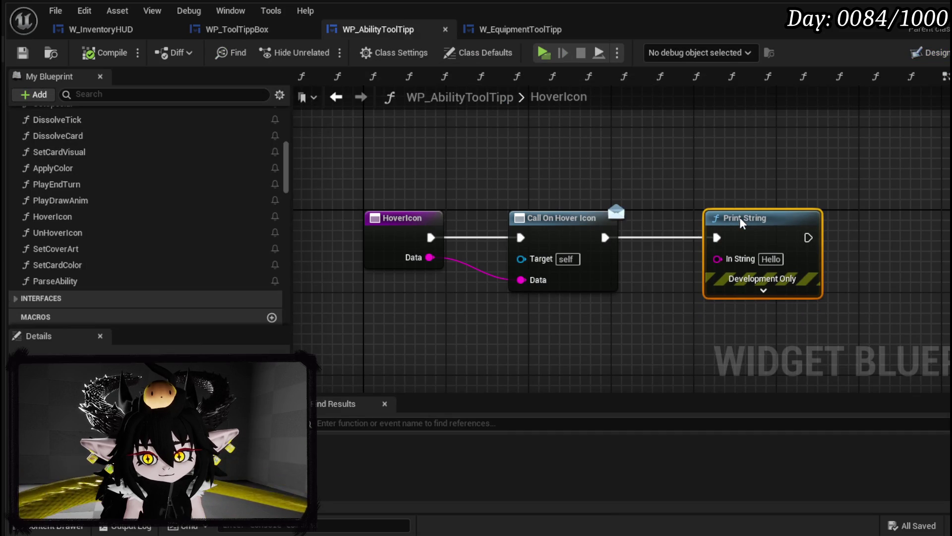
left_click(925, 53)
scroll(440, 176, "down", 3)
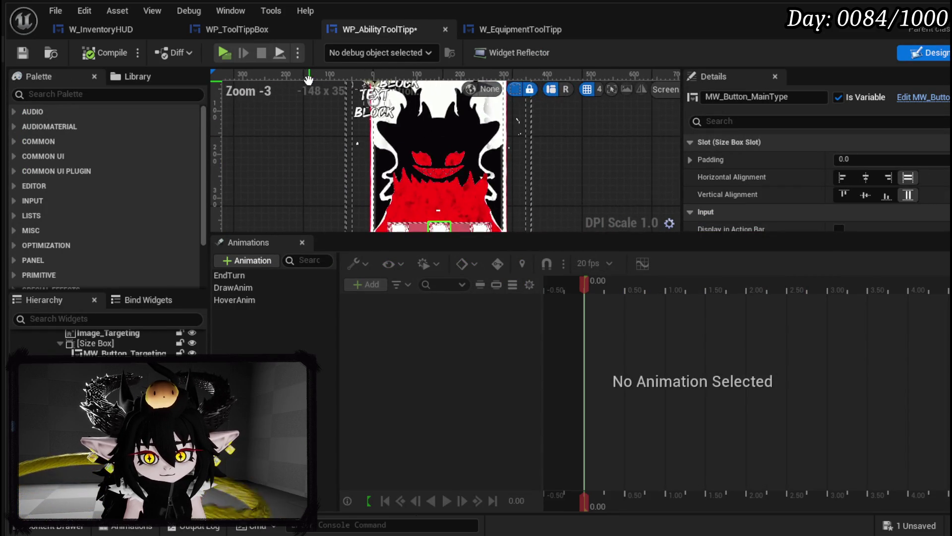
scroll(304, 148, "down", 4)
scroll(304, 149, "up", 3)
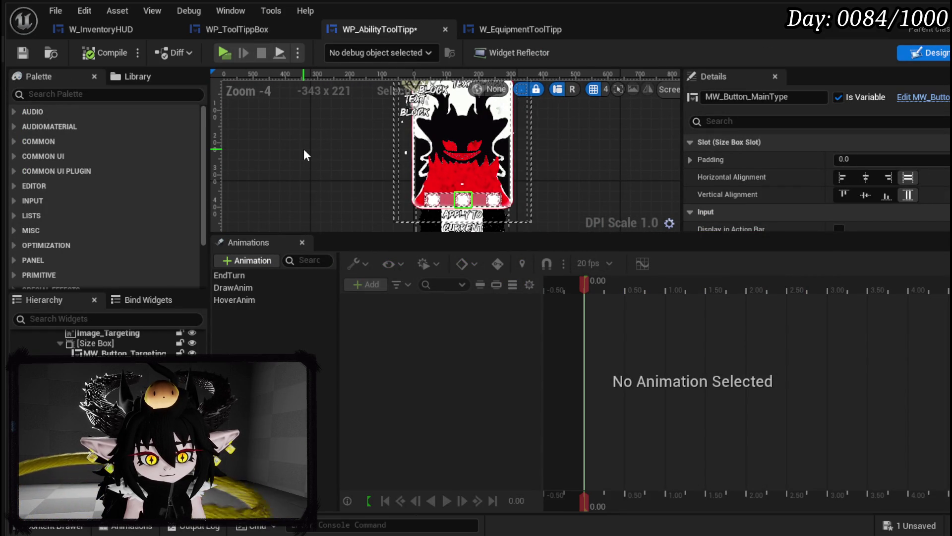
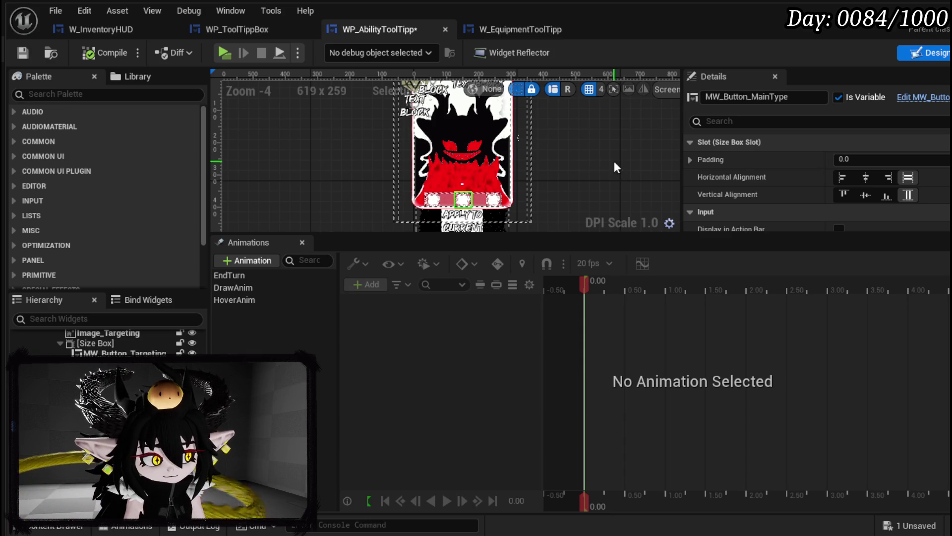
Select CardCanvas as the target container and search the Palette for ToolTipp widgets.
left_click_drag(625, 164, 557, 185)
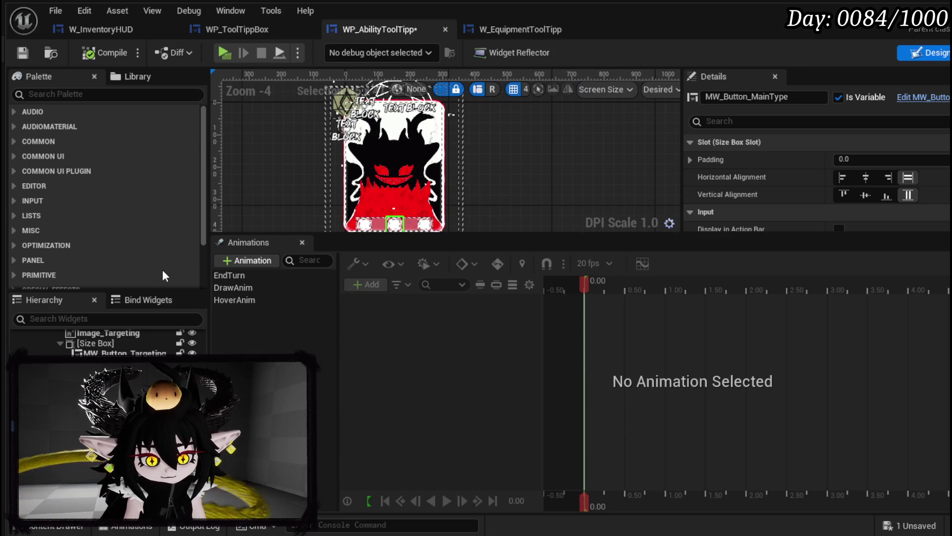
scroll(111, 402, "up", 5)
scroll(105, 342, "up", 3)
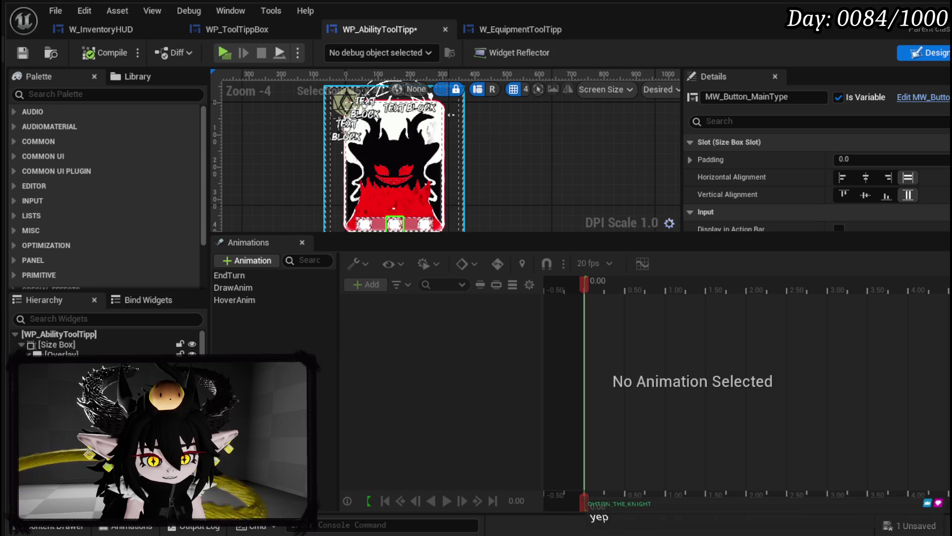
left_click(75, 365)
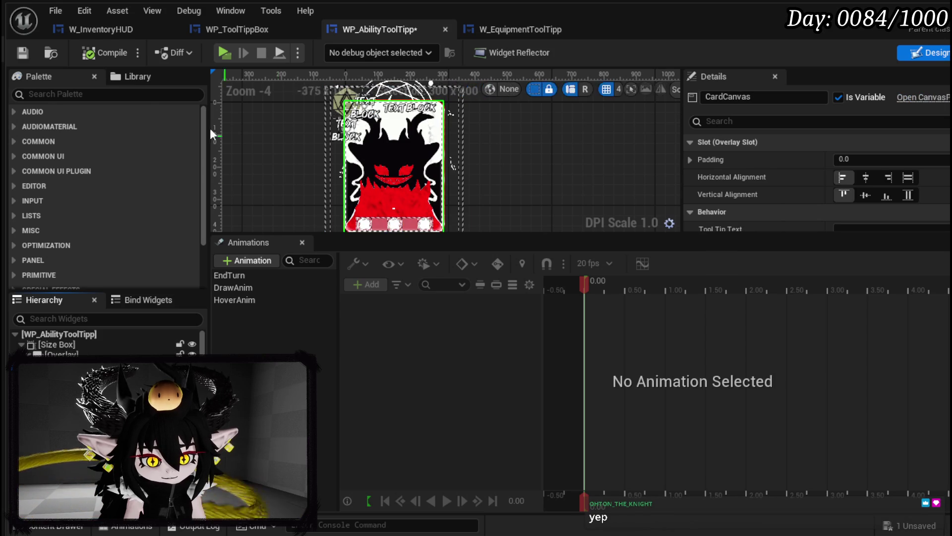
left_click(52, 95)
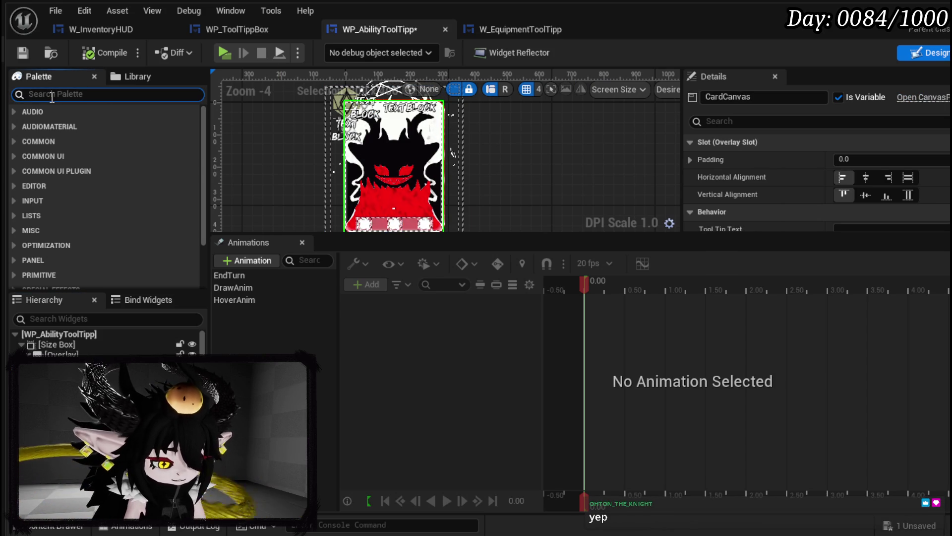
type("ToolTipp")
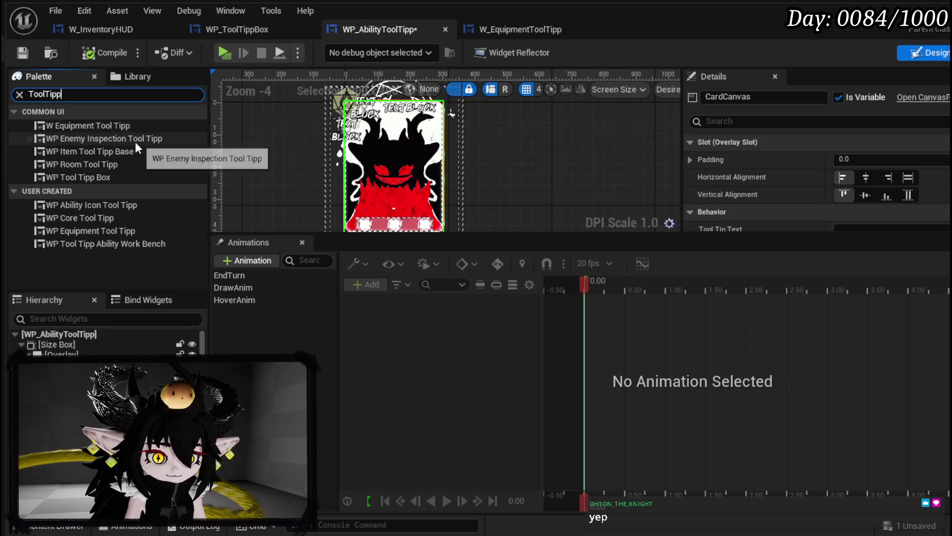
Add WP Item Tool Tipp Base onto the canvas and give it an anchor preset.
left_click(109, 151)
mouse_move(108, 152)
left_mouse_down()
mouse_move(302, 141)
mouse_move(308, 99)
left_mouse_up()
scroll(303, 141, "down", 3)
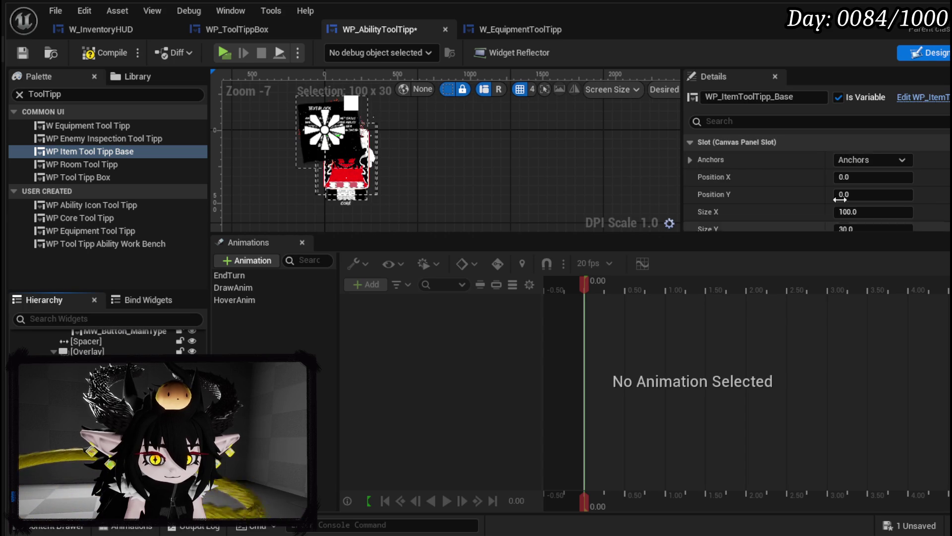
left_click(865, 159)
left_click(904, 234)
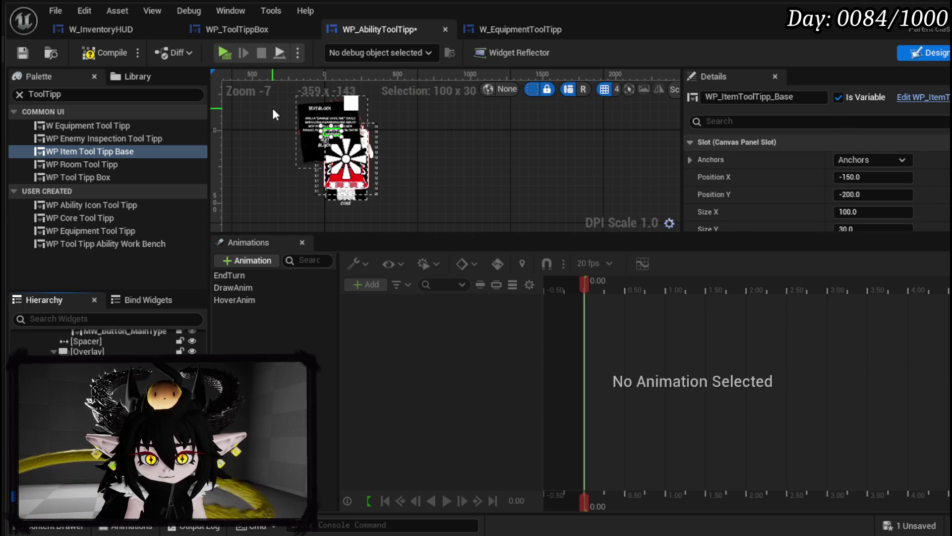
Resize the item tooltip to about 437×474, place it left of the card, and save.
mouse_move(344, 141)
left_mouse_down()
mouse_move(381, 195)
mouse_move(419, 217)
mouse_move(423, 202)
left_mouse_up()
scroll(370, 168, "up", 4)
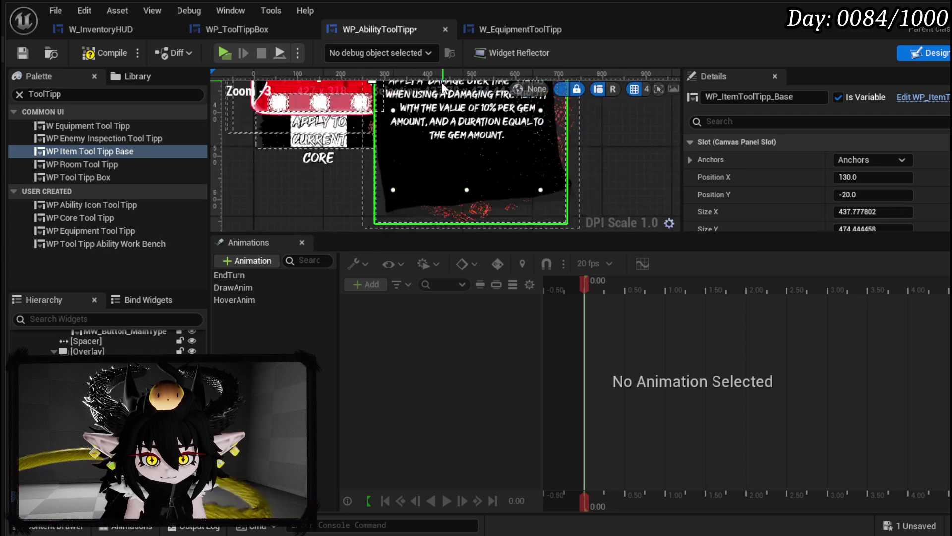
mouse_move(427, 108)
left_mouse_down()
mouse_move(429, 165)
mouse_move(435, 153)
mouse_move(303, 137)
left_mouse_up()
scroll(447, 141, "down", 2)
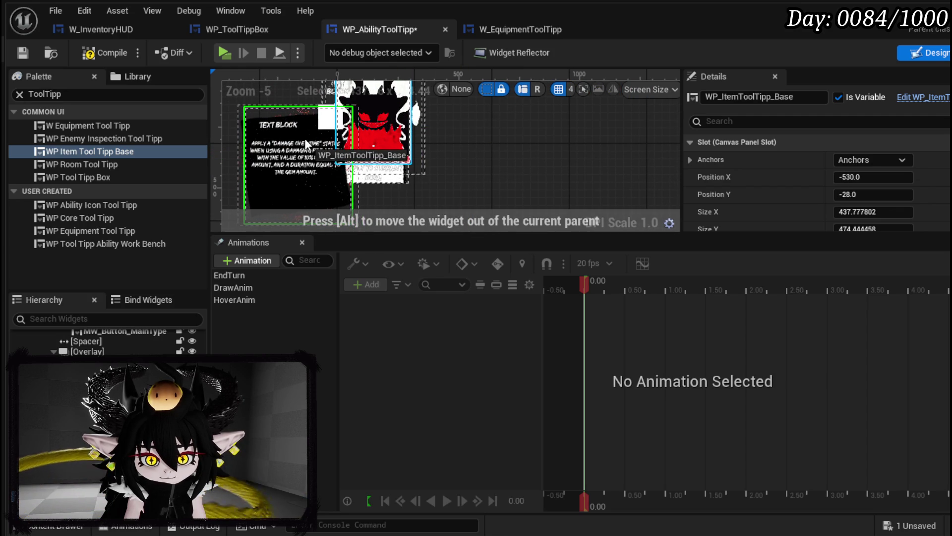
scroll(304, 138, "up", 2)
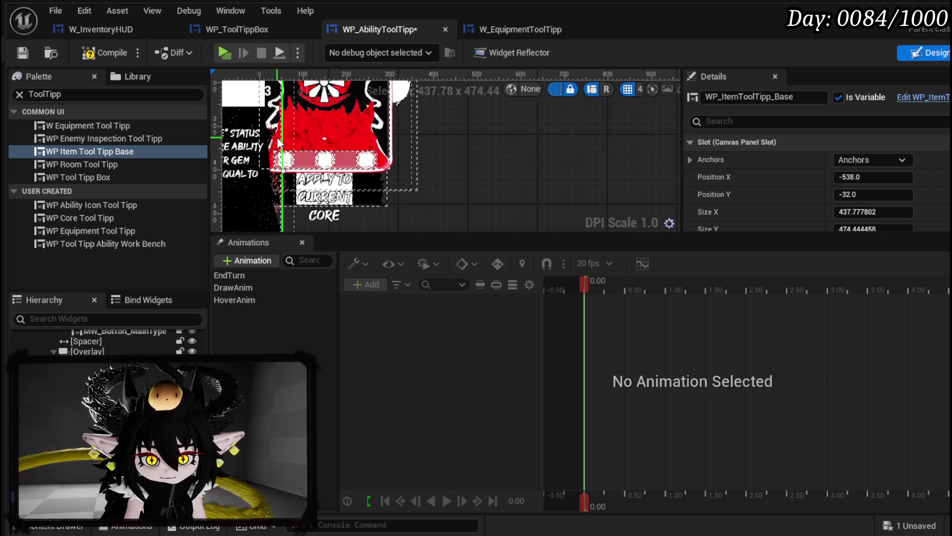
left_click_drag(362, 144, 331, 150)
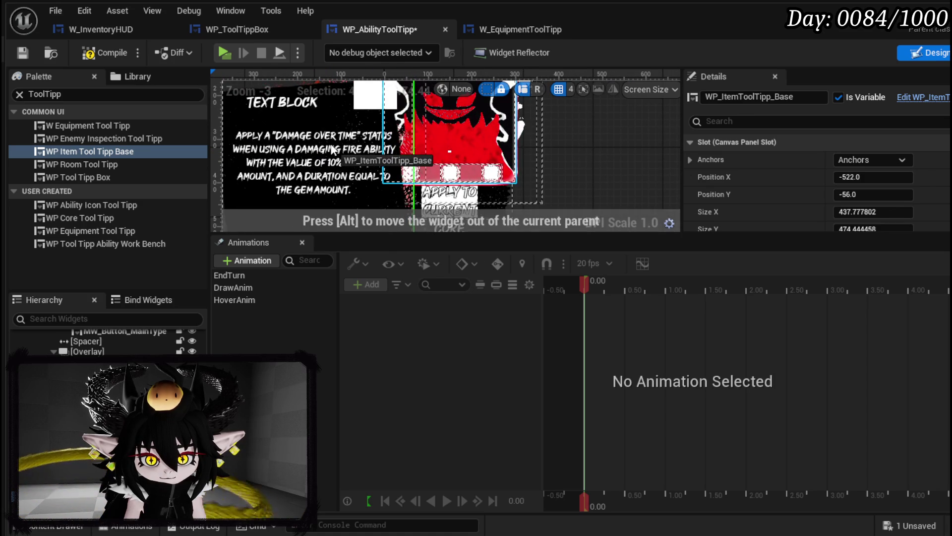
scroll(329, 148, "down", 2)
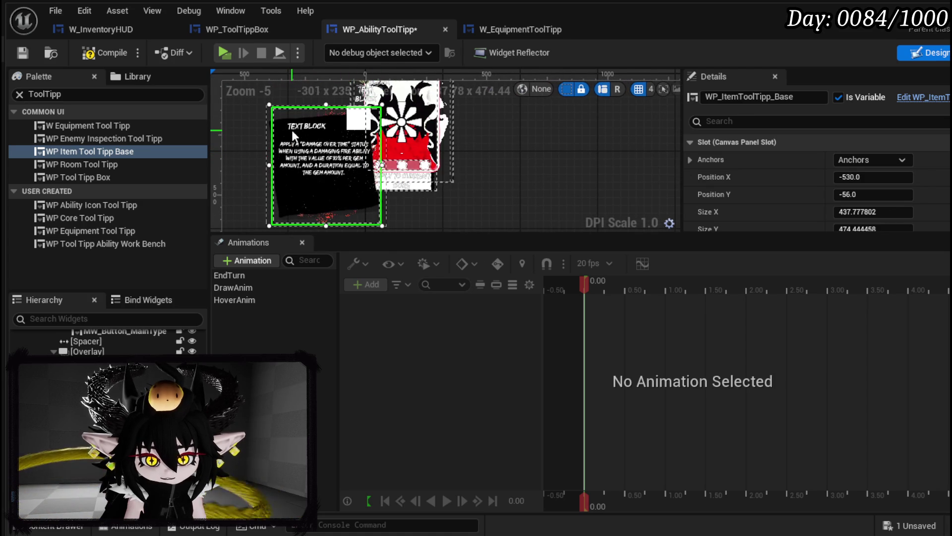
left_click(21, 54)
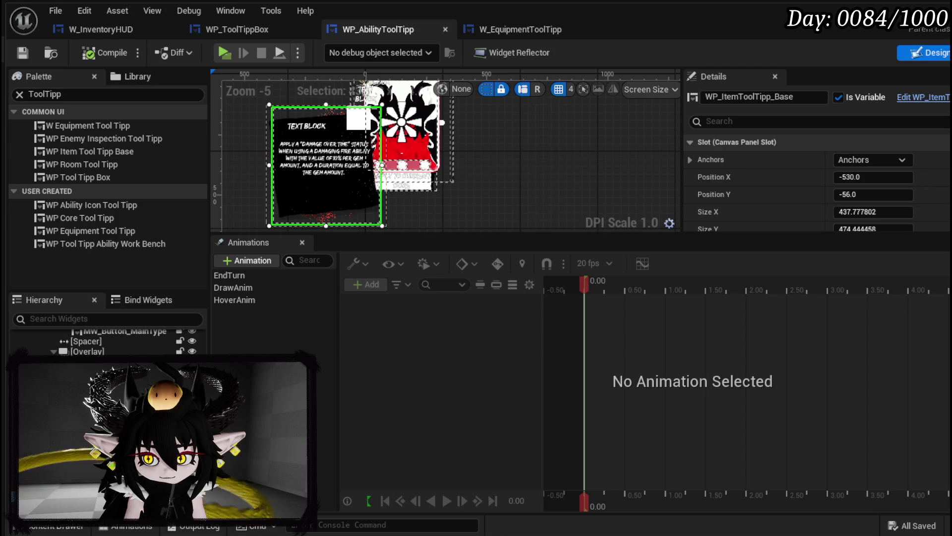
left_click(946, 52)
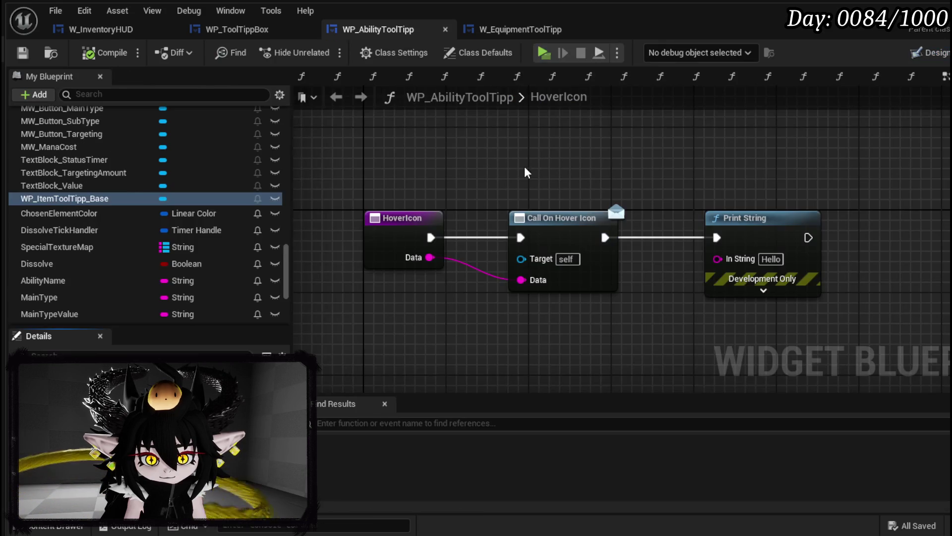
Get the WP_ItemToolTipp_Base reference and add a Set Visibility call from it.
left_click_drag(22, 199, 461, 121)
left_click(514, 136)
left_click_drag(569, 144, 605, 141)
type("Set Visib")
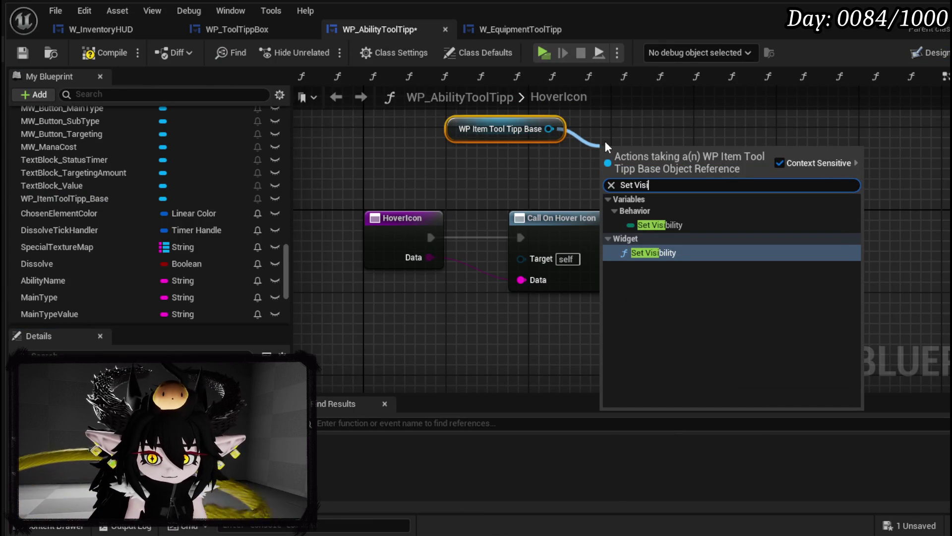
left_click(663, 254)
mouse_move(663, 256)
left_mouse_down()
mouse_move(506, 257)
mouse_move(503, 225)
left_mouse_up()
Set visibility to Not Hit-Testable (Self & All Children) and chain it after Call On Hover Icon.
left_click(503, 225)
left_click(508, 264)
left_click_drag(390, 276, 450, 173)
left_click_drag(533, 157, 533, 126)
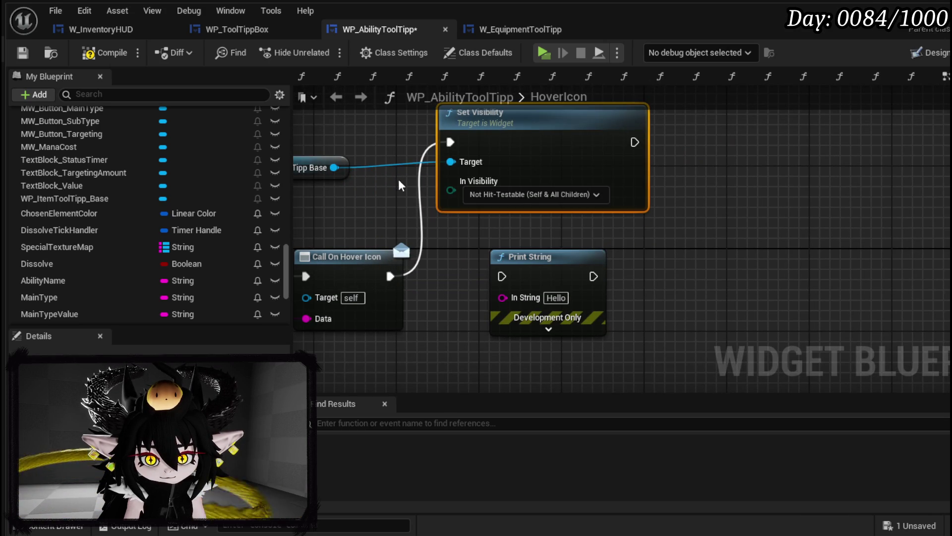
left_click(361, 180, "ctrl")
scroll(135, 206, "up", 5)
scroll(135, 204, "up", 5)
scroll(135, 205, "up", 5)
scroll(45, 196, "up", 2)
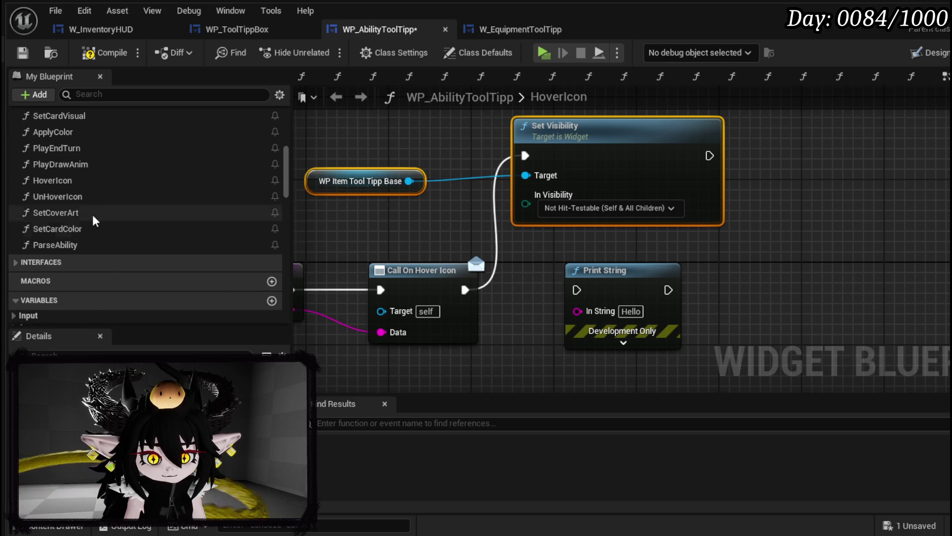
In UnHoverIcon, paste the getter and Set Visibility, wire after On Un Hover Icon, compile and save.
double_click(82, 196)
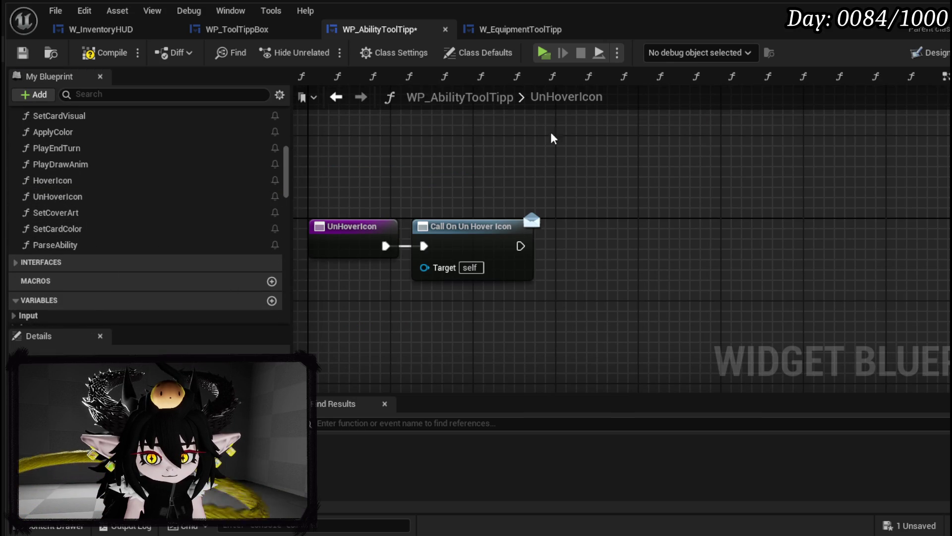
key("ctrl+v")
mouse_move(715, 183)
left_mouse_down()
mouse_move(601, 257)
mouse_move(632, 268)
left_mouse_up()
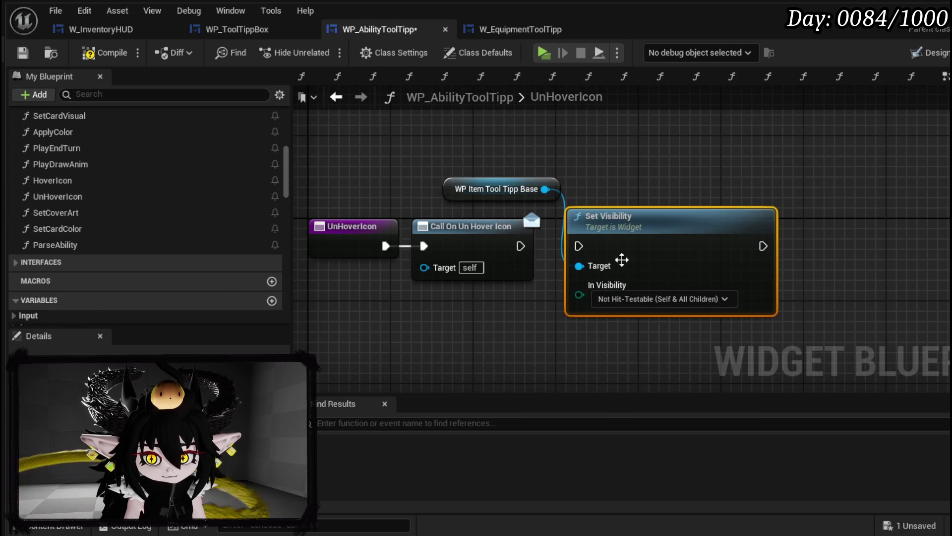
left_click_drag(582, 248, 520, 246)
left_click(89, 52)
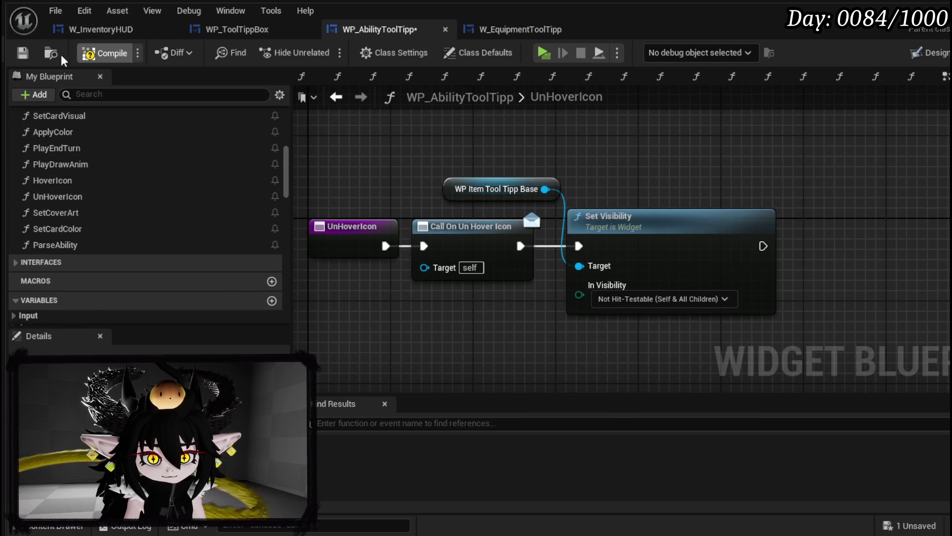
left_click(22, 53)
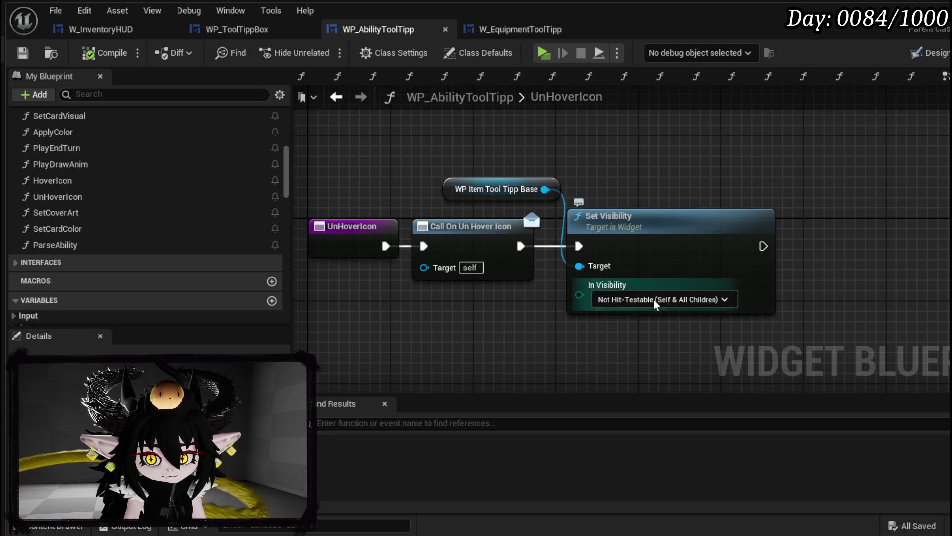
Change the unhover visibility to Collapsed, then recompile and save.
left_click(654, 298)
left_click(617, 318)
left_click(111, 52)
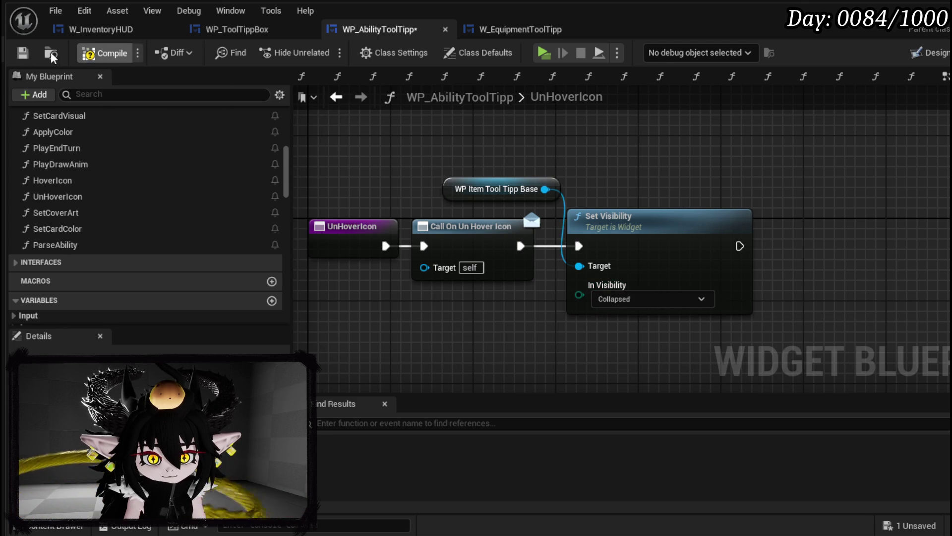
left_click(24, 52)
Glance at the equipment tooltip and designer view, then reopen the HoverIcon function.
left_click(536, 33)
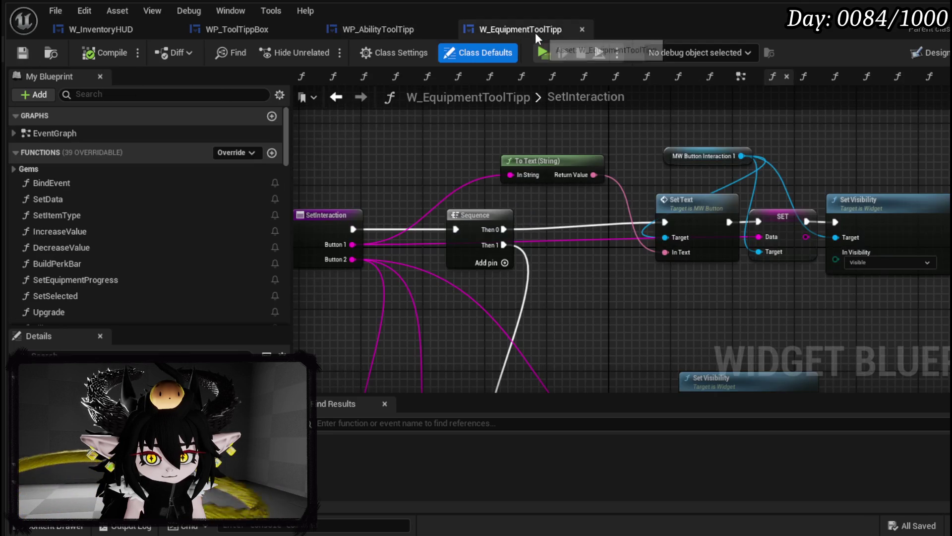
left_click(392, 29)
left_click(908, 58)
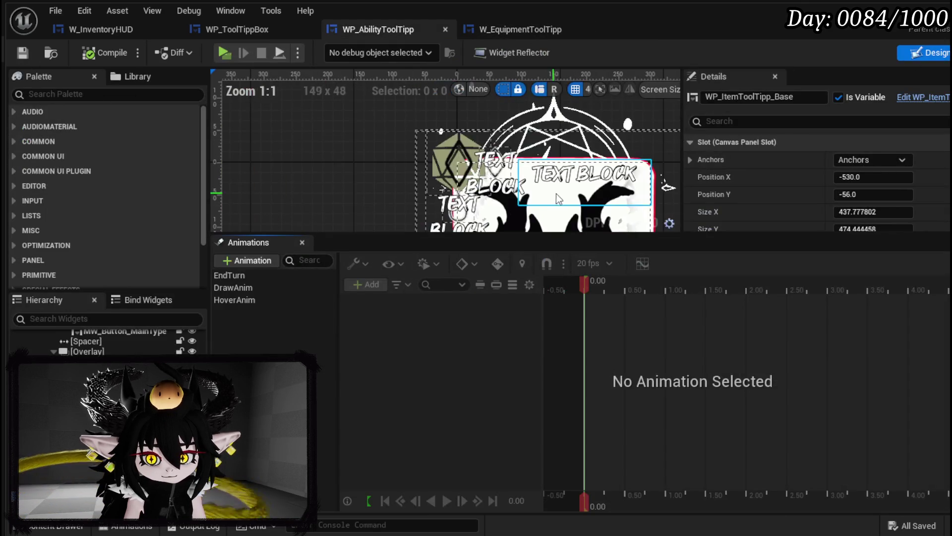
double_click(441, 139)
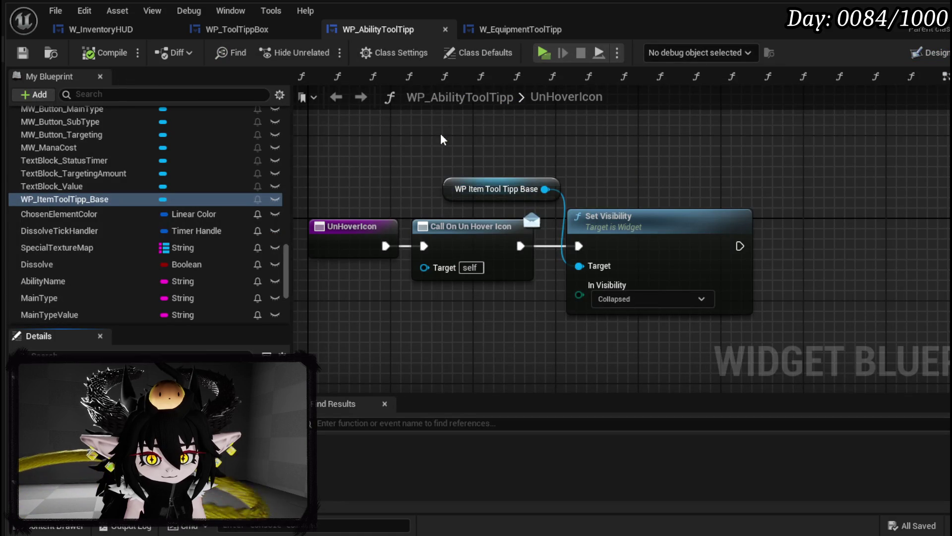
scroll(65, 192, "up", 5)
scroll(68, 192, "up", 5)
scroll(68, 195, "up", 5)
scroll(70, 192, "up", 3)
scroll(71, 192, "up", 2)
scroll(122, 284, "down", 2)
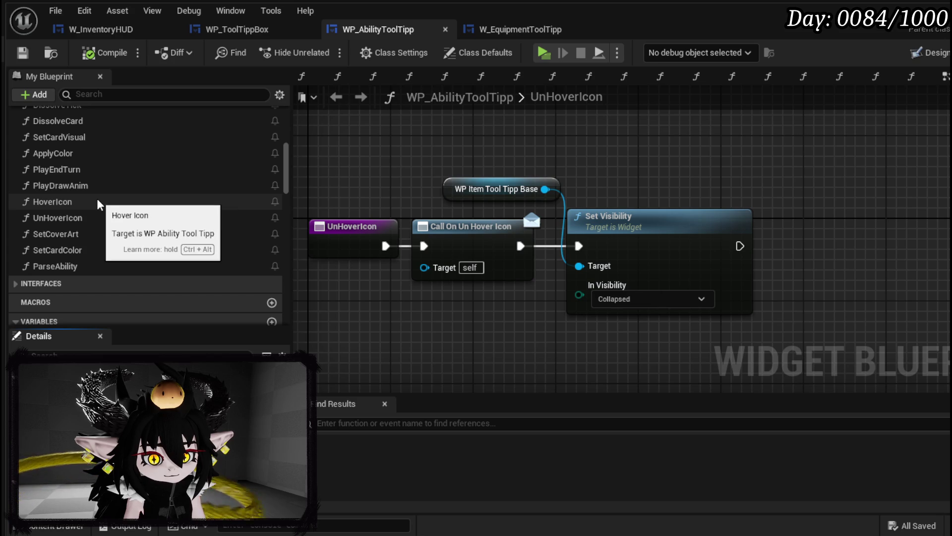
double_click(52, 202)
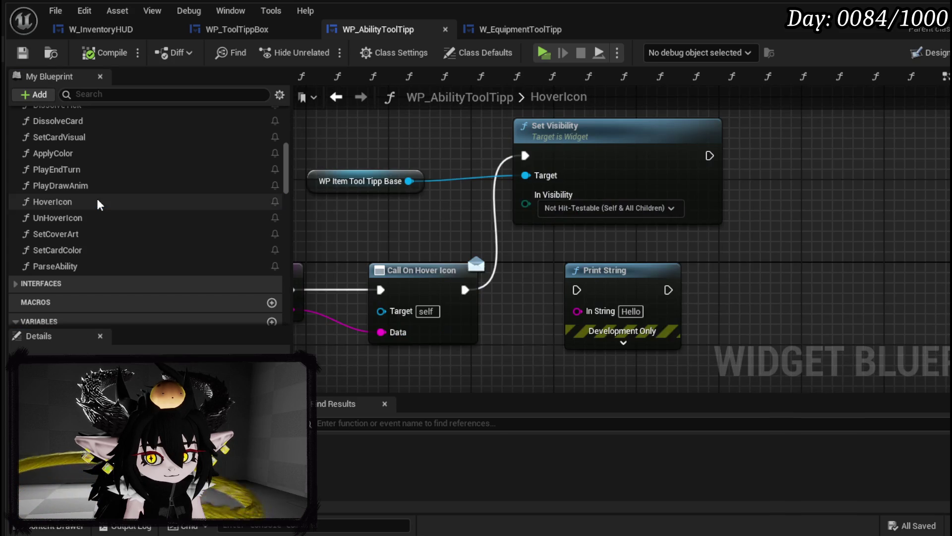
Add a Set Data call from the item tooltip reference and open its SetData definition.
left_click(674, 166)
left_click_drag(673, 166, 755, 165)
left_click_drag(408, 181, 475, 179)
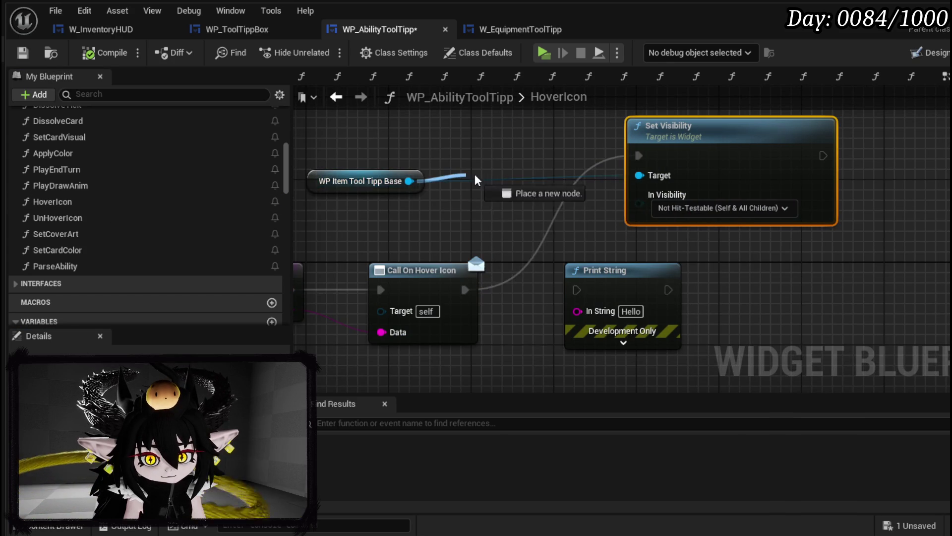
type("Set Data")
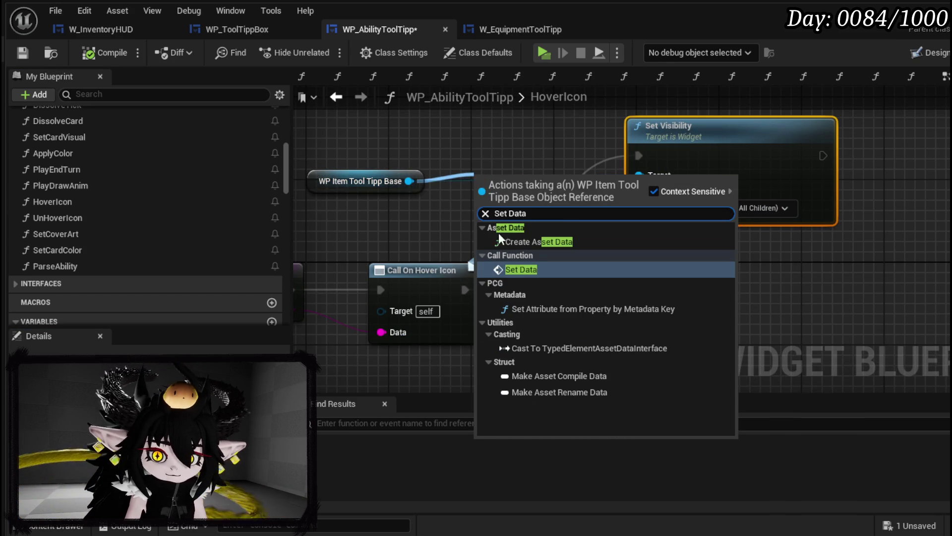
left_click(521, 269)
mouse_move(542, 271)
left_mouse_down()
mouse_move(335, 235)
mouse_move(749, 166)
left_mouse_up()
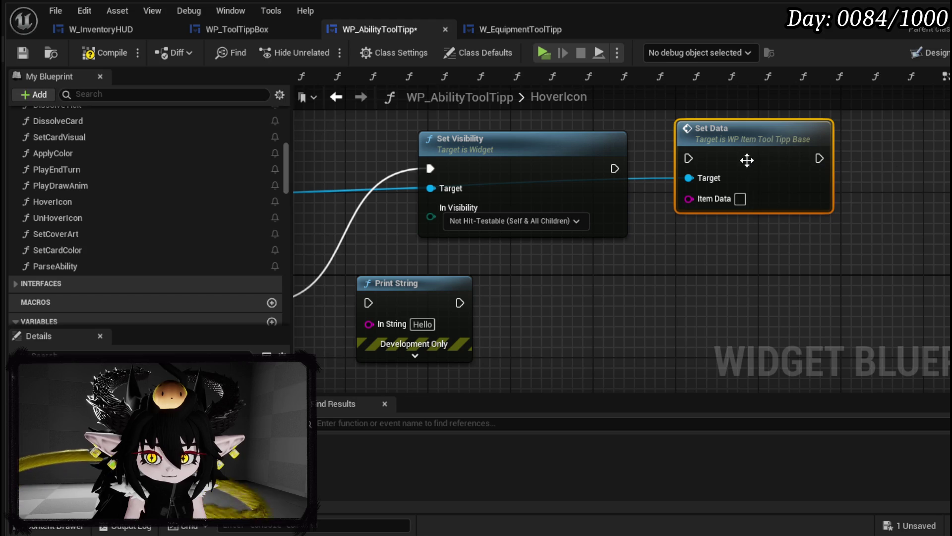
double_click(752, 171)
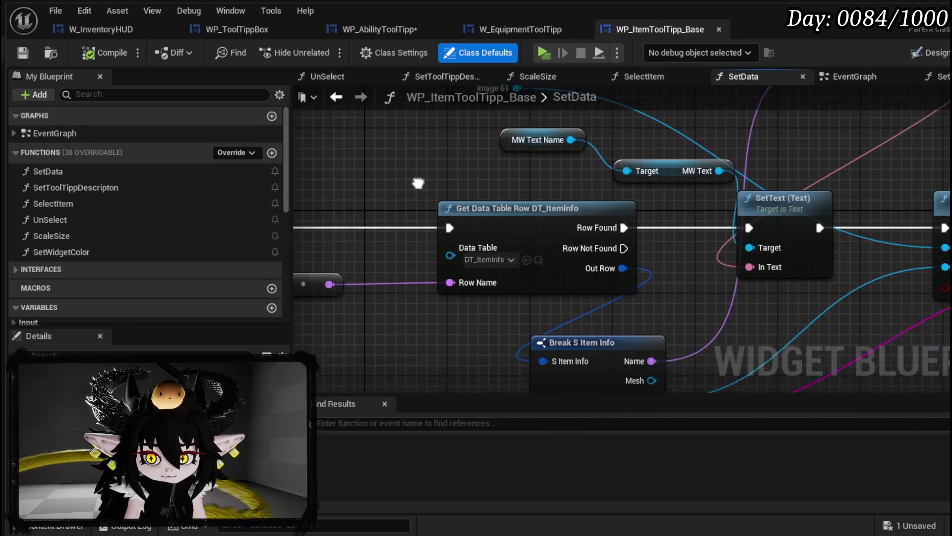
scroll(360, 187, "down", 1)
scroll(618, 237, "down", 1)
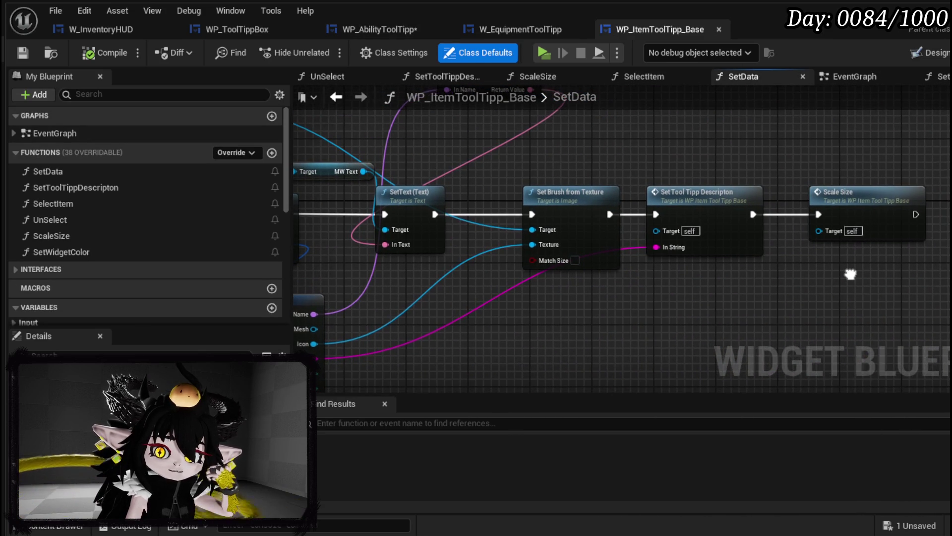
Pan through WP_ItemToolTipp_Base's SetData chain from the row lookup to the text and brush setters.
mouse_move(852, 276)
left_mouse_down()
mouse_move(951, 284)
mouse_move(790, 287)
left_mouse_up()
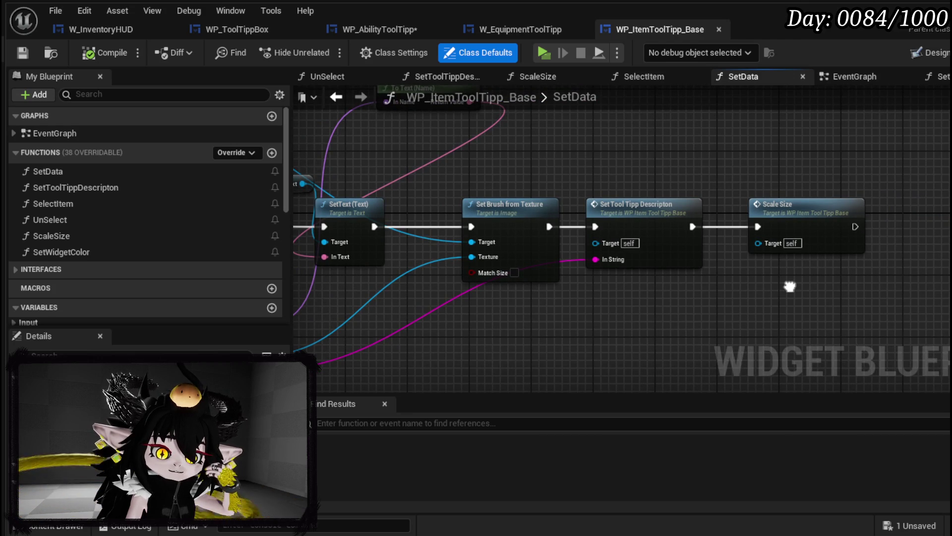
left_click_drag(790, 287, 794, 284)
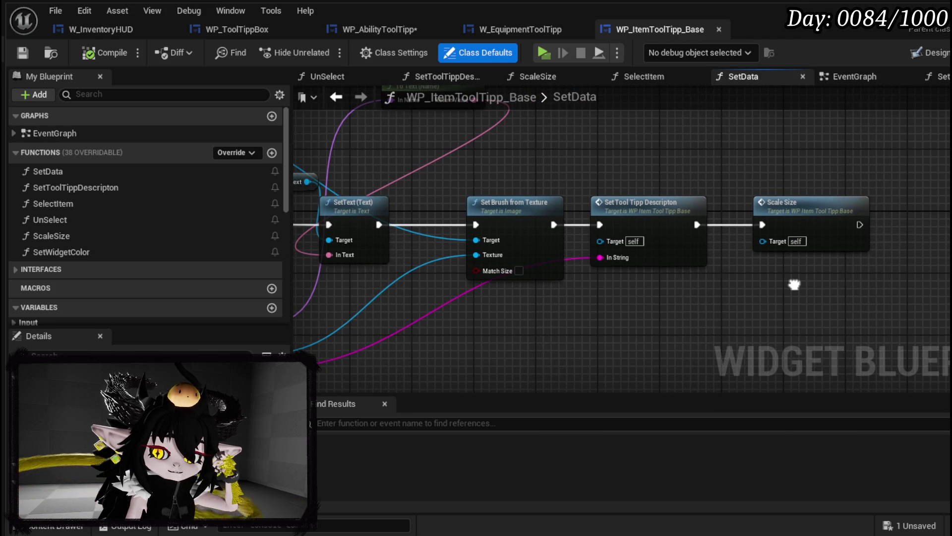
left_click_drag(787, 187, 951, 193)
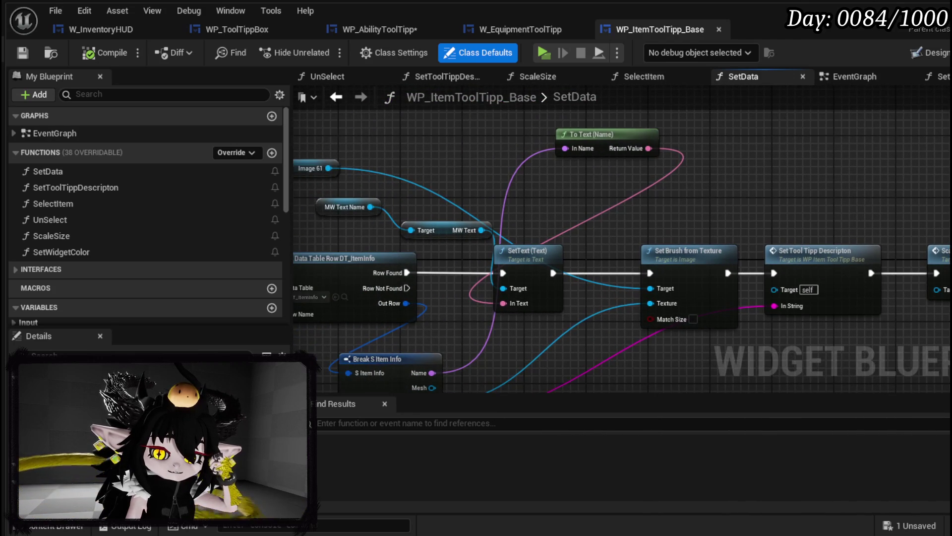
left_click_drag(579, 208, 705, 203)
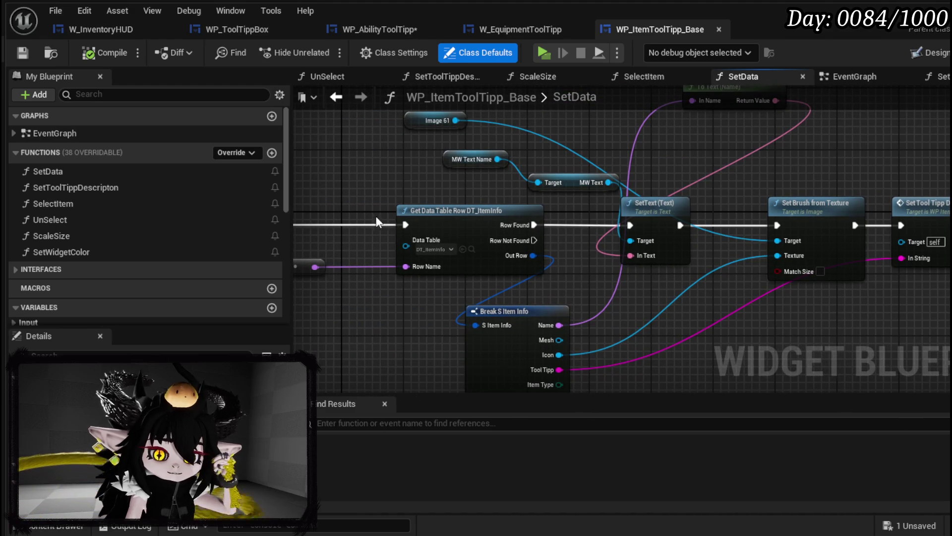
left_click_drag(548, 187, 472, 224)
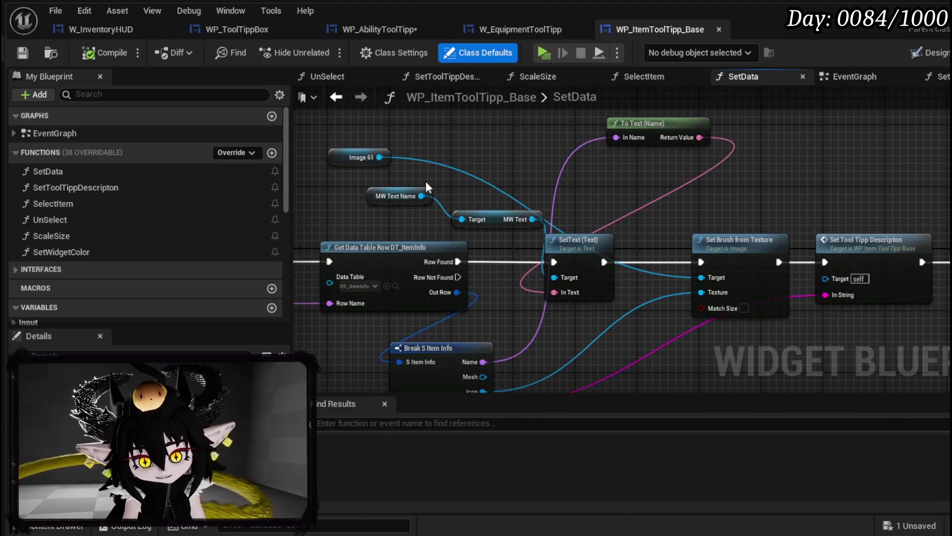
left_click_drag(424, 186, 610, 249)
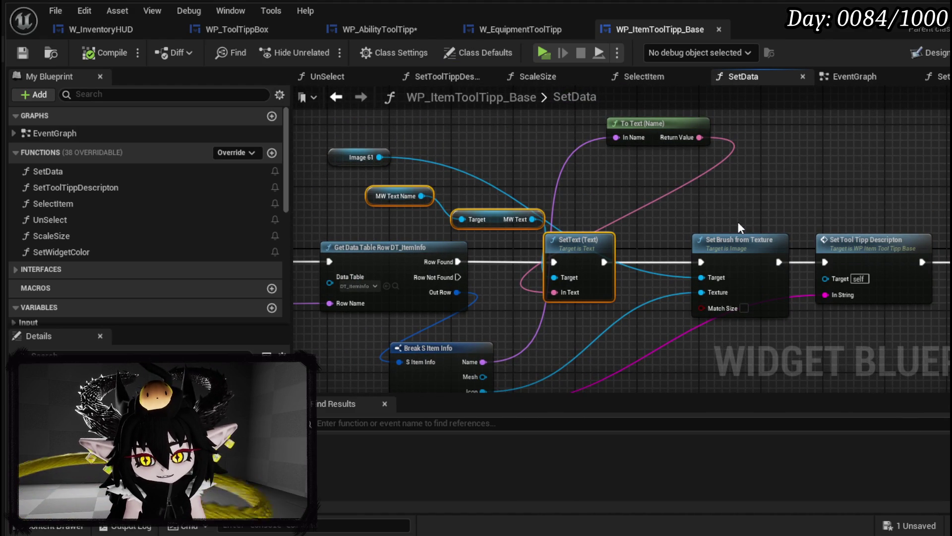
mouse_move(739, 222)
left_mouse_down()
mouse_move(561, 210)
mouse_move(877, 227)
left_mouse_up()
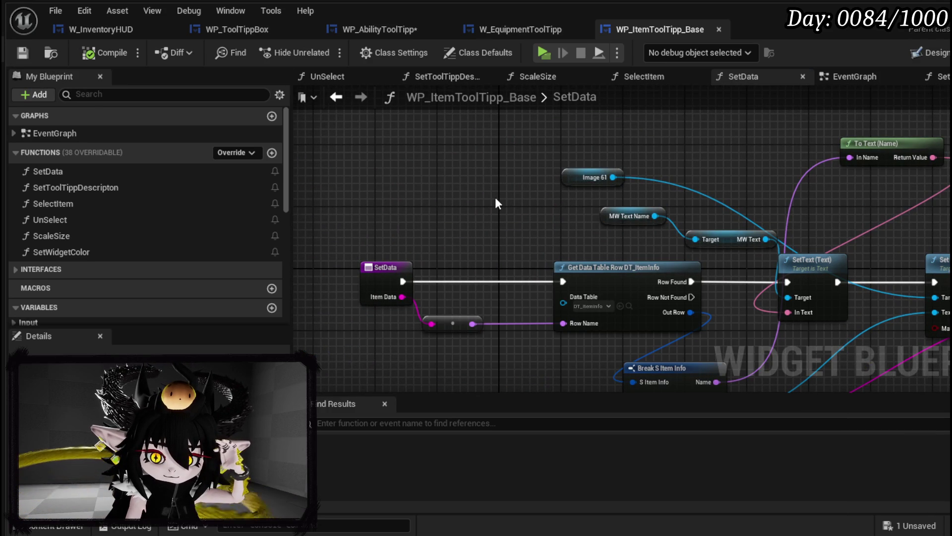
left_click_drag(495, 197, 293, 190)
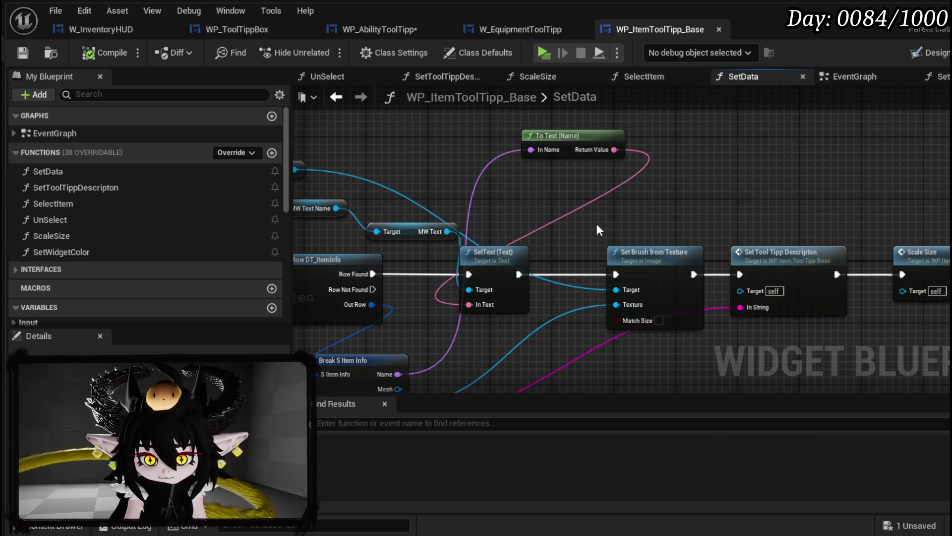
left_click_drag(633, 228, 656, 203)
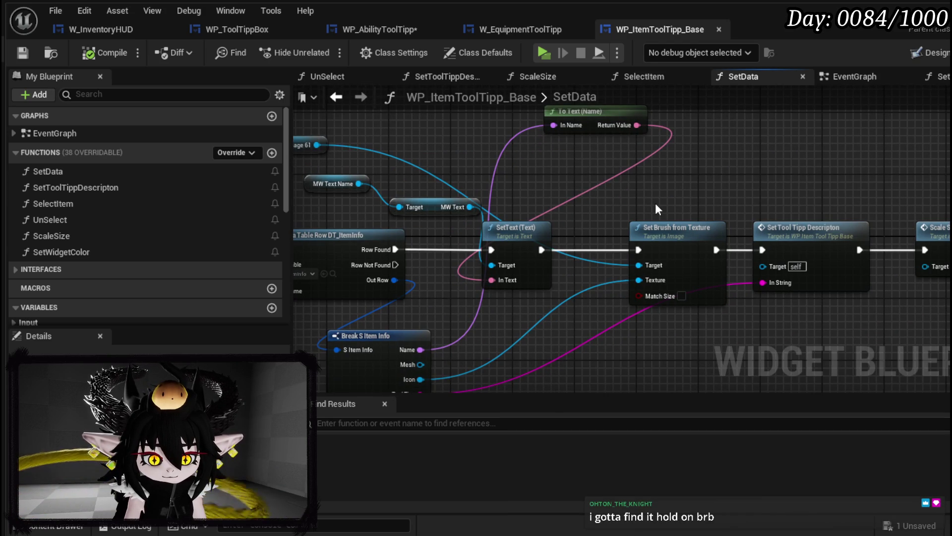
Marquee-select the name, brush and description setter nodes, then switch back to WP_AbilityToolTipp.
left_click_drag(672, 202, 766, 246)
left_click_drag(482, 203, 640, 216)
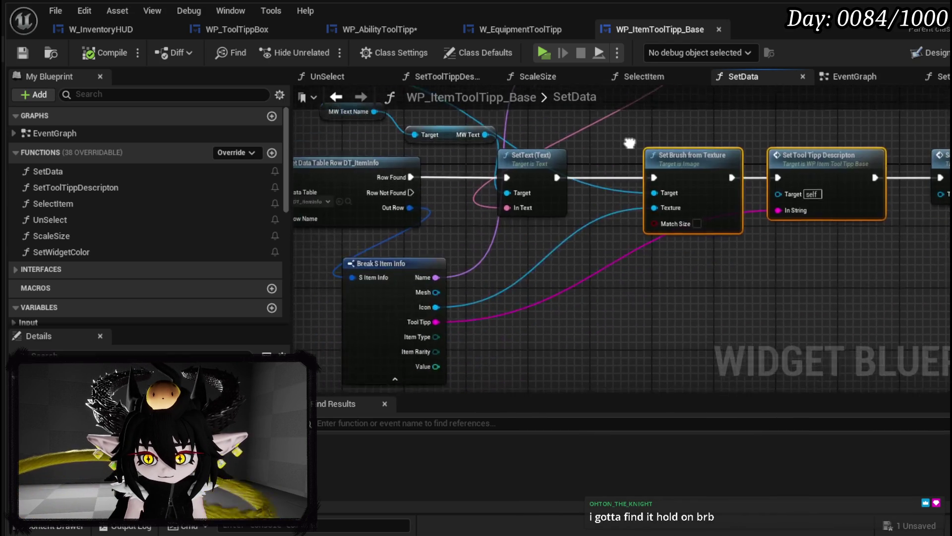
left_click(635, 217, "ctrl")
left_click(674, 245, "ctrl")
left_click_drag(466, 194, 526, 146)
mouse_move(861, 243)
left_mouse_down()
mouse_move(855, 221)
mouse_move(949, 230)
left_mouse_up()
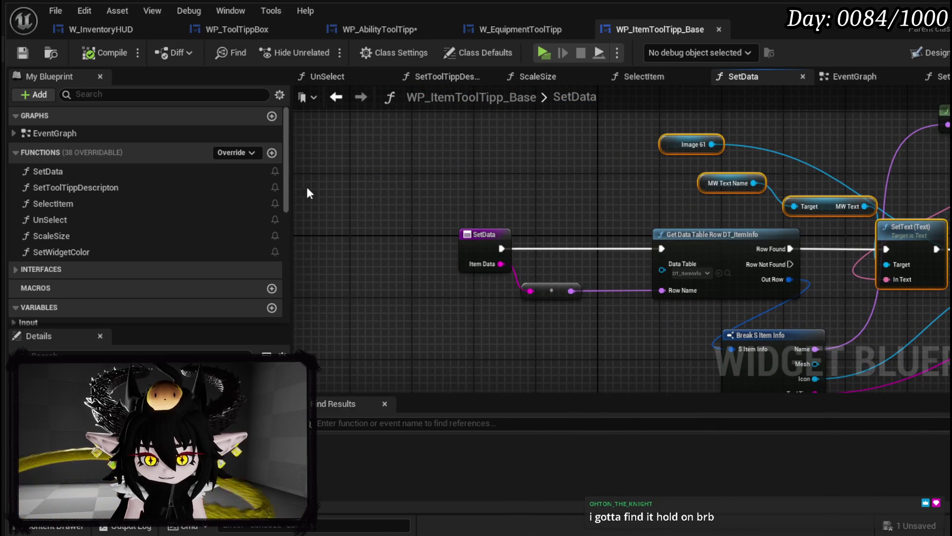
left_click(409, 31)
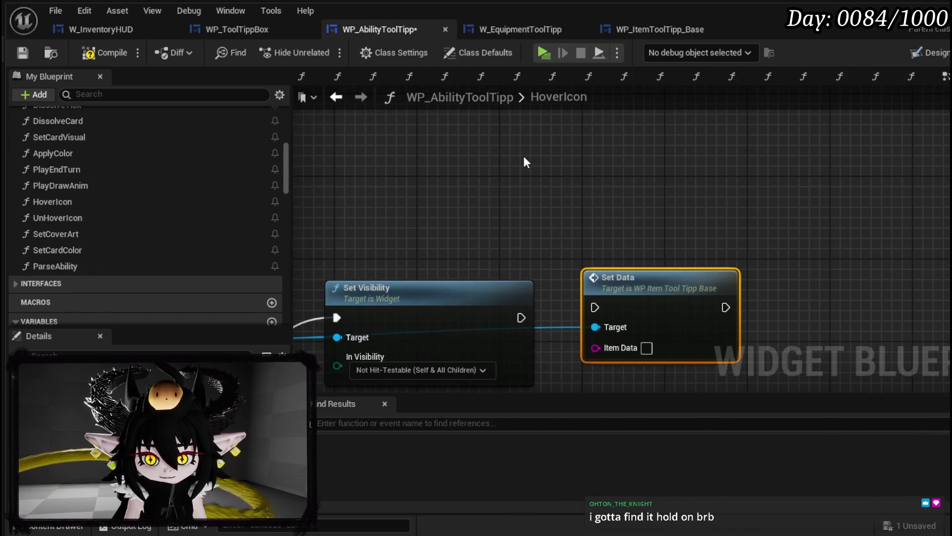
Paste the copied setter nodes into HoverIcon, dismiss the fix-up prompt, and rearrange the reference.
key("ctrl+v")
left_click(671, 431)
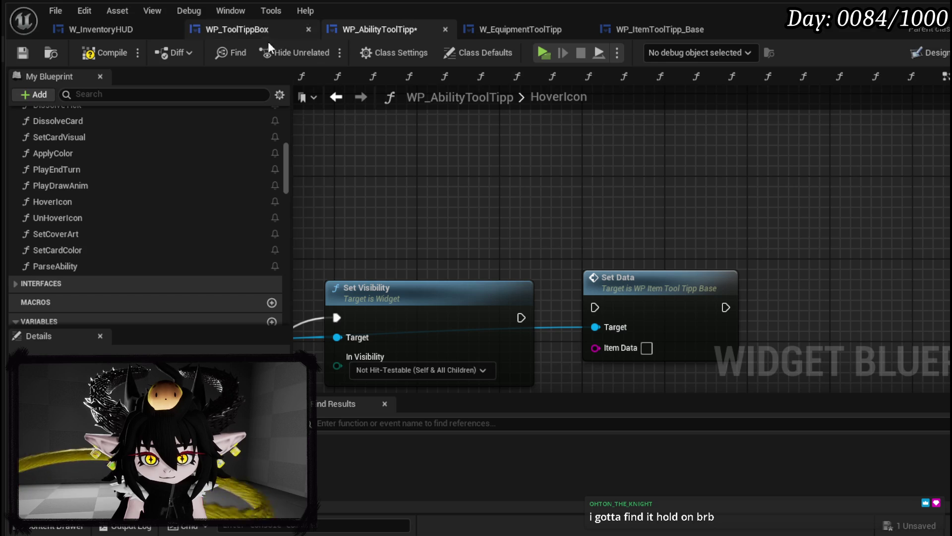
scroll(588, 219, "down", 3)
mouse_move(598, 218)
left_mouse_down()
mouse_move(871, 202)
mouse_move(737, 193)
left_mouse_up()
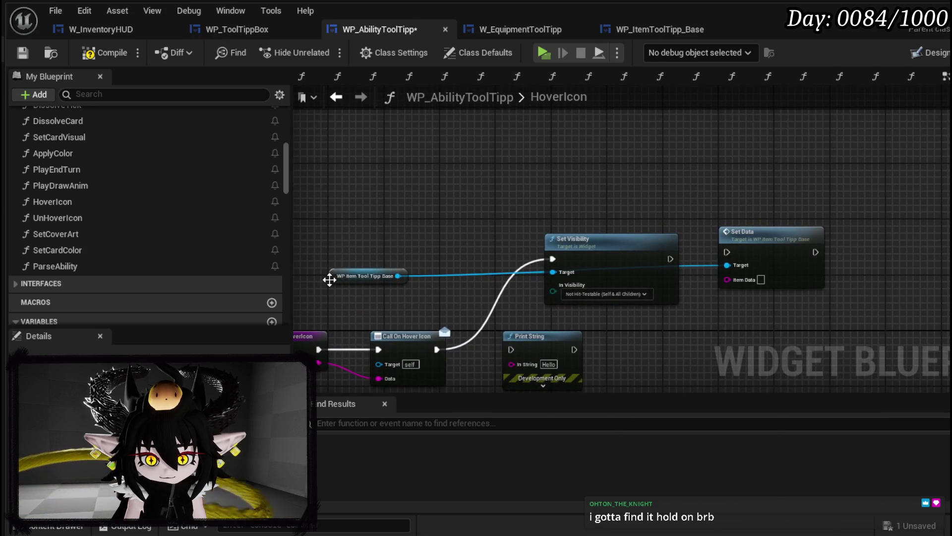
left_click_drag(330, 277, 335, 213)
left_click_drag(524, 211, 443, 231)
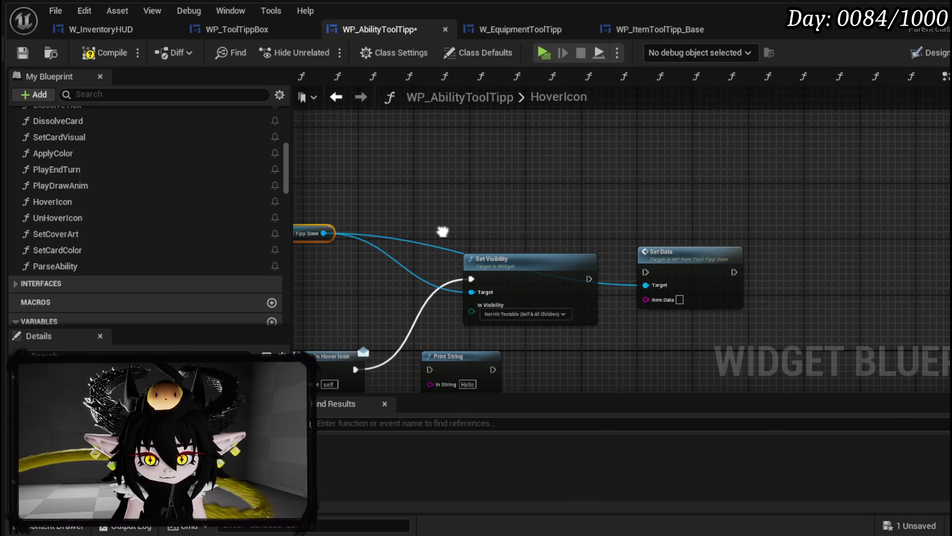
left_click_drag(641, 220, 676, 208)
Add Get Data Table Row on DT_Ability_BasicInformation with the hovered Data as Row Name.
right_click(524, 181)
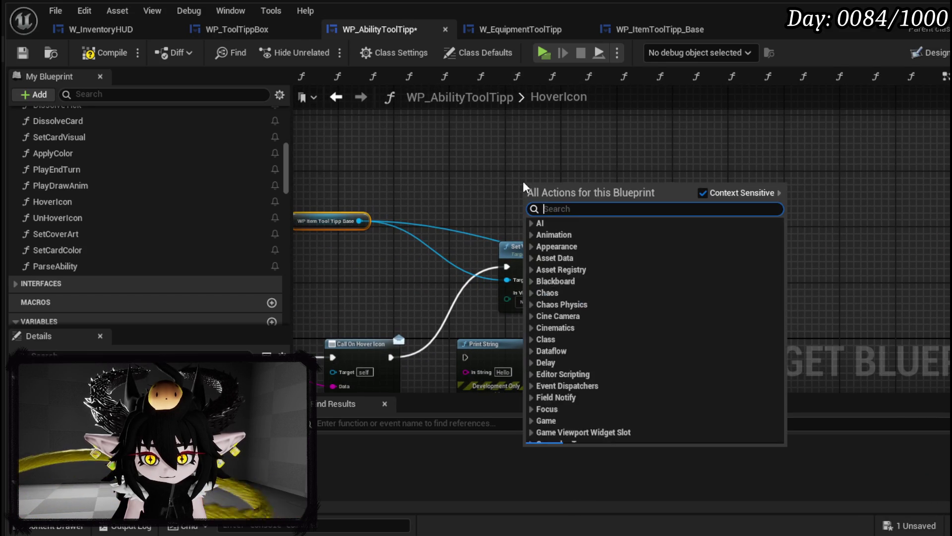
type("get datatab")
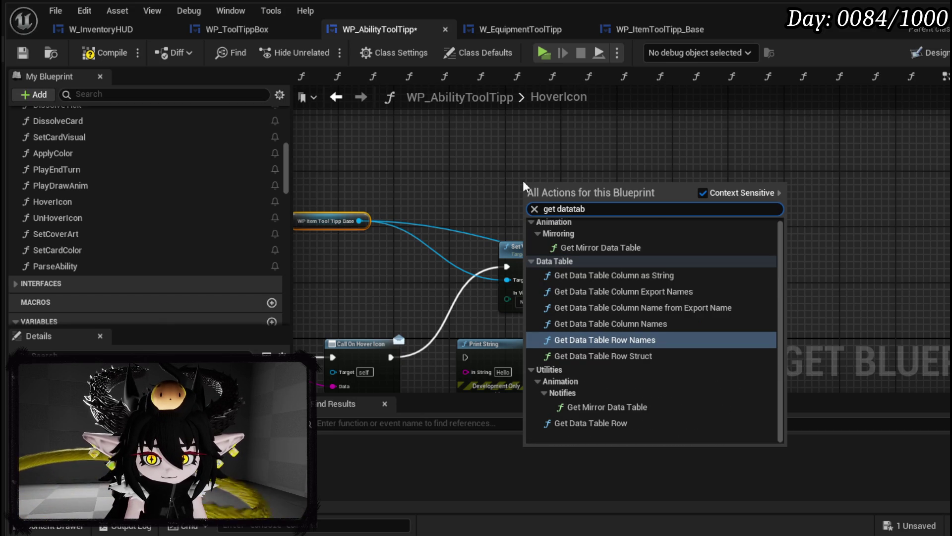
left_click(583, 422)
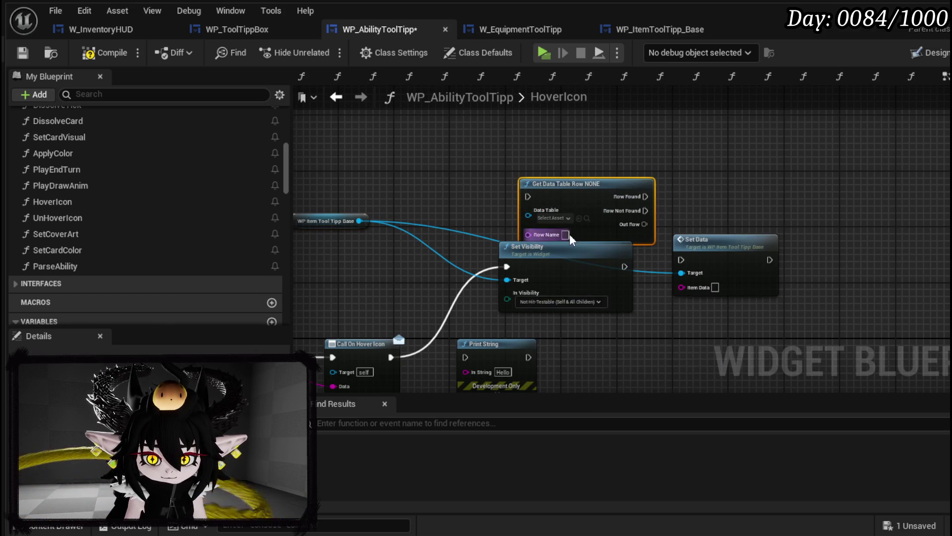
left_click(558, 218)
type("basi")
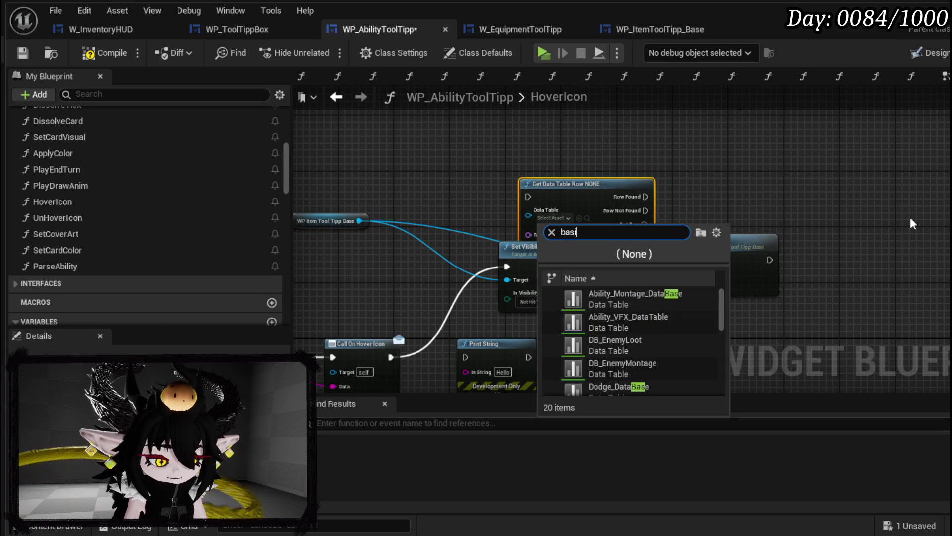
type("c")
left_click(632, 301)
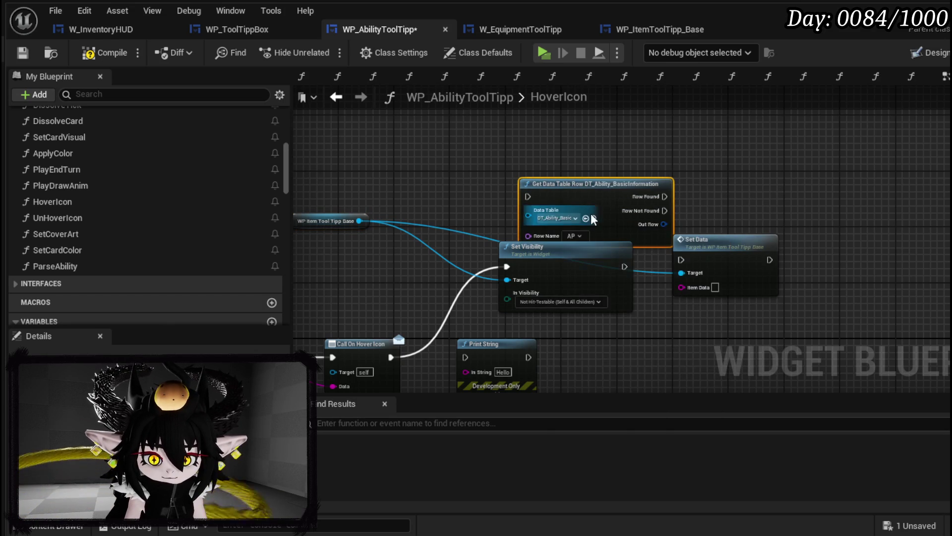
left_click_drag(591, 214, 642, 186)
mouse_move(339, 390)
left_mouse_down()
mouse_move(420, 362)
mouse_move(658, 181)
left_mouse_up()
left_click_drag(795, 214, 602, 213)
Delete the old Set Data, break the Out Row into S Ability Basic Information, chain after Set Visibility, compile.
left_click(601, 213)
key("Delete")
left_click_drag(601, 169, 584, 244)
type("brea")
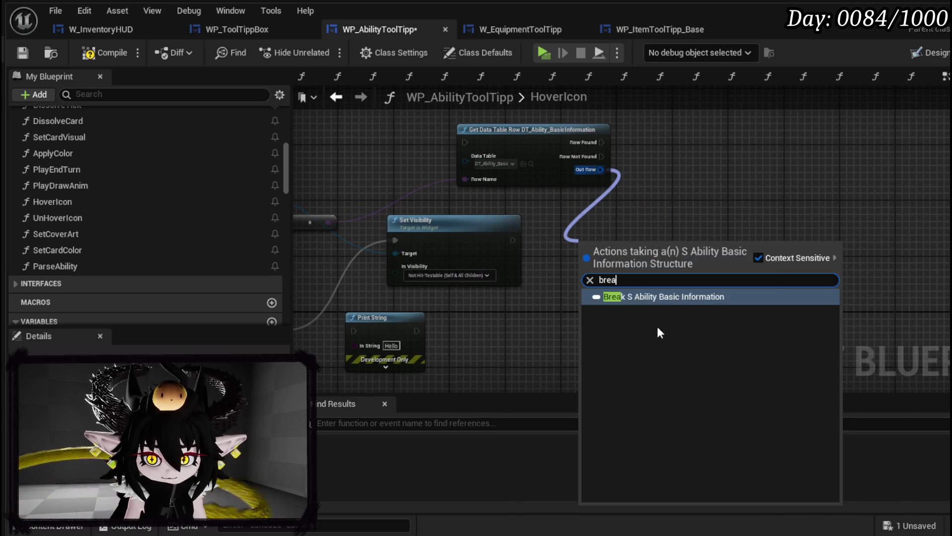
key("Return")
left_click_drag(650, 261, 706, 200)
left_click(552, 134, "shift")
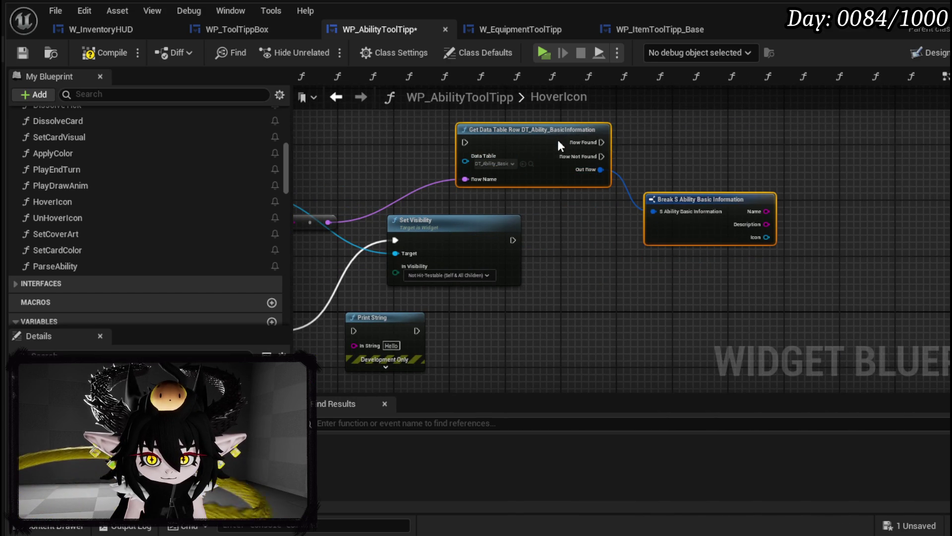
left_click_drag(552, 134, 629, 232)
left_click_drag(513, 239, 547, 240)
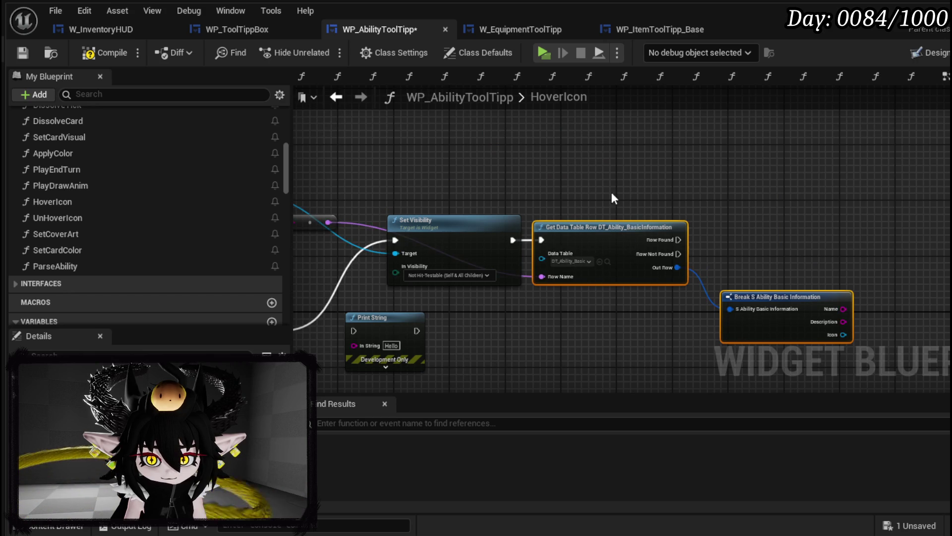
left_click_drag(607, 201, 733, 205)
mouse_move(314, 197)
left_mouse_down()
mouse_move(670, 158)
mouse_move(535, 198)
left_mouse_up()
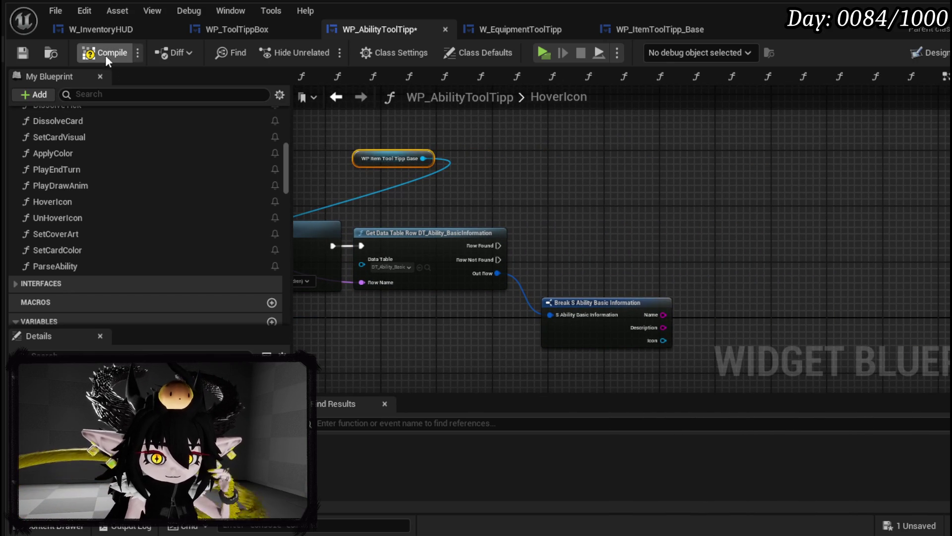
left_click(22, 54)
Add a new Set Data call on the item tooltip reference and reopen its SetData function.
mouse_move(382, 164)
left_mouse_down()
mouse_move(306, 167)
mouse_move(424, 166)
left_mouse_up()
left_click_drag(481, 164, 609, 173)
type("set Text")
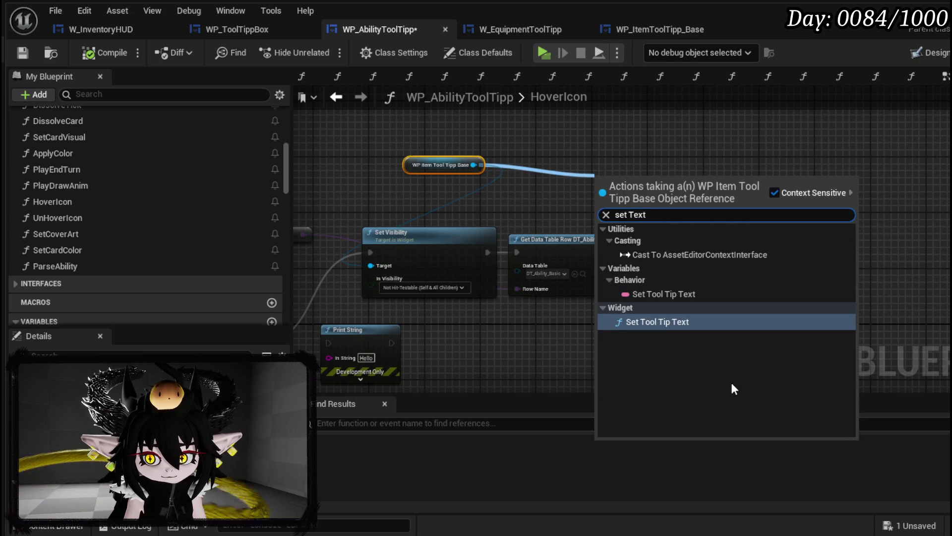
left_click(520, 198)
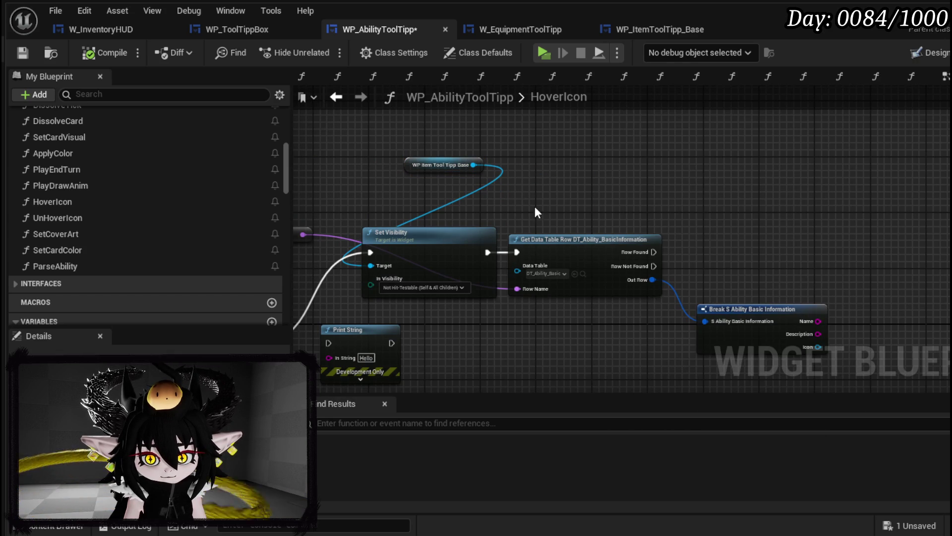
left_click_drag(473, 164, 575, 186)
type("Set")
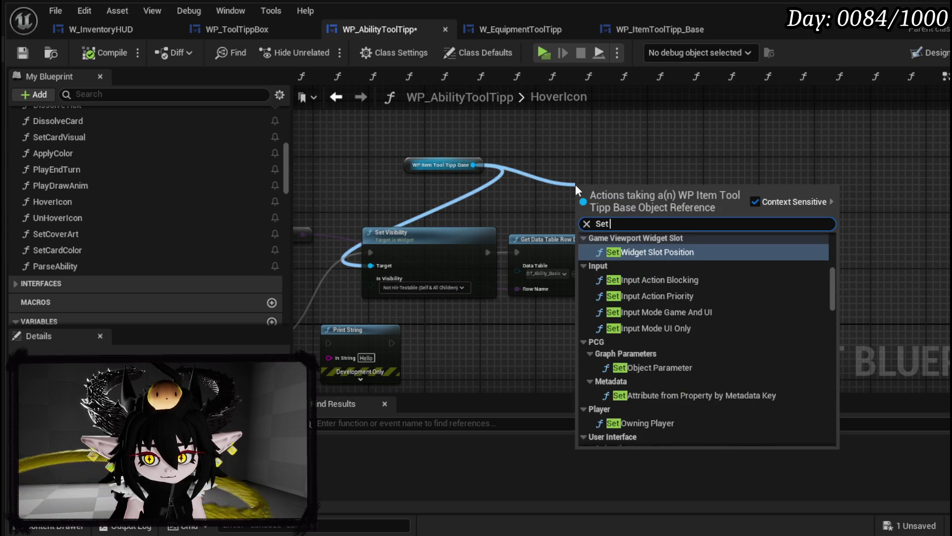
type(" Data")
left_click(629, 267)
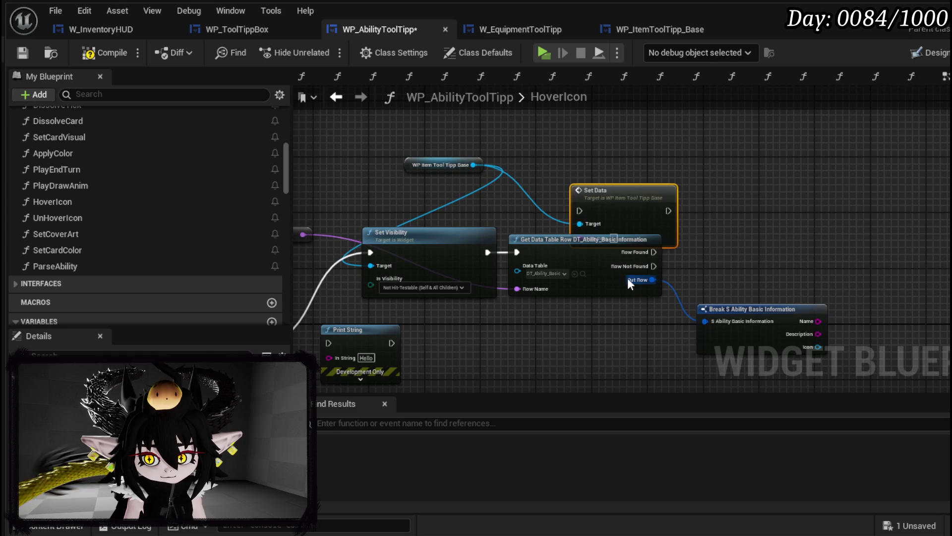
double_click(603, 199)
left_click_drag(569, 209, 405, 191)
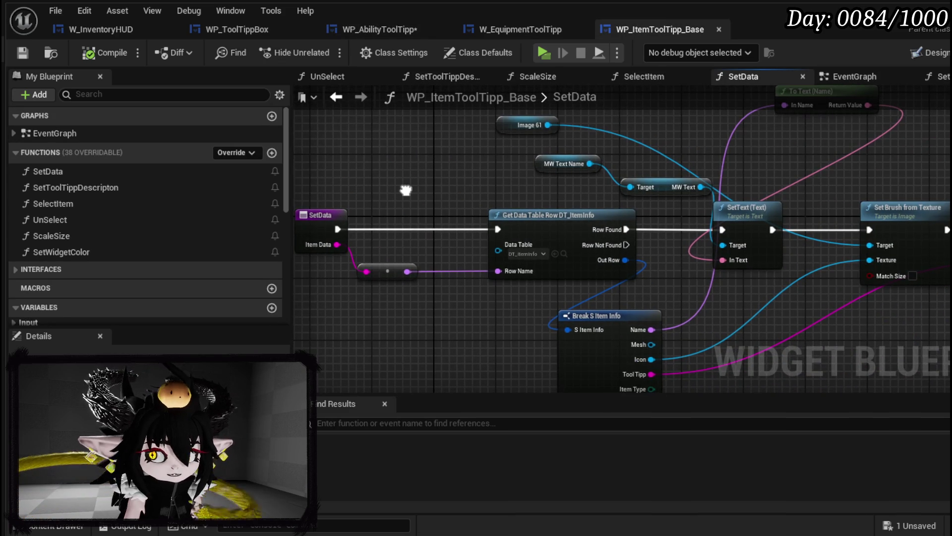
Off Row Not Found, add a Get Data Table Row lookup on DT_Ability_BasicInformation.
left_click_drag(405, 191, 385, 176)
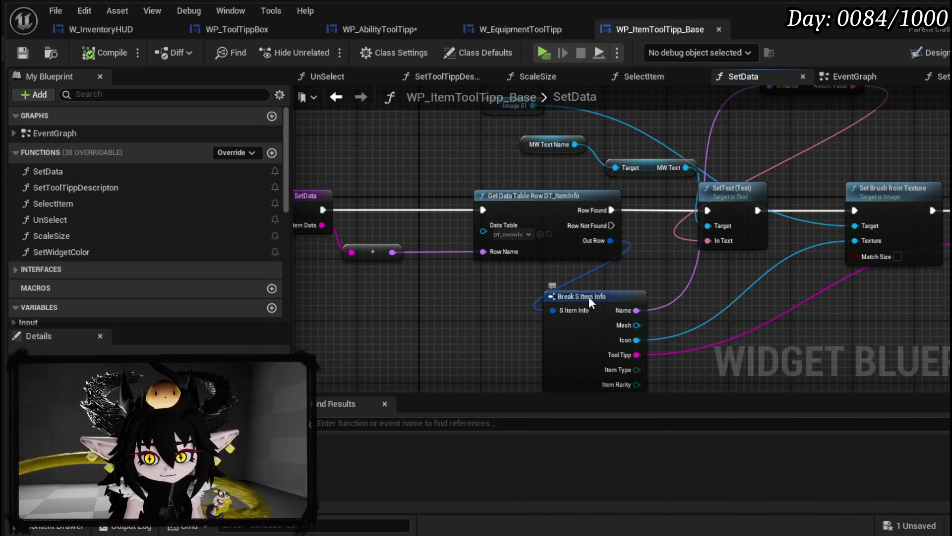
left_click_drag(591, 297, 539, 288)
mouse_move(745, 300)
left_mouse_down()
mouse_move(432, 292)
mouse_move(457, 313)
mouse_move(535, 212)
left_mouse_up()
mouse_move(473, 217)
left_mouse_down()
mouse_move(662, 212)
mouse_move(763, 223)
left_mouse_up()
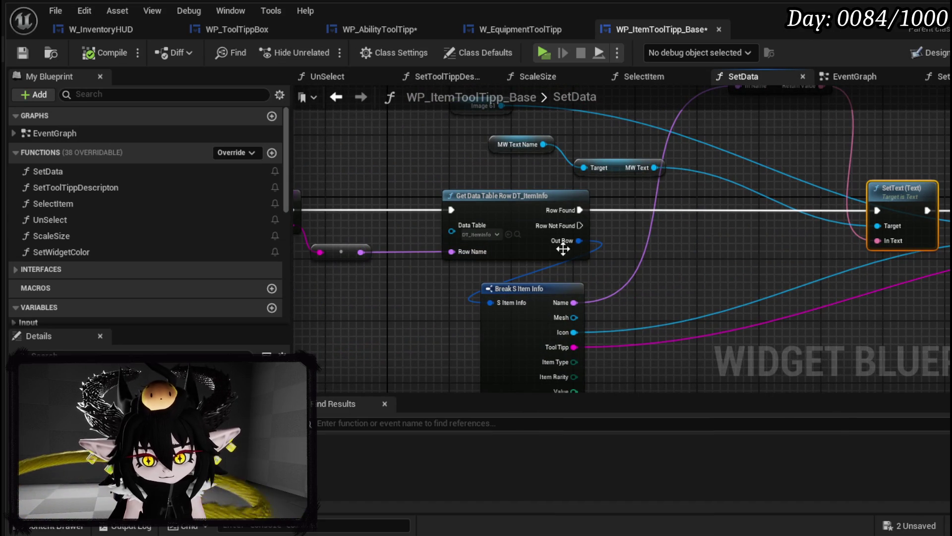
mouse_move(560, 264)
left_mouse_down()
mouse_move(633, 261)
mouse_move(496, 238)
left_mouse_up()
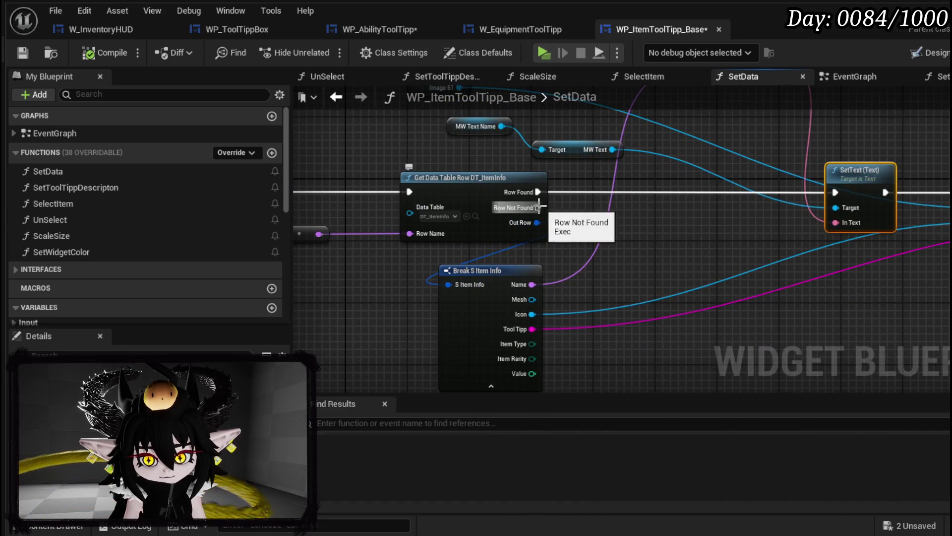
left_click_drag(538, 208, 624, 263)
type("Set B")
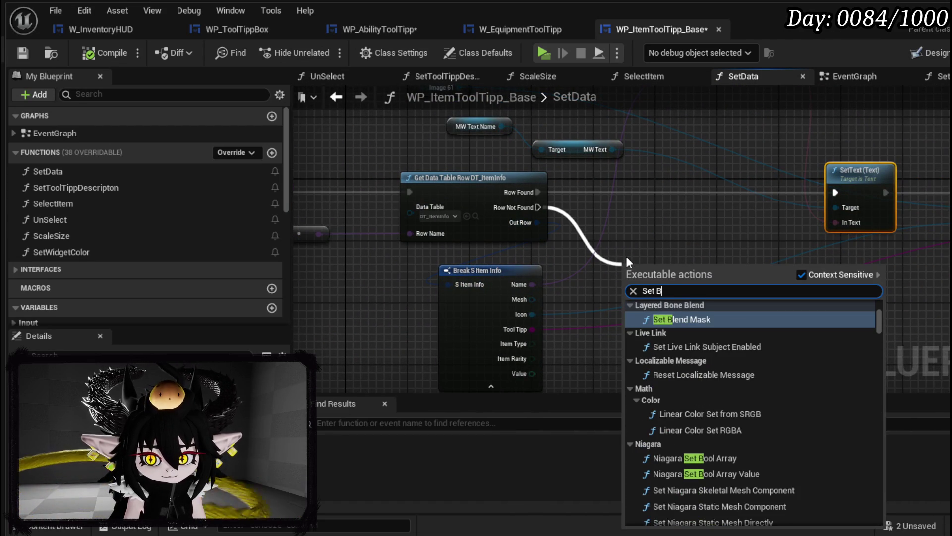
key("BackSpace")
key("BackSpace")
key("BackSpace")
key("BackSpace")
key("BackSpace")
type("get datatable r")
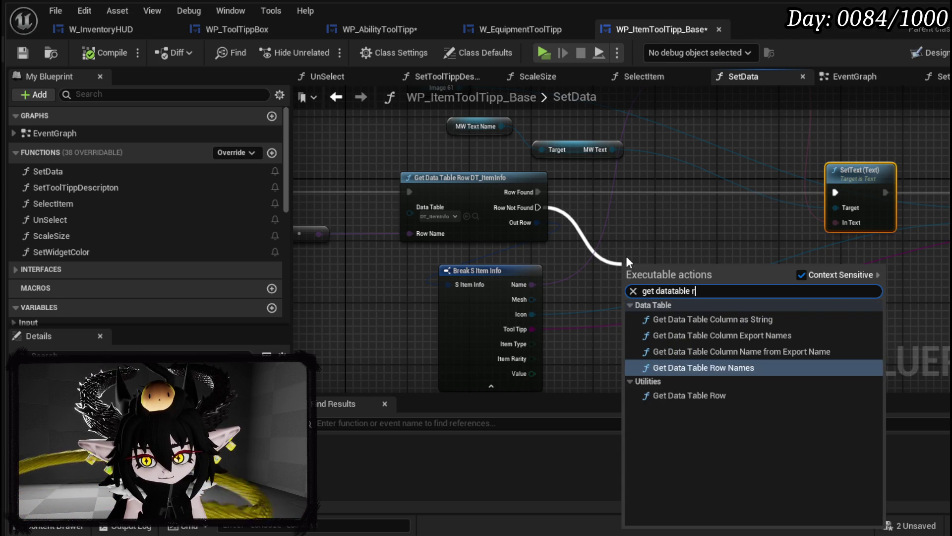
type("ow")
left_click(677, 347)
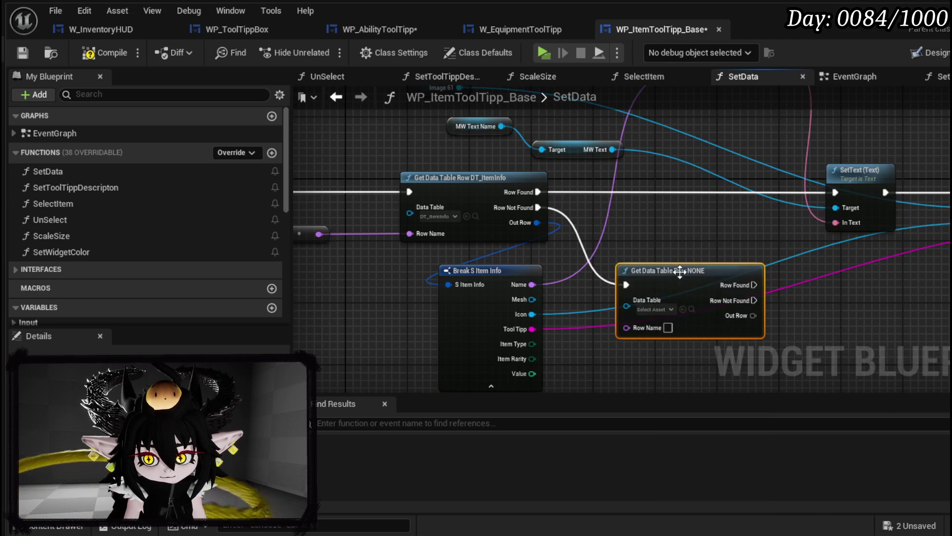
left_click(652, 307)
type("Bas")
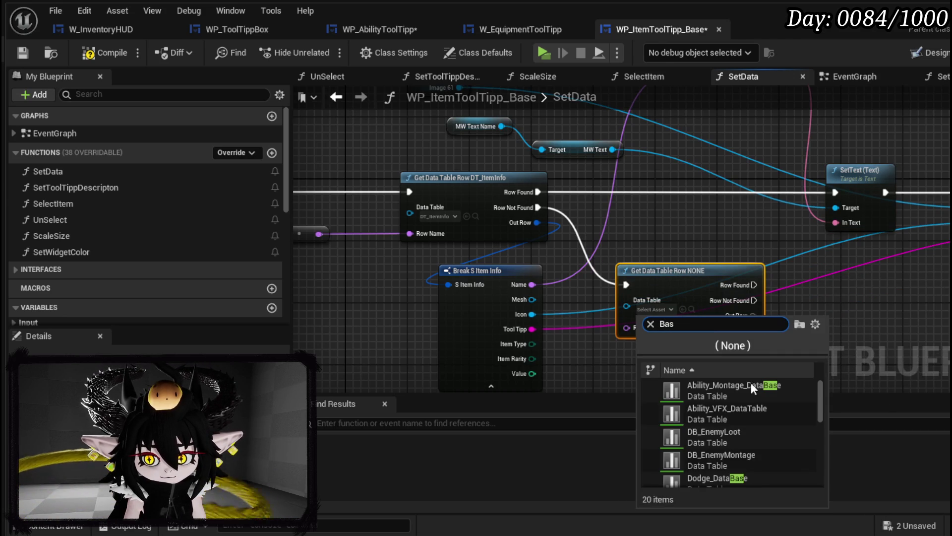
type("ic")
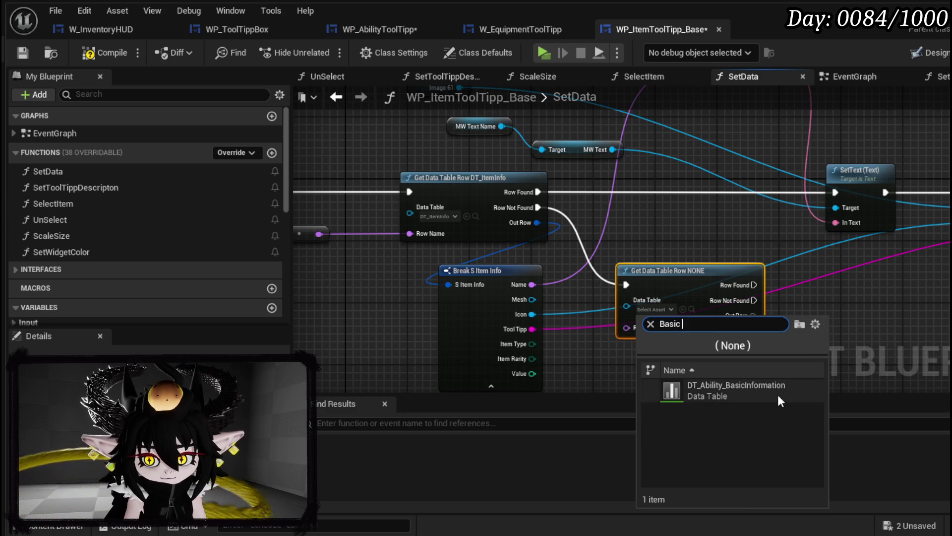
left_click(778, 395)
Feed the existing String-to-Name conversion into its Row Name, delete the duplicate, and break the row.
left_click_drag(274, 257, 389, 251)
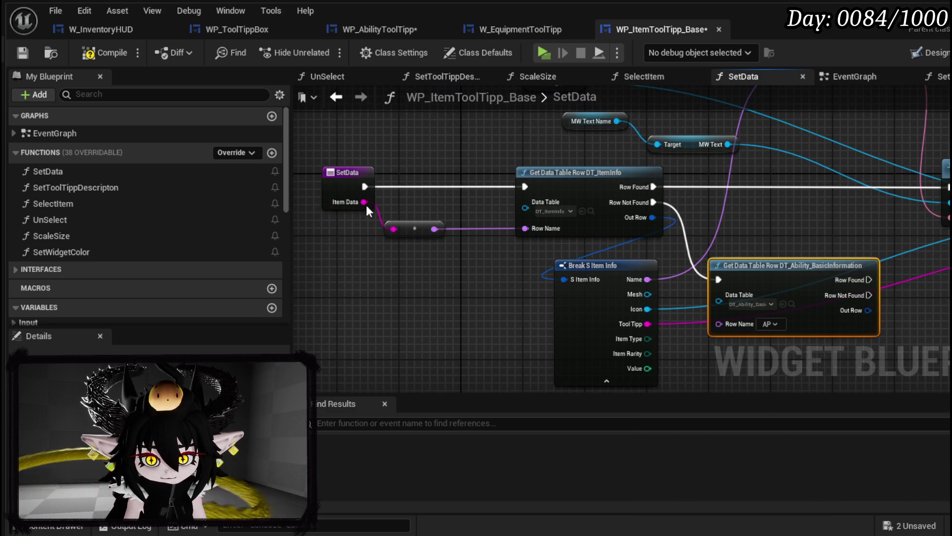
left_click_drag(365, 202, 719, 323)
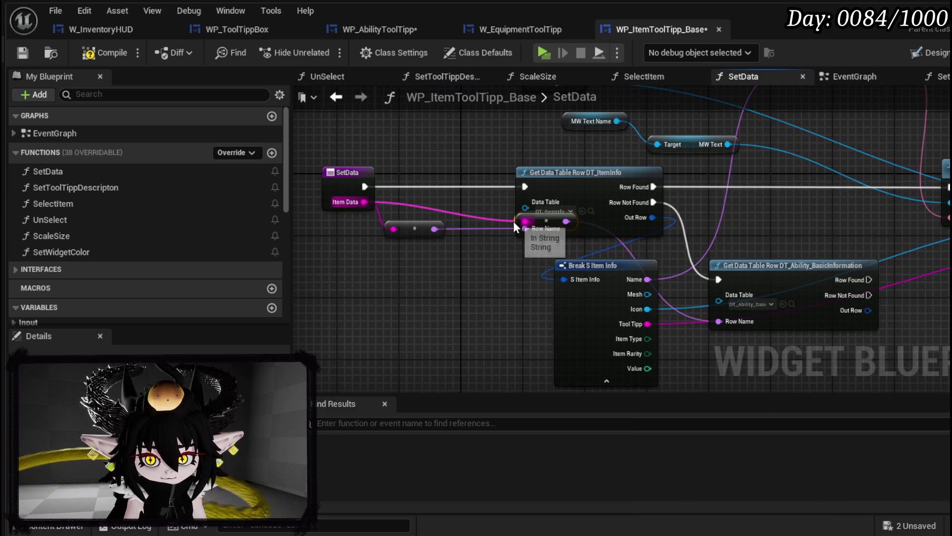
mouse_move(537, 221)
left_mouse_down()
mouse_move(435, 266)
mouse_move(426, 293)
left_mouse_up()
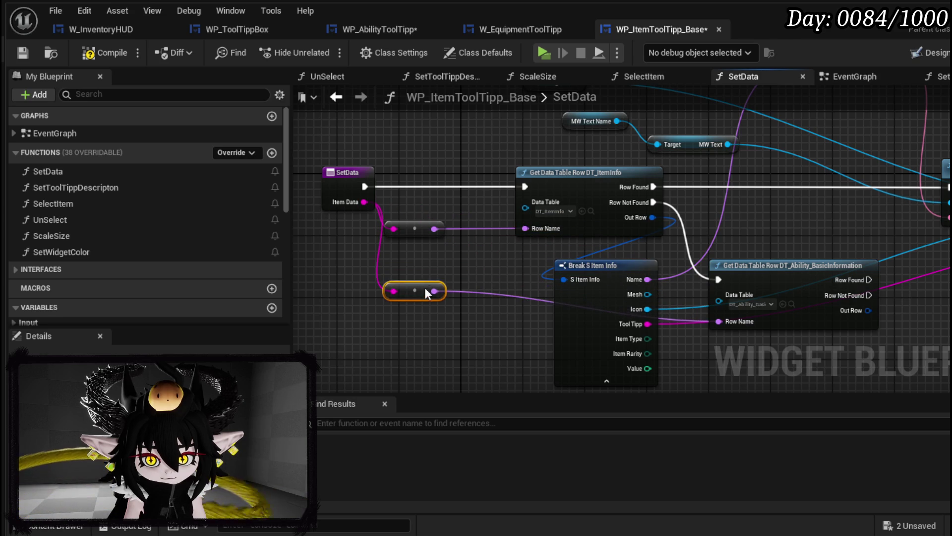
key("Delete")
left_click_drag(435, 229, 719, 322)
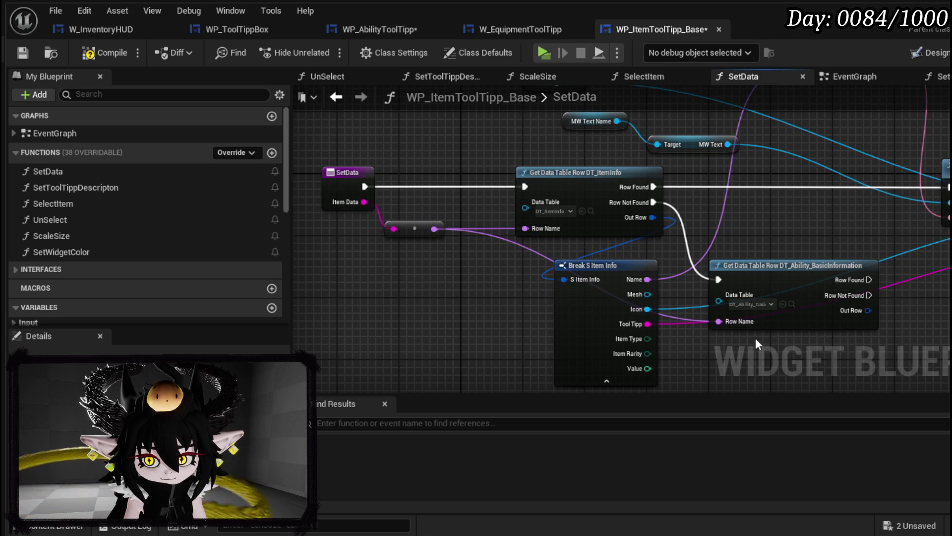
left_click_drag(806, 345, 538, 256)
left_click_drag(438, 283, 364, 335)
type("brea")
left_click(442, 400)
scroll(579, 290, "up", 1)
scroll(449, 317, "down", 3)
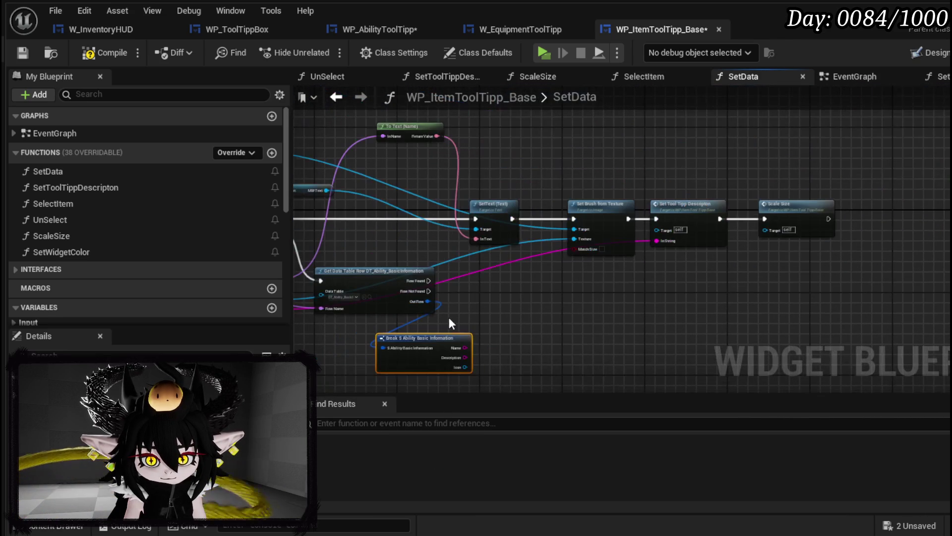
Copy the four tooltip-setting nodes, paste them below, and run the copy on Row Found.
mouse_move(347, 363)
left_mouse_down()
mouse_move(403, 298)
mouse_move(387, 307)
left_mouse_up()
left_click_drag(499, 288, 789, 224)
key("ctrl+c")
key("ctrl+v")
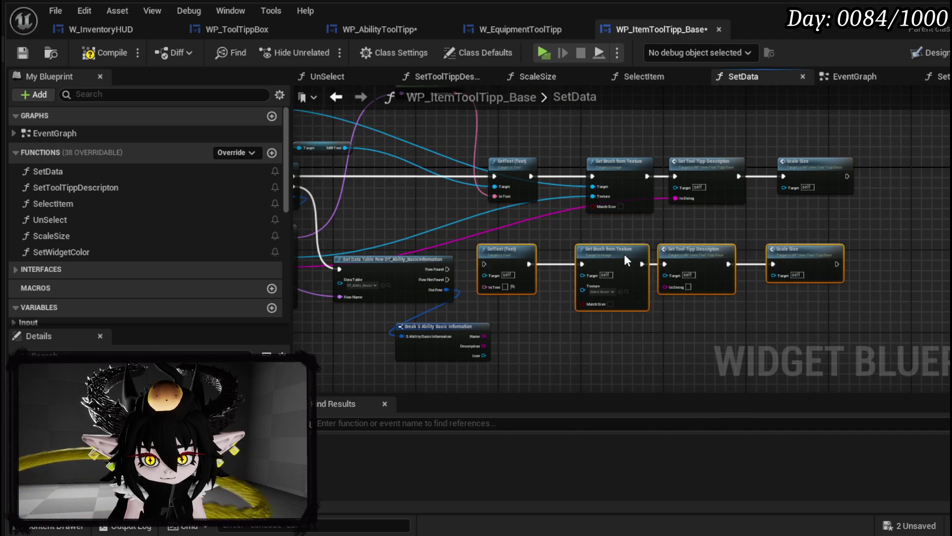
scroll(485, 293, "up", 2)
scroll(485, 298, "up", 1)
left_click_drag(408, 251, 538, 248)
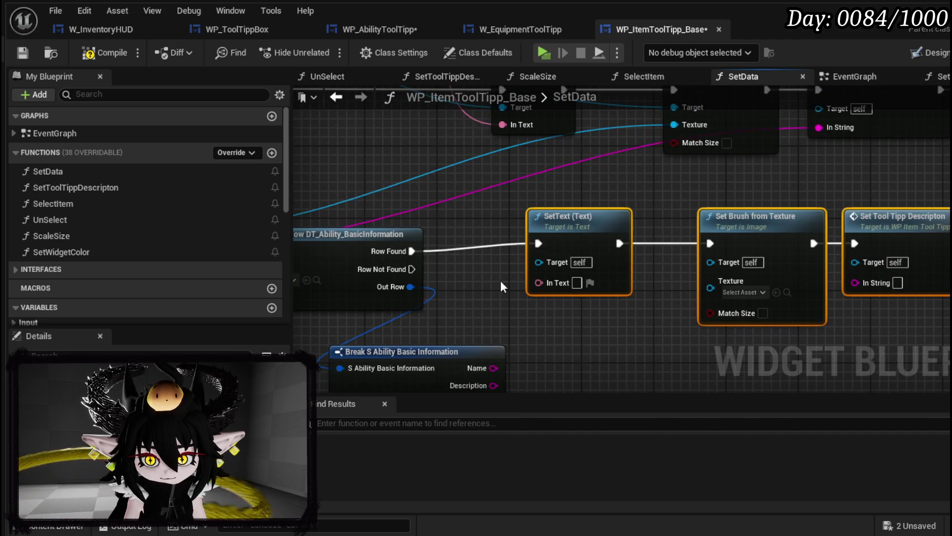
scroll(478, 281, "up", 1)
Wire ability Name and Description into the copied setters with the same text and image targets, compile and save.
mouse_move(477, 280)
left_mouse_down()
mouse_move(395, 263)
mouse_move(563, 214)
left_mouse_up()
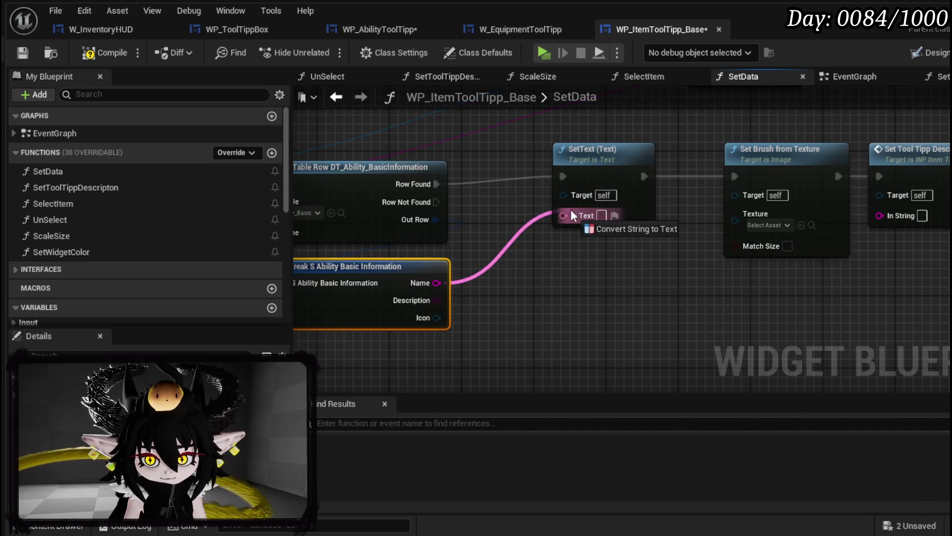
left_click_drag(500, 207, 635, 256)
left_click_drag(437, 306, 907, 217)
scroll(907, 215, "down", 3)
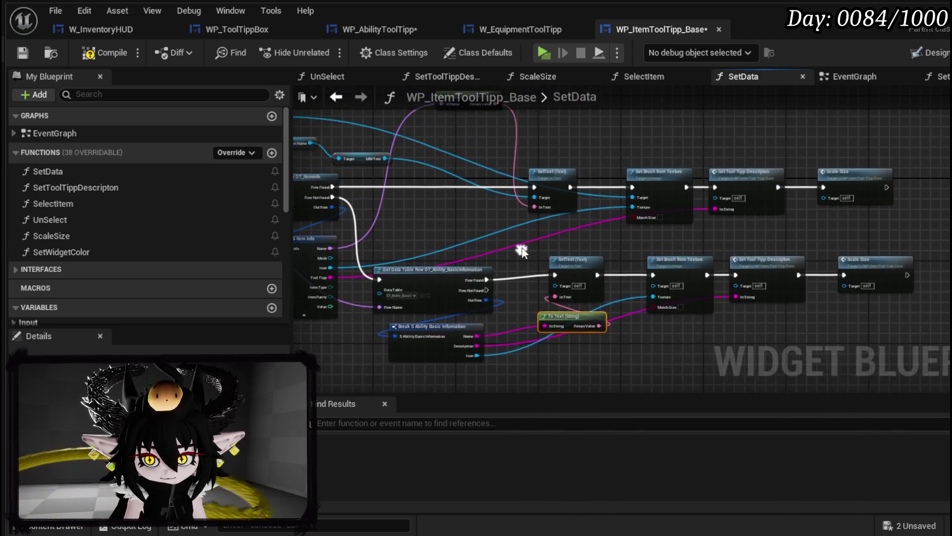
scroll(524, 251, "up", 2)
left_click_drag(548, 206, 542, 304)
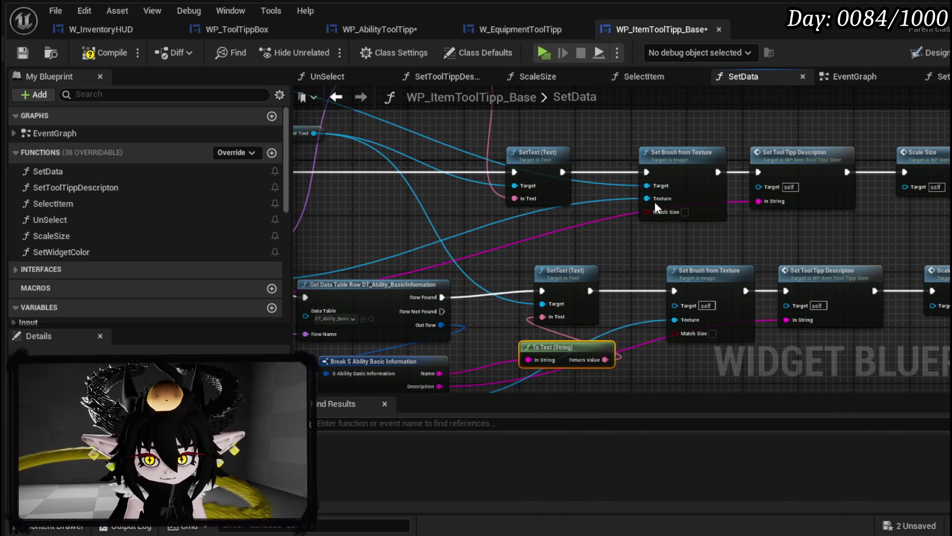
left_click_drag(646, 185, 674, 305)
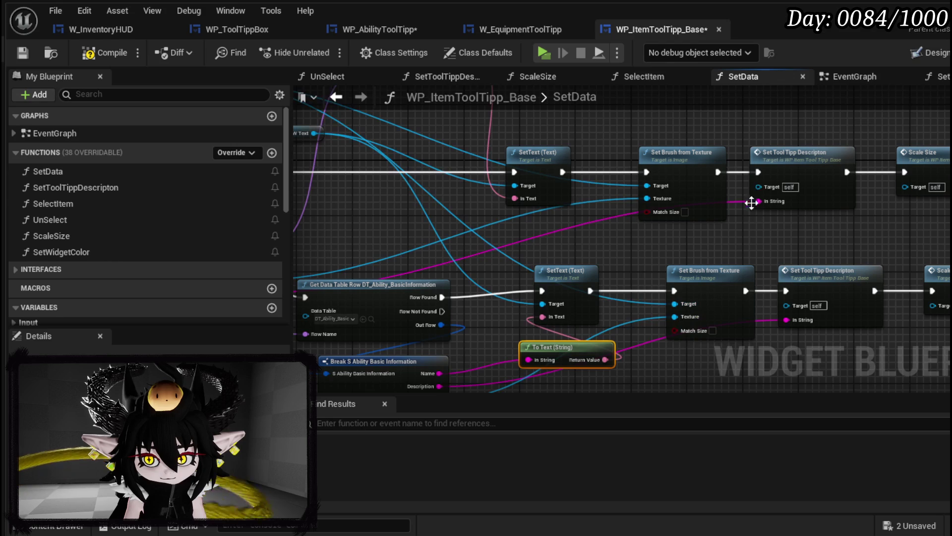
scroll(840, 248, "down", 3)
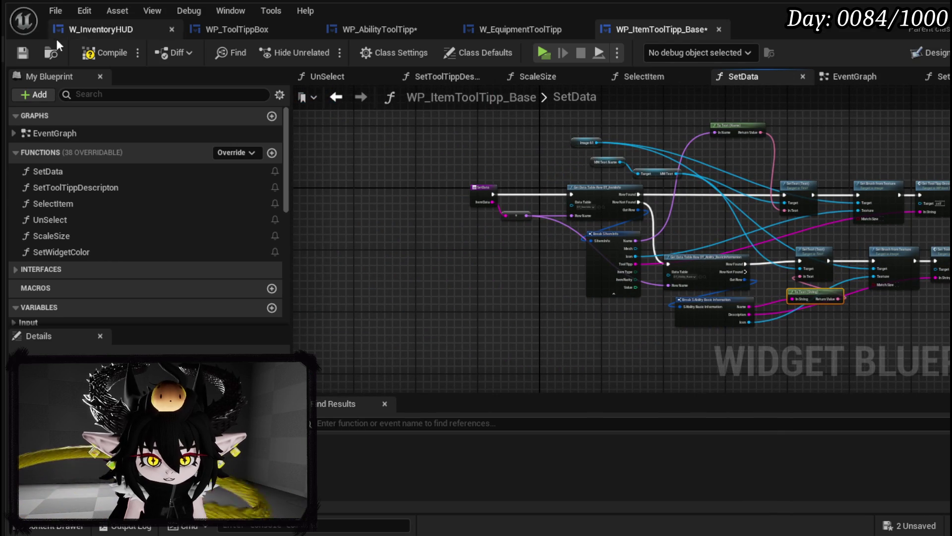
left_click(23, 51)
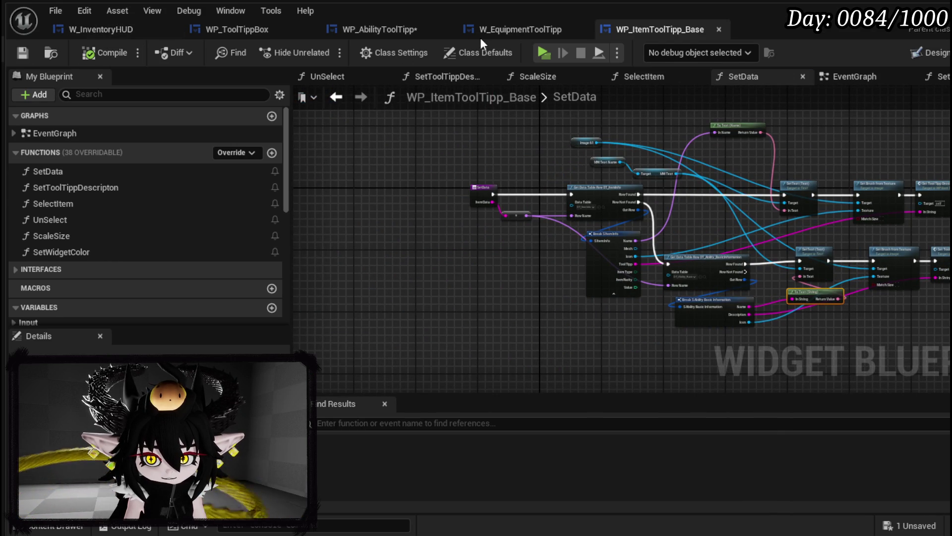
left_click(514, 29)
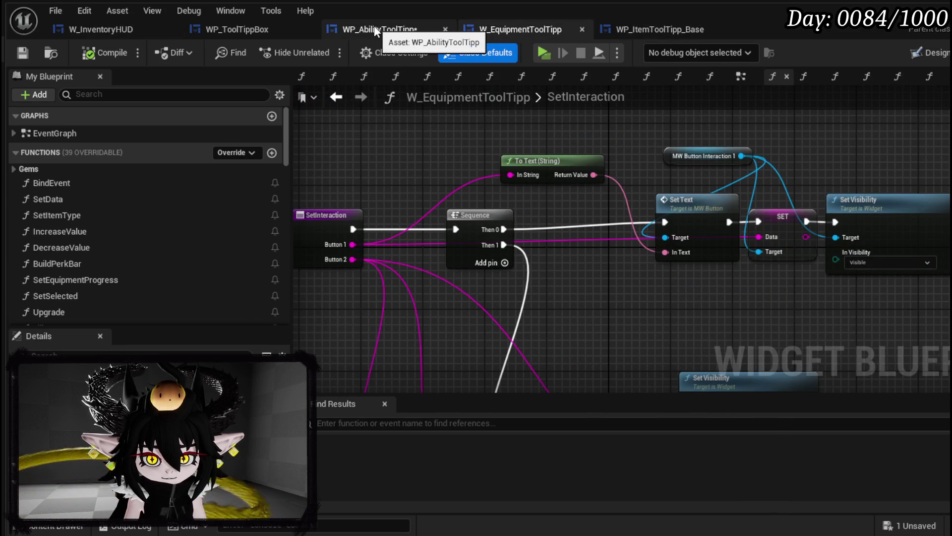
In HoverIcon, delete the table lookup and break nodes and run Set Data right after Set Visibility.
left_click(379, 29)
left_click(547, 292)
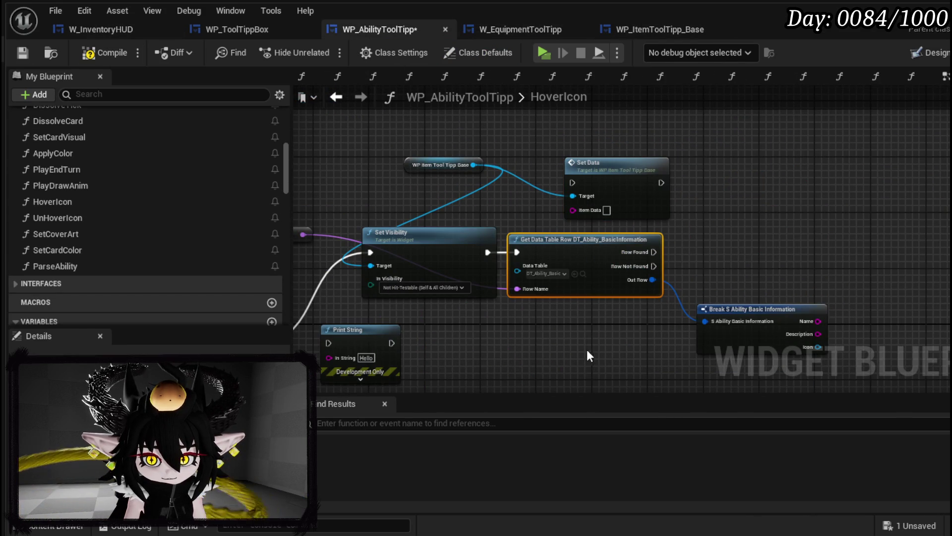
left_click(744, 327, "ctrl")
key("Delete")
left_click_drag(616, 176, 567, 254)
left_click_drag(487, 251, 524, 259)
key("q")
Wire the hovered Data into Set Data's Item Data, remove the leftover conversion, and start a play test.
mouse_move(297, 235)
left_mouse_down()
mouse_move(461, 224)
mouse_move(688, 269)
left_mouse_up()
left_click_drag(414, 182, 458, 243)
key("Delete")
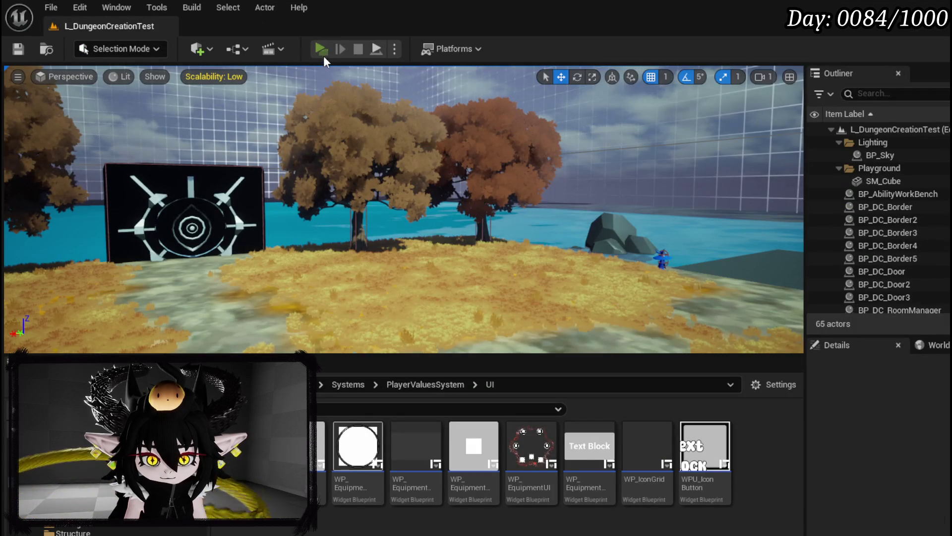
left_click(324, 56)
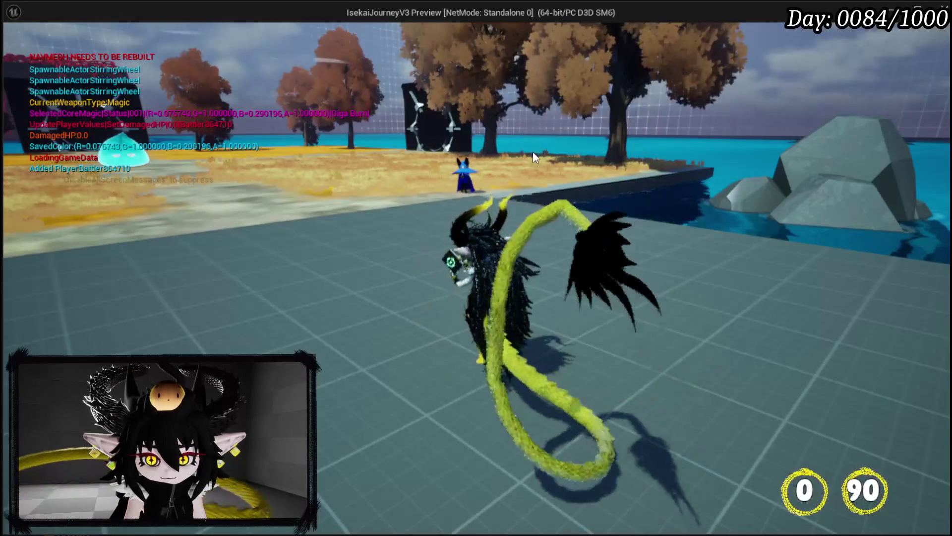
In play mode, navigate the game menu to Inventory, pick the first item and apply it to the core.
key("Tab")
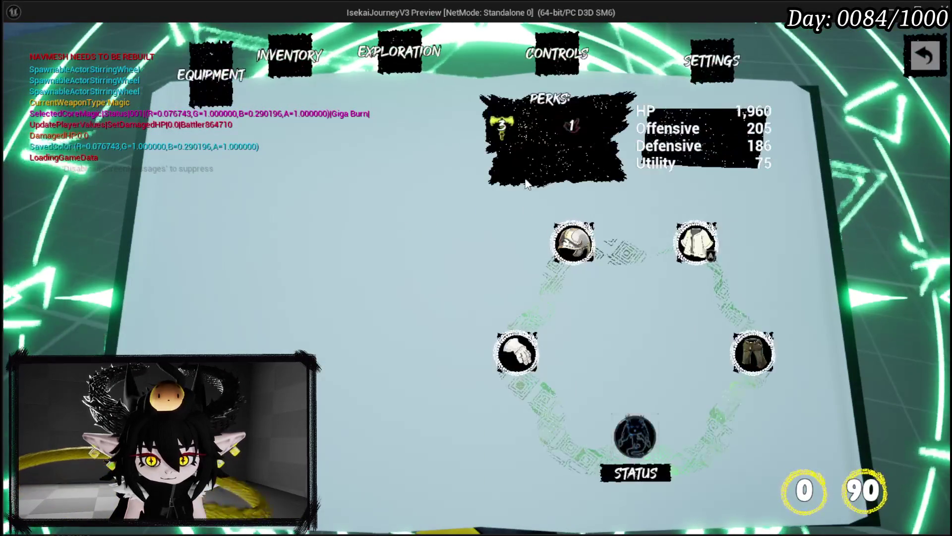
left_click(299, 42)
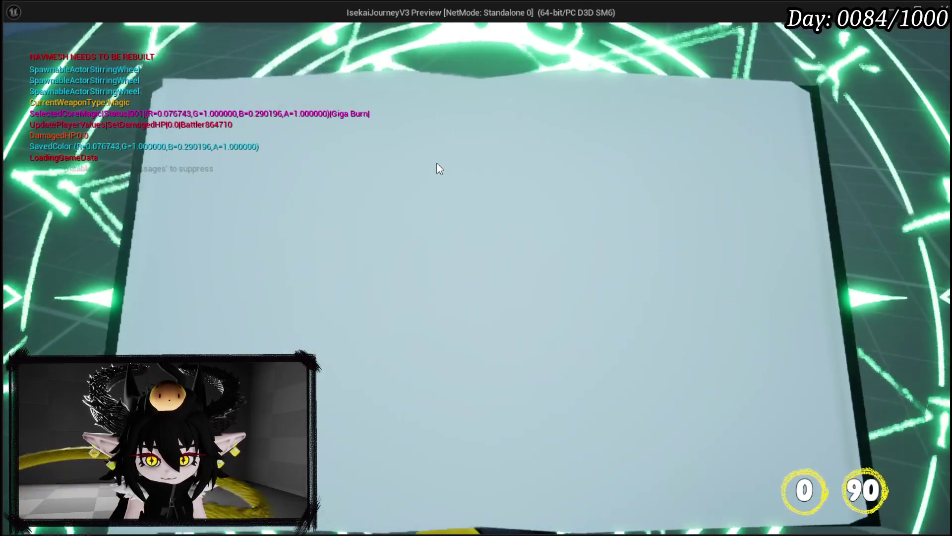
left_click(557, 130)
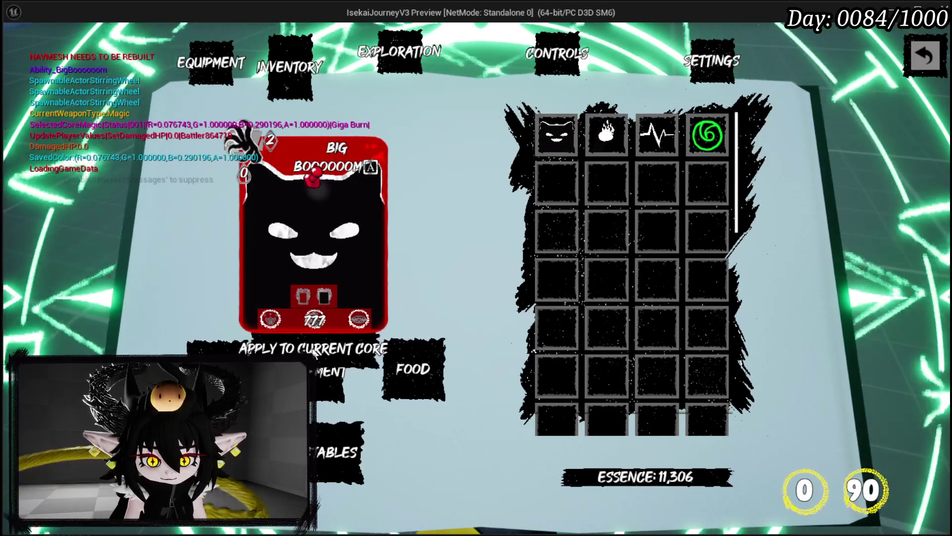
left_click(339, 350)
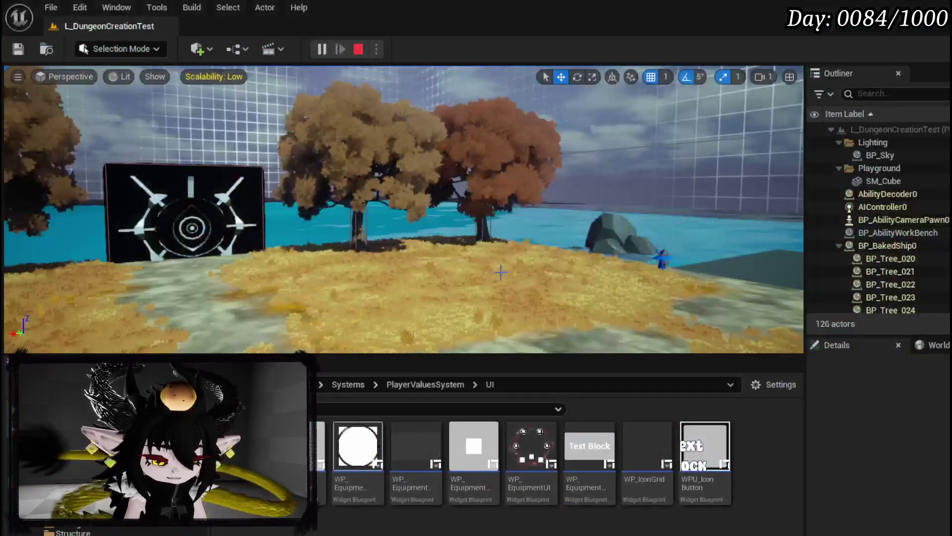
Stop the play test and save the level.
key("Escape")
left_click(19, 49)
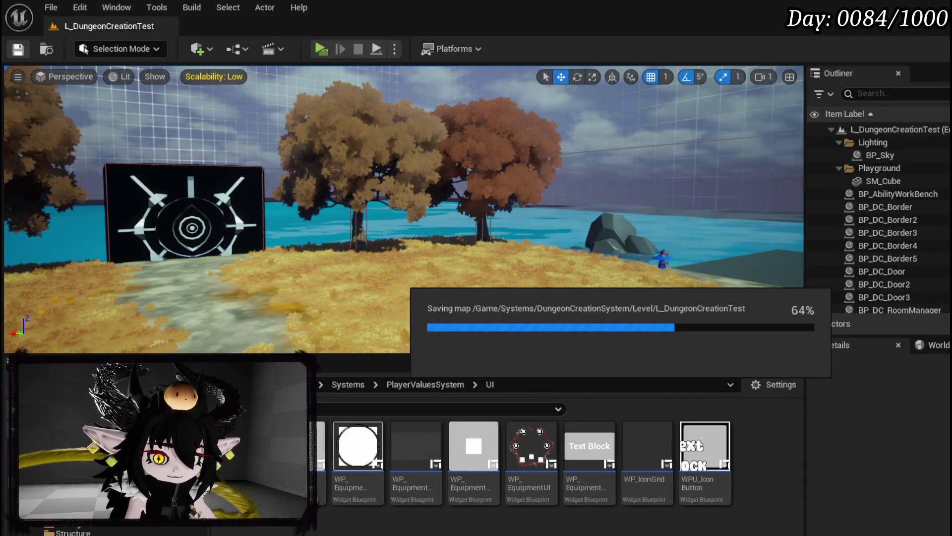